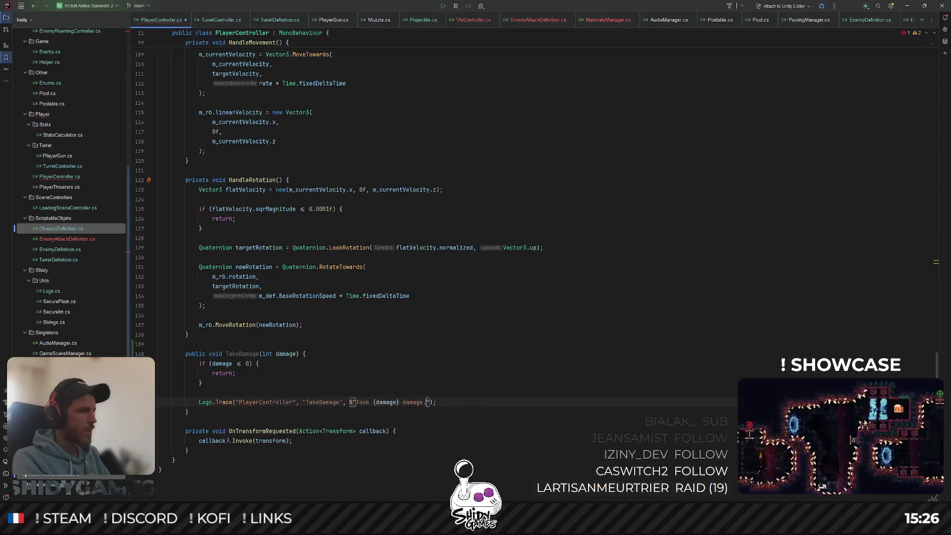
Look over the end of HandleRotation and the TakeDamage method body.
key("Down")
key("Down")
key("Down")
scroll(496, 337, "down", 1)
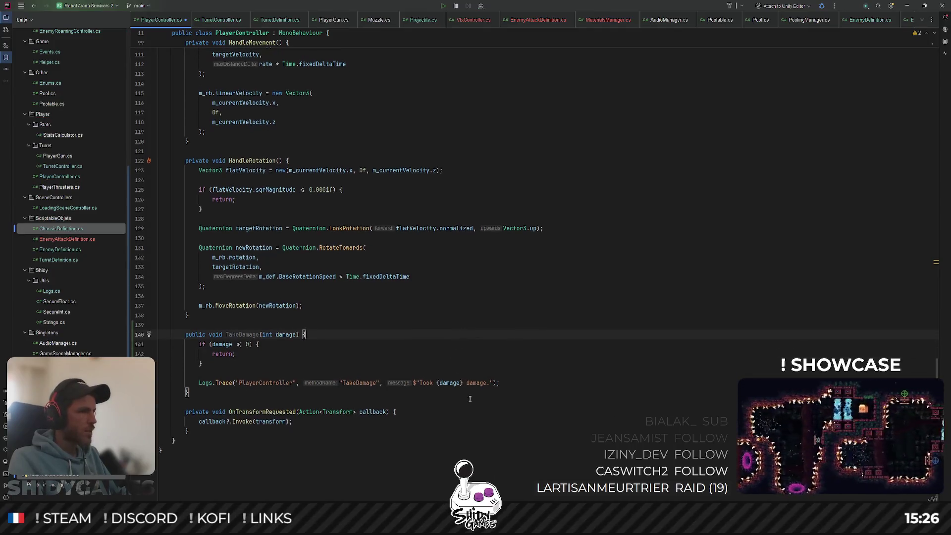
left_click(362, 320)
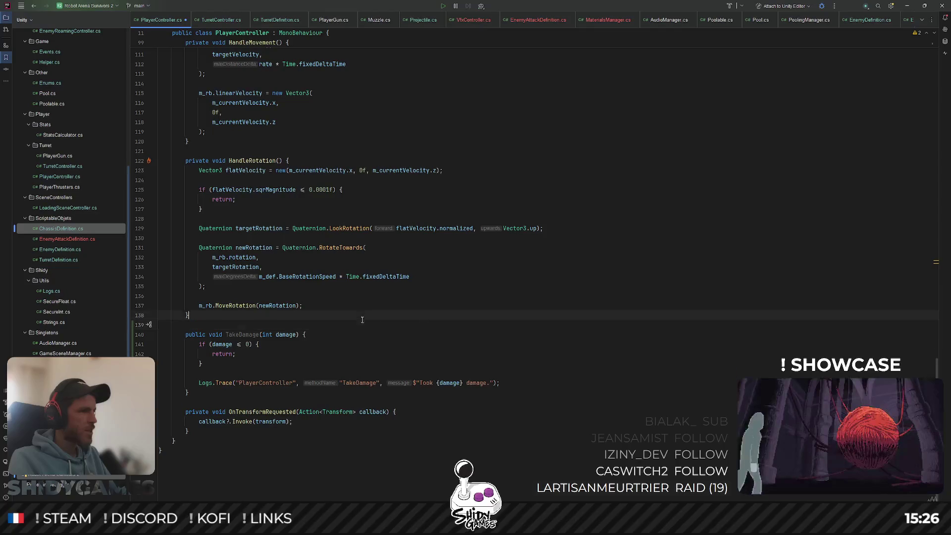
left_click(354, 337)
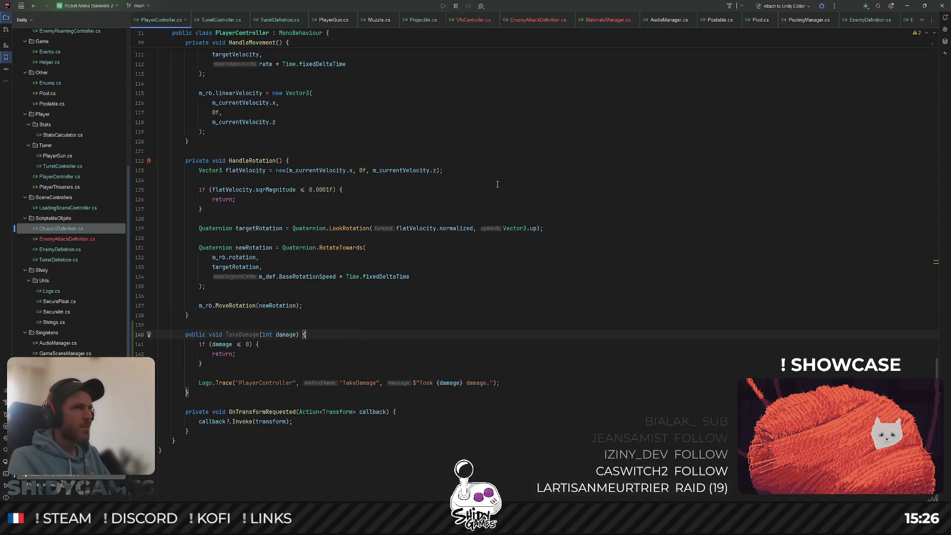
Open EnemyAttackSaw.cs, uncomment the playerController.TakeDamage call, and minimize Rider.
key("ctrl+shift+n")
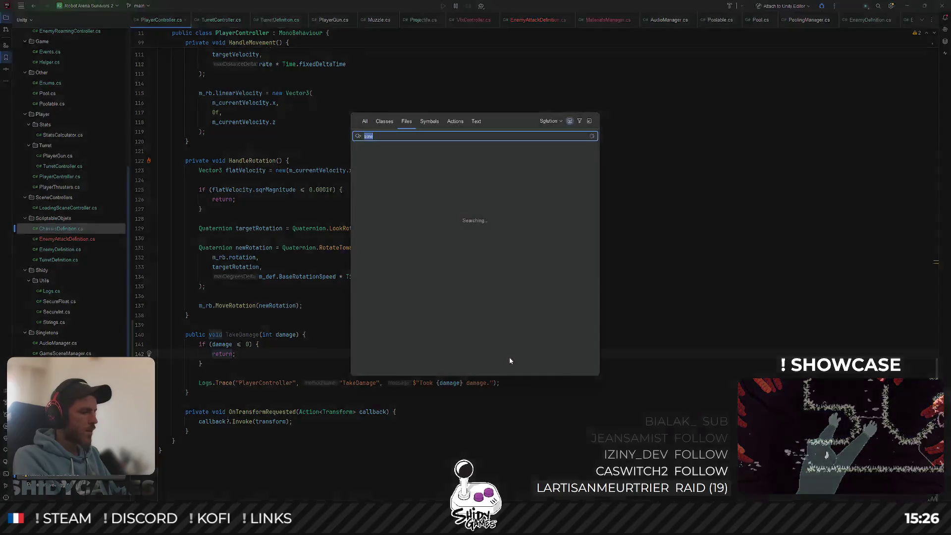
key("BackSpace")
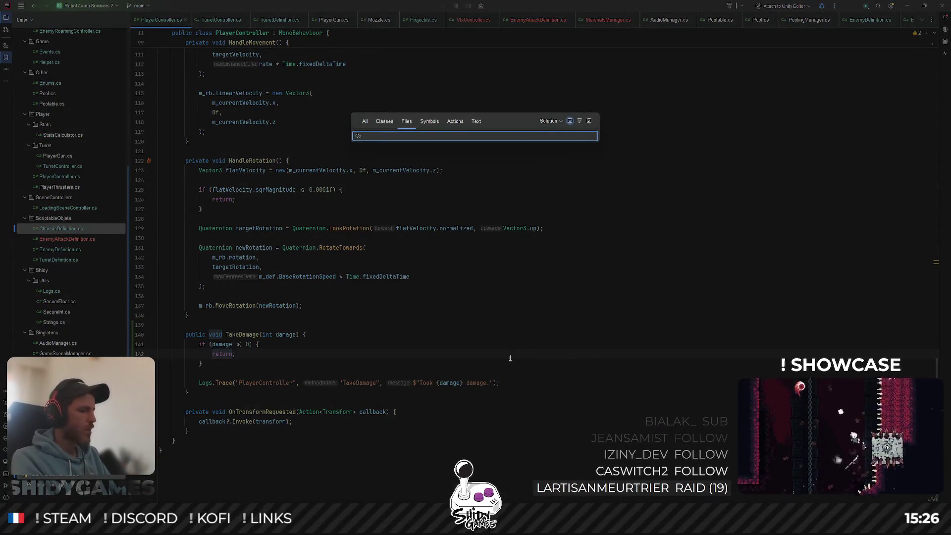
type("saw")
key("Return")
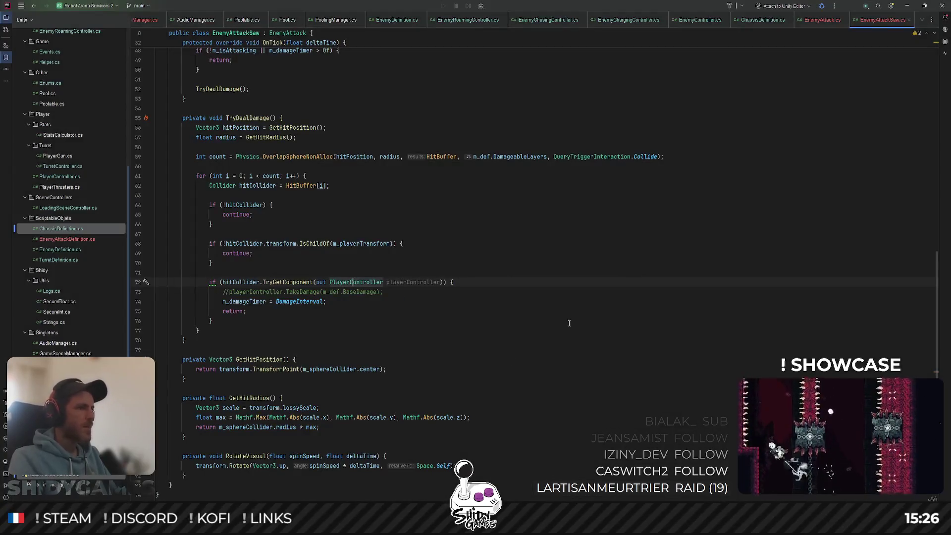
left_click(225, 291)
key("ctrl+slash")
left_click(596, 281)
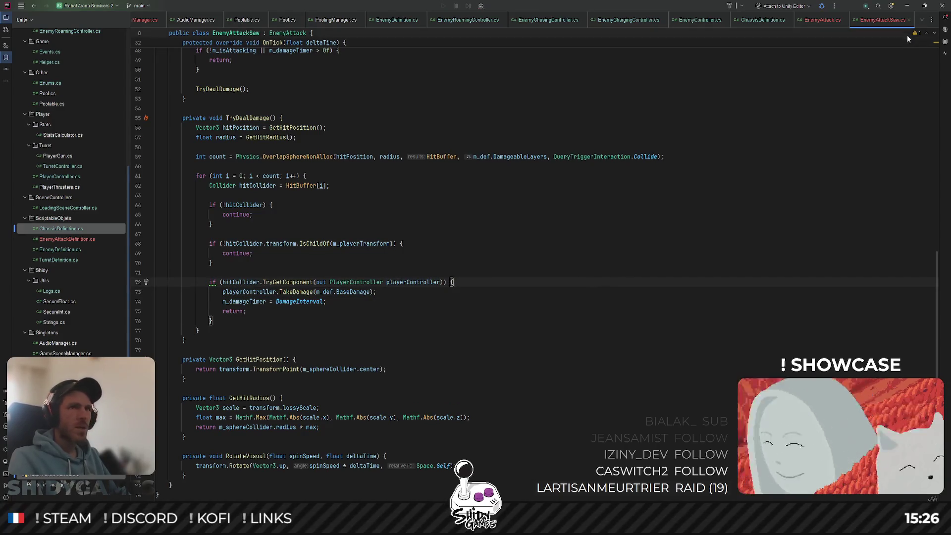
left_click(909, 6)
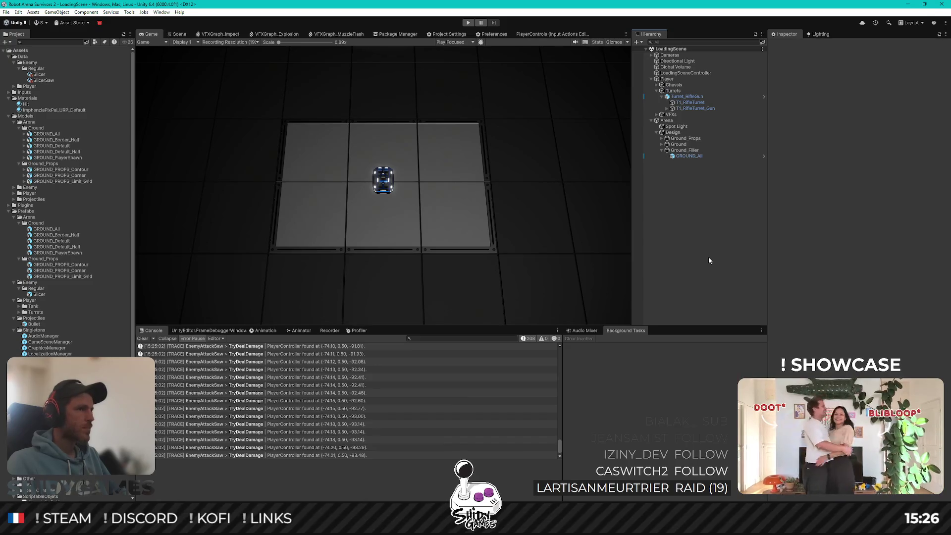
Play-test until saws log 'Took 10 damage' on the player, then stop and return to Rider.
key("ctrl+p")
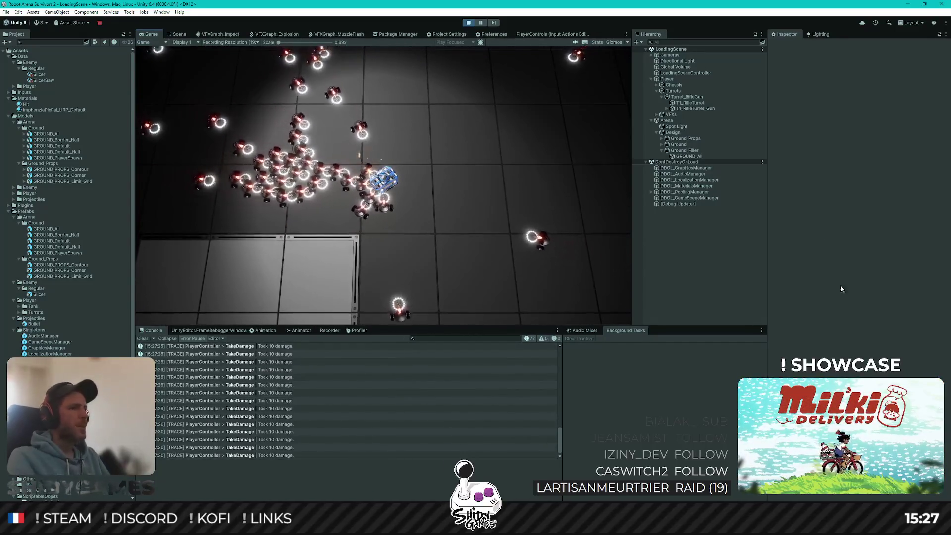
key("ctrl+p")
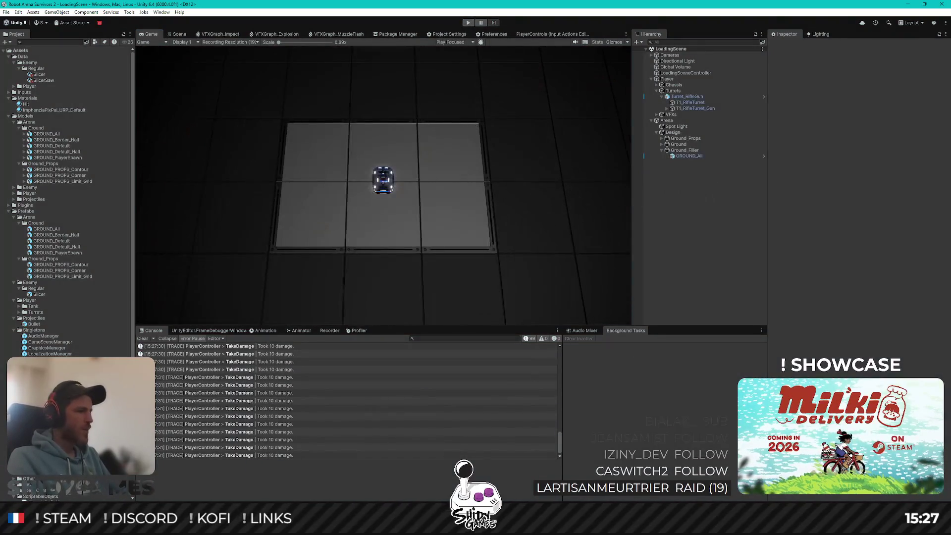
key("alt+Tab")
Open the PlayerController class and find its private field declarations.
scroll(535, 265, "up", 15)
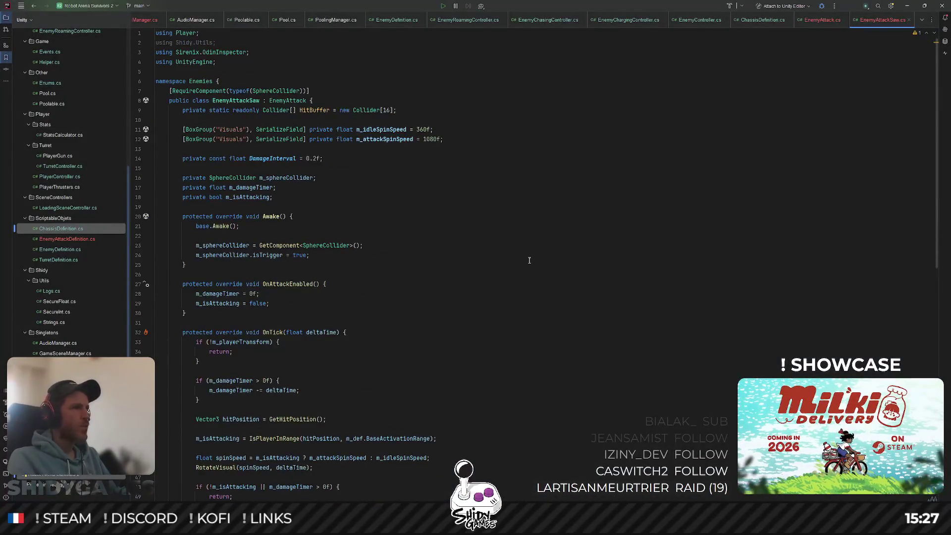
scroll(458, 253, "down", 17)
left_click(352, 229)
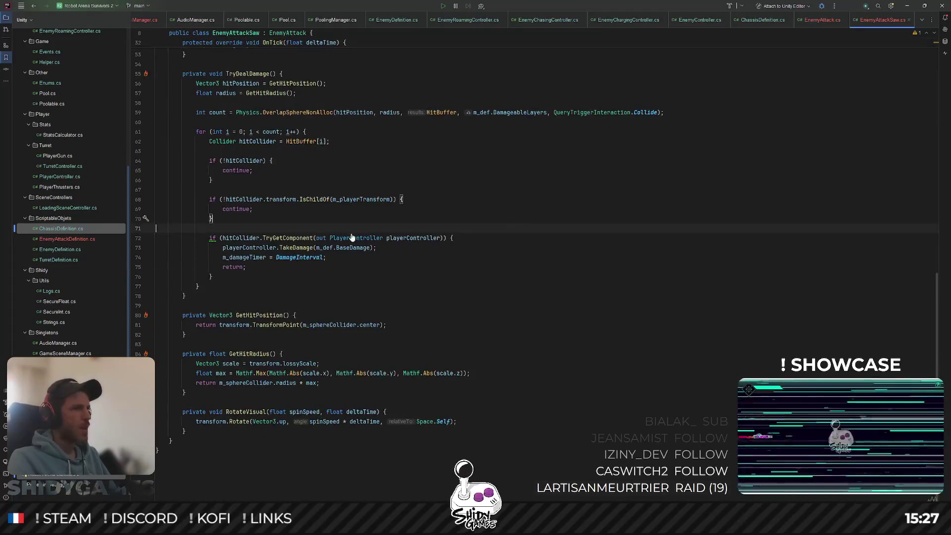
left_click(352, 238, "ctrl")
left_click(390, 226)
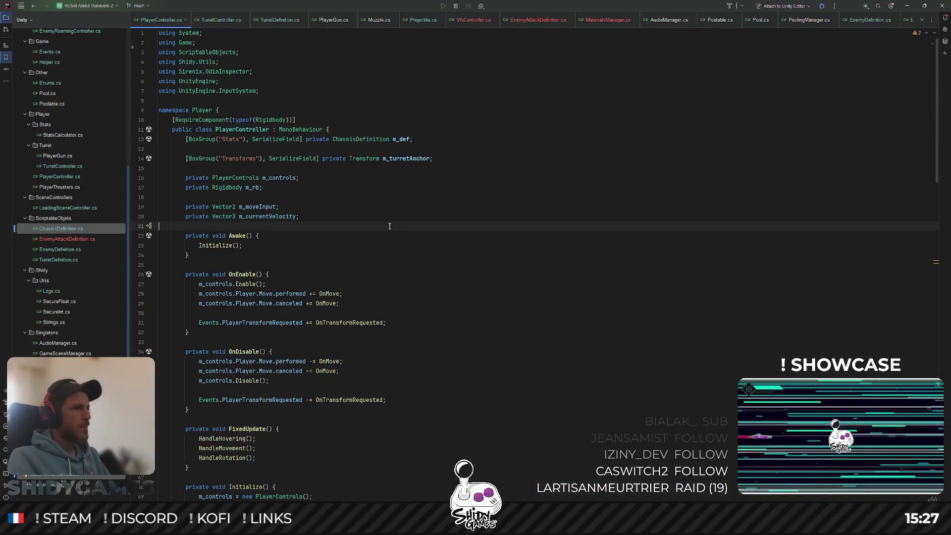
left_click(357, 207)
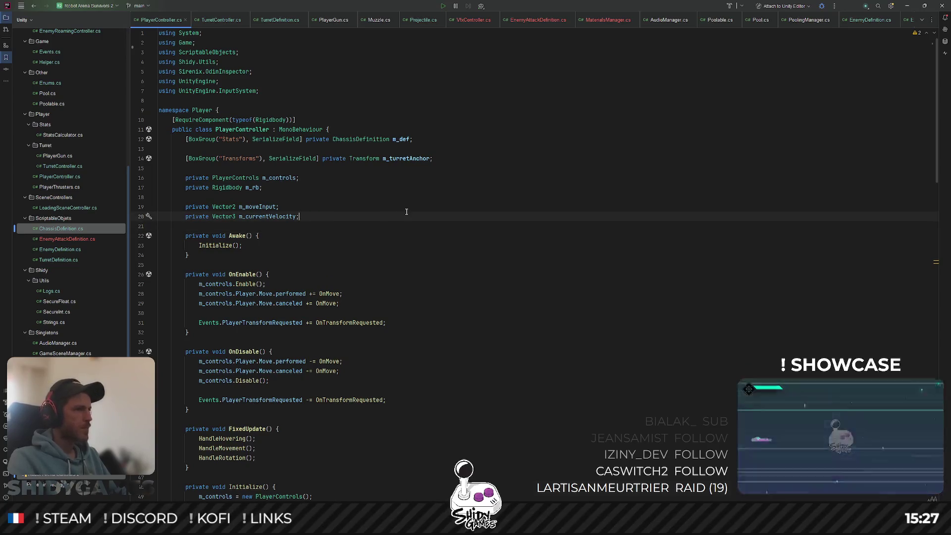
key("ctrl+b")
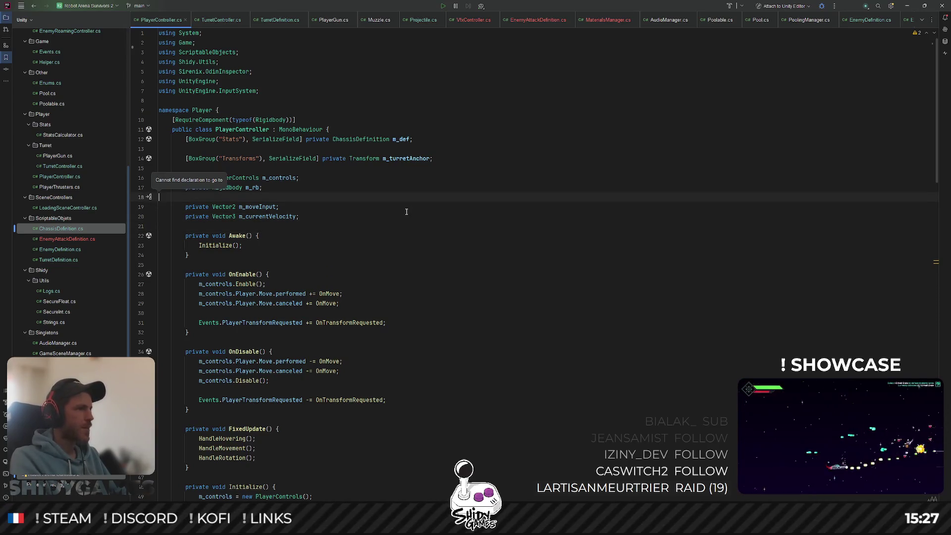
Remove the blank line between fields and declare private float m_invincibilityFrameTimer after m_currentVelocity.
key("BackSpace")
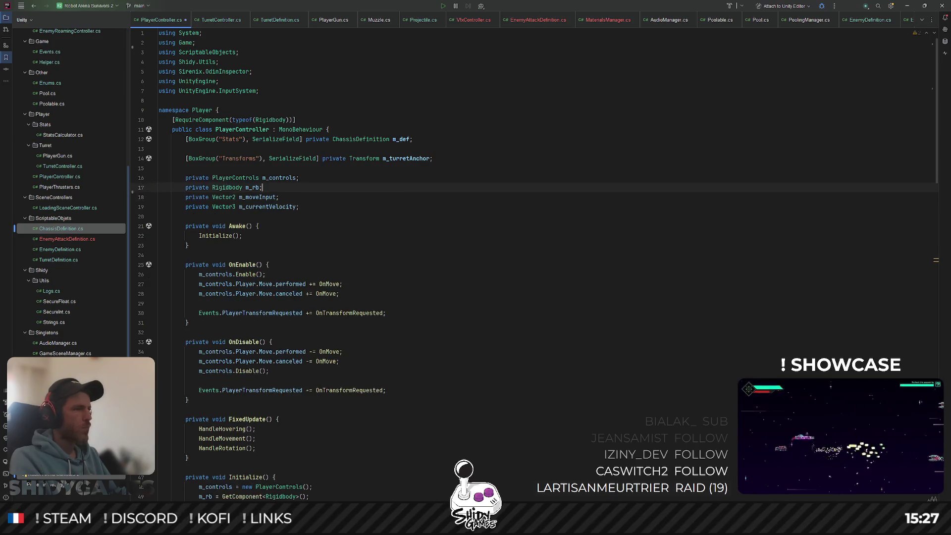
left_click(355, 207)
key("Return")
type("private float ")
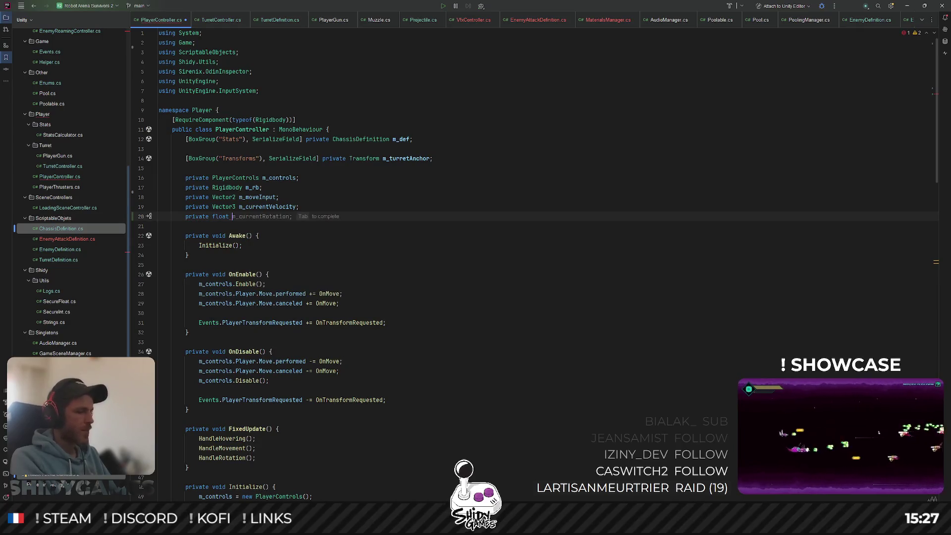
type("m_")
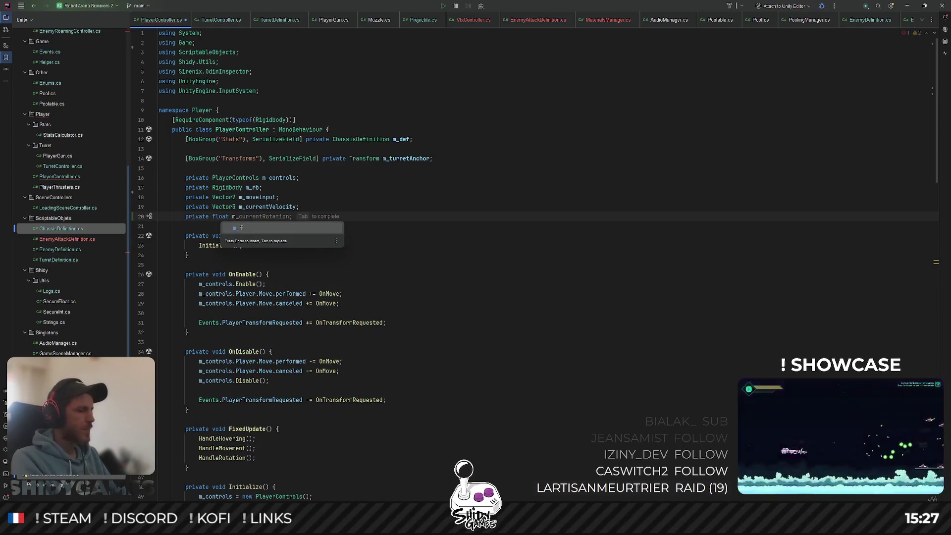
type("invinc")
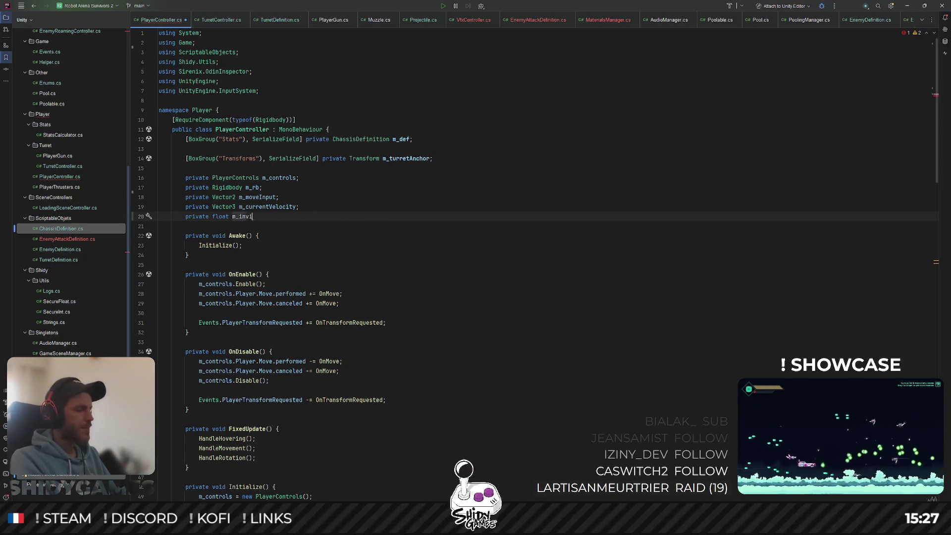
type("ibilityFrameTimer;")
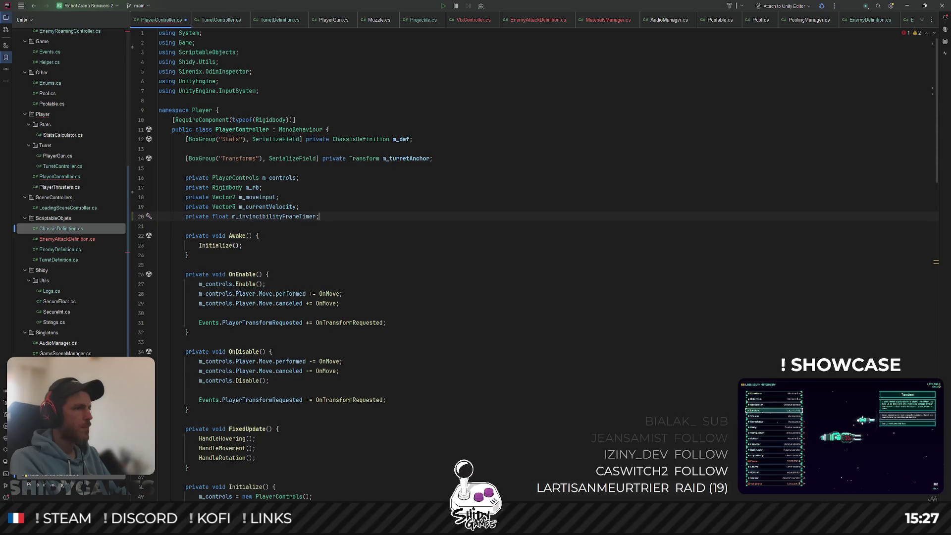
key("Up")
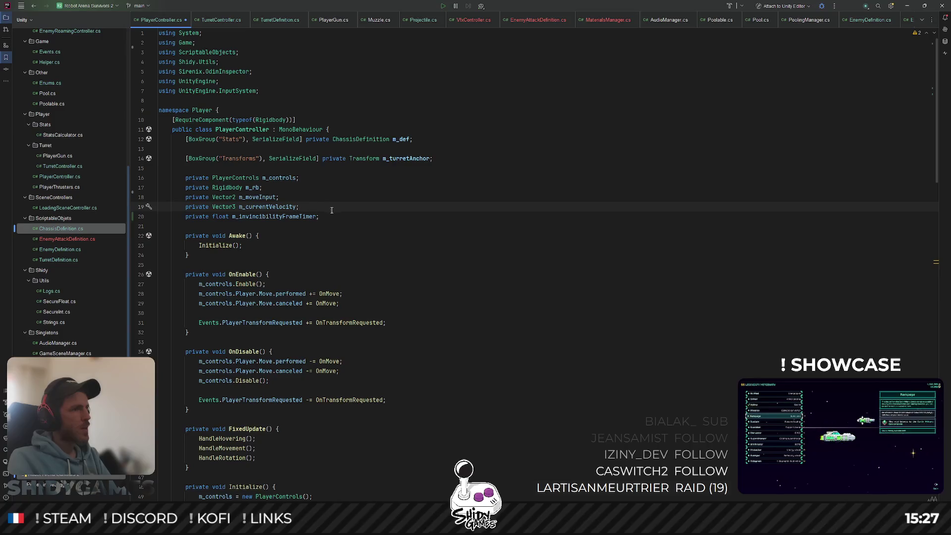
key("Return")
key("Return")
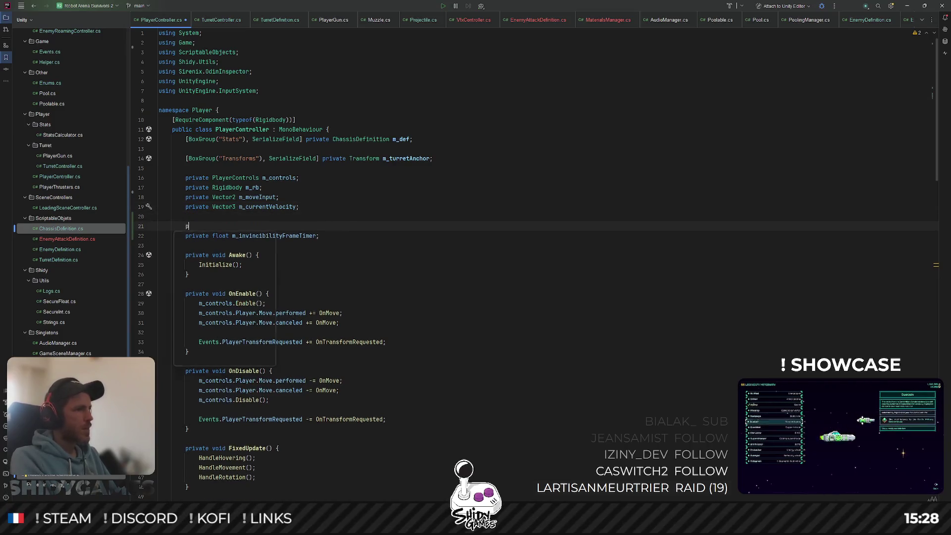
Declare 'private const float InvincibilityFrameDuration = 0.5f;' above the timer field.
type("private const float ")
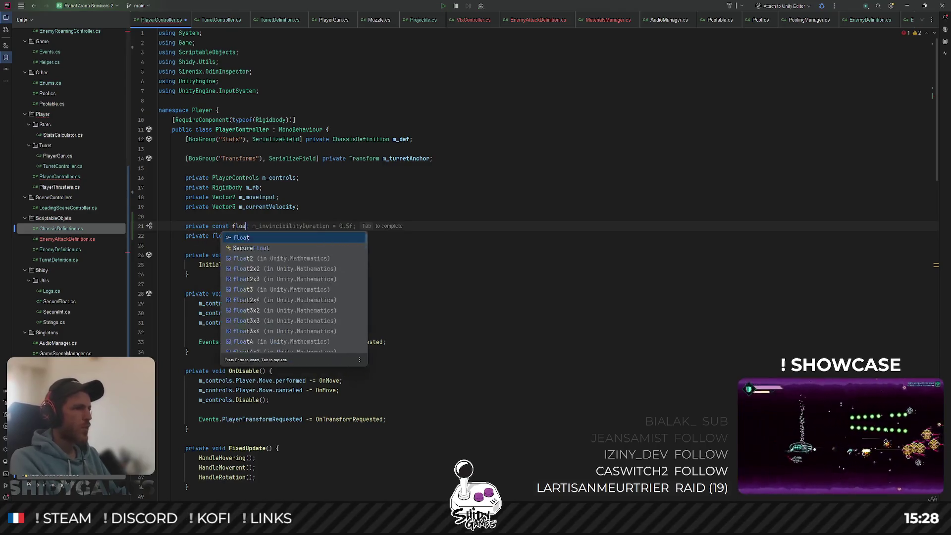
type("In")
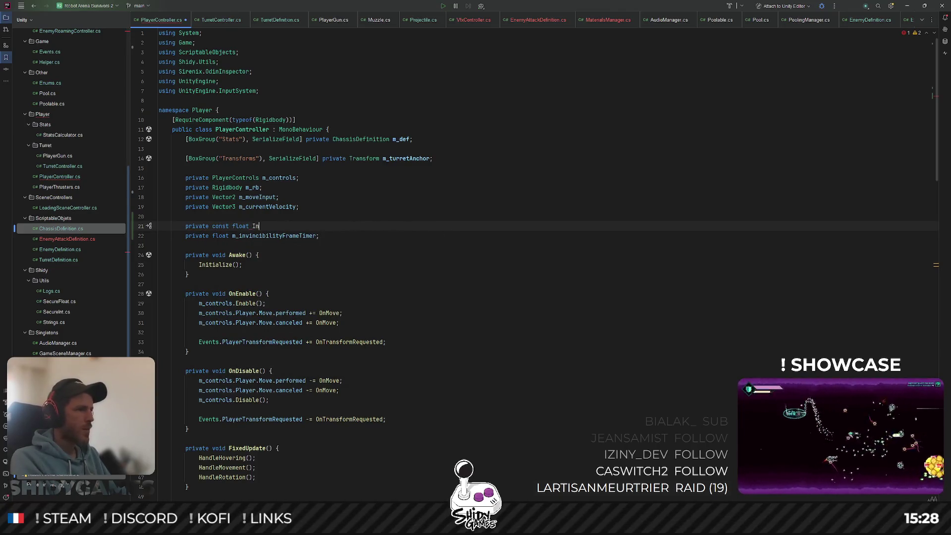
key("BackSpace")
key("BackSpace")
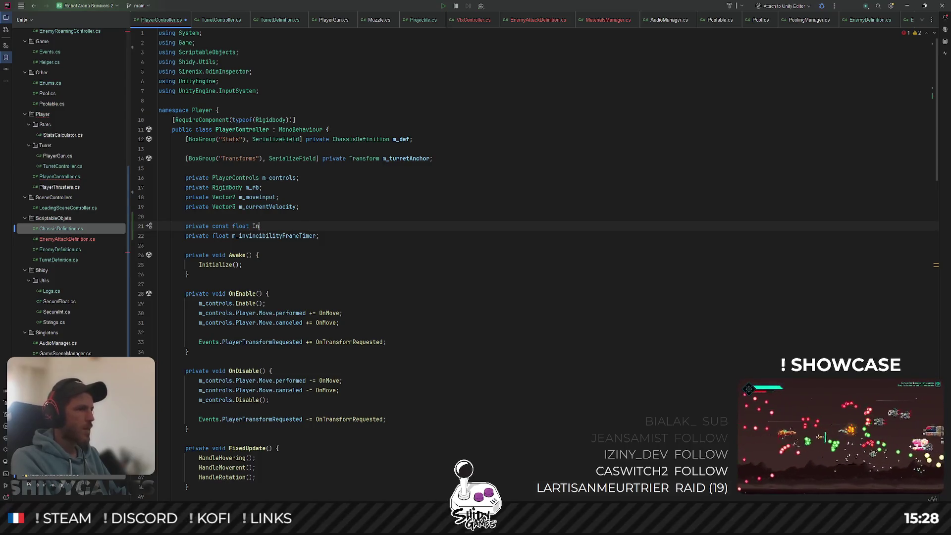
type("vinc")
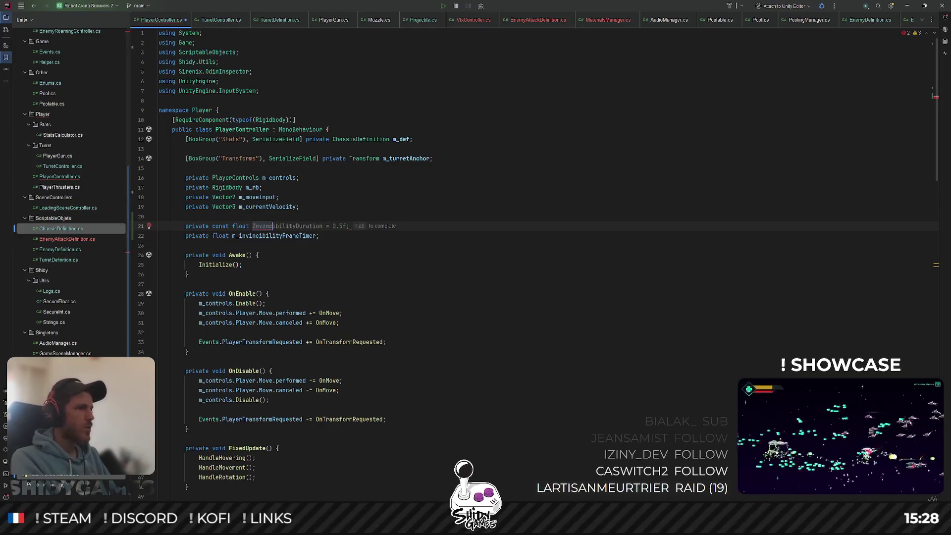
type("ibi")
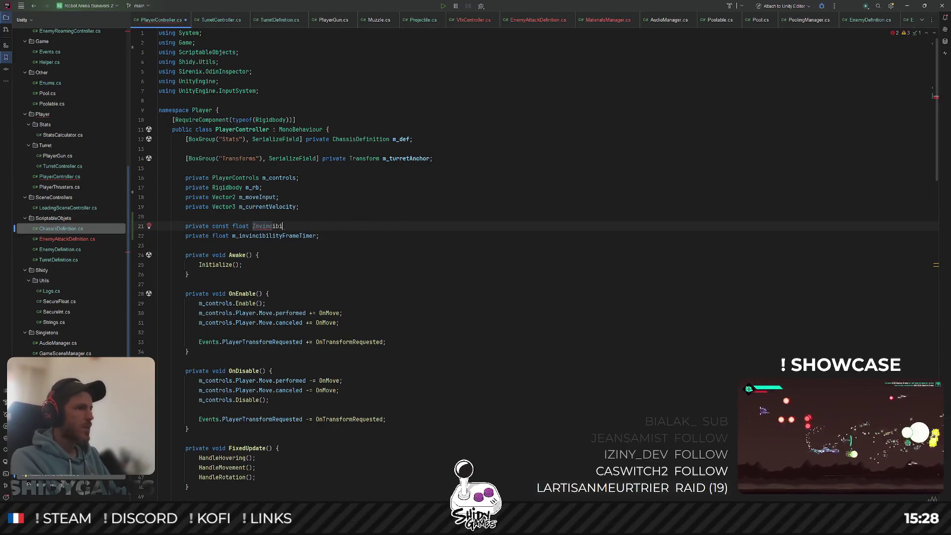
type("li")
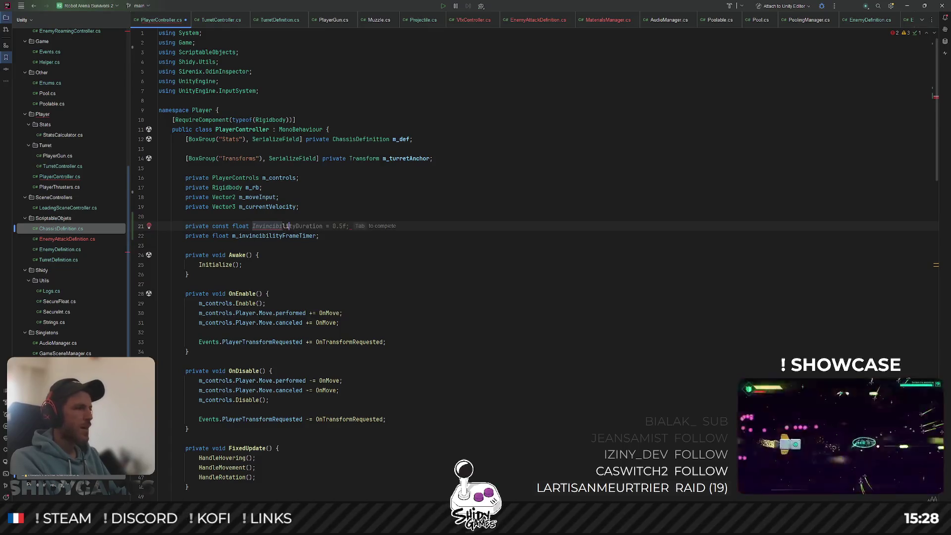
type("tyFrameDuration;")
key("Left")
type("=")
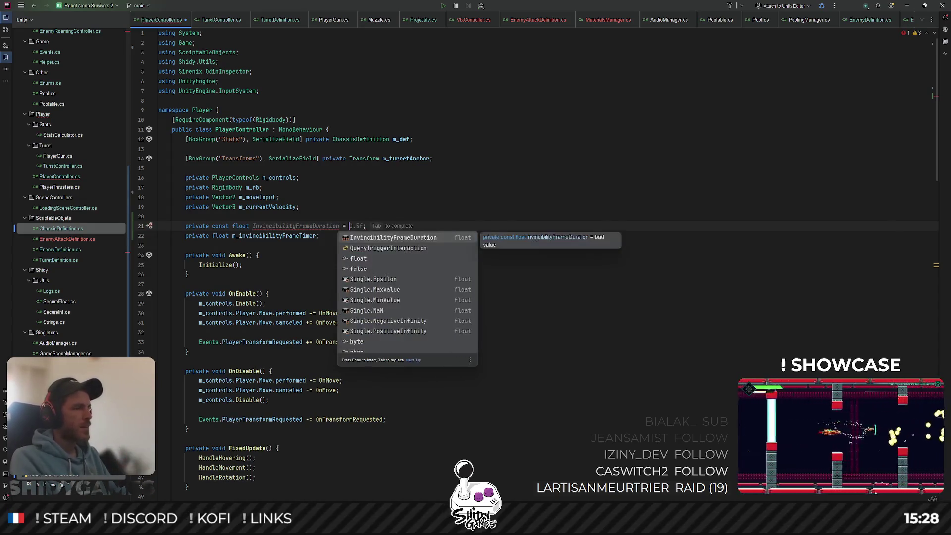
key("Tab")
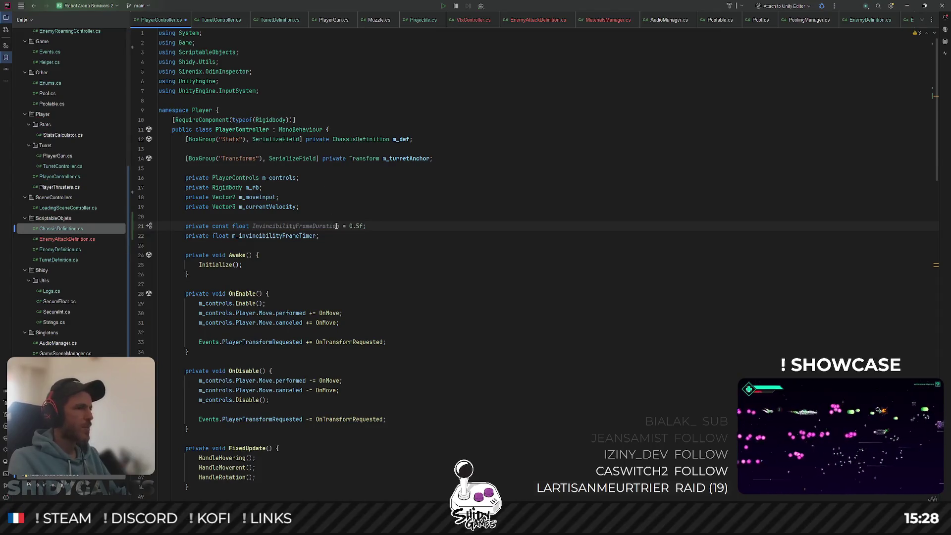
In Initialize(), add 'm_invincibilityFrameTimer = InvincibilityFrameDuration;' after 'm_rb.position = position;'.
double_click(287, 236)
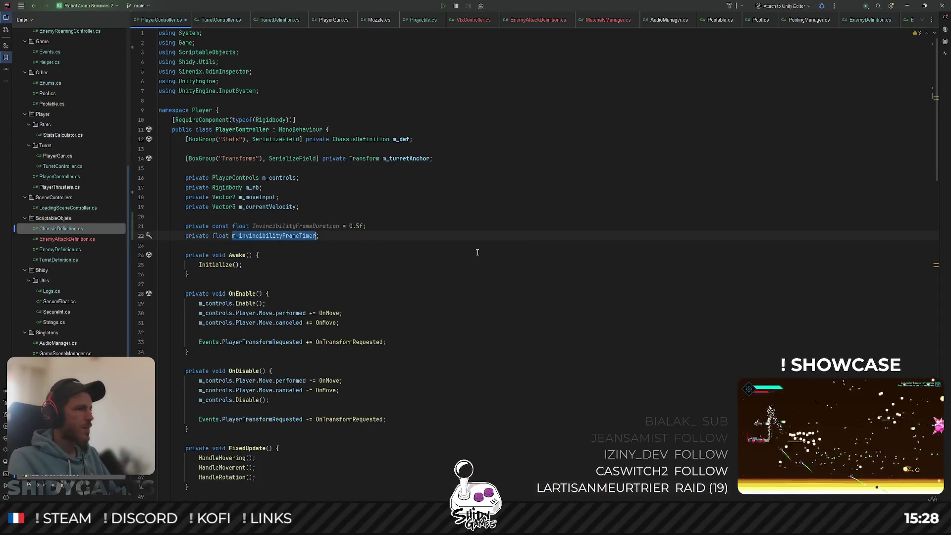
scroll(477, 253, "down", 2)
left_click(218, 205)
left_click(218, 205, "ctrl")
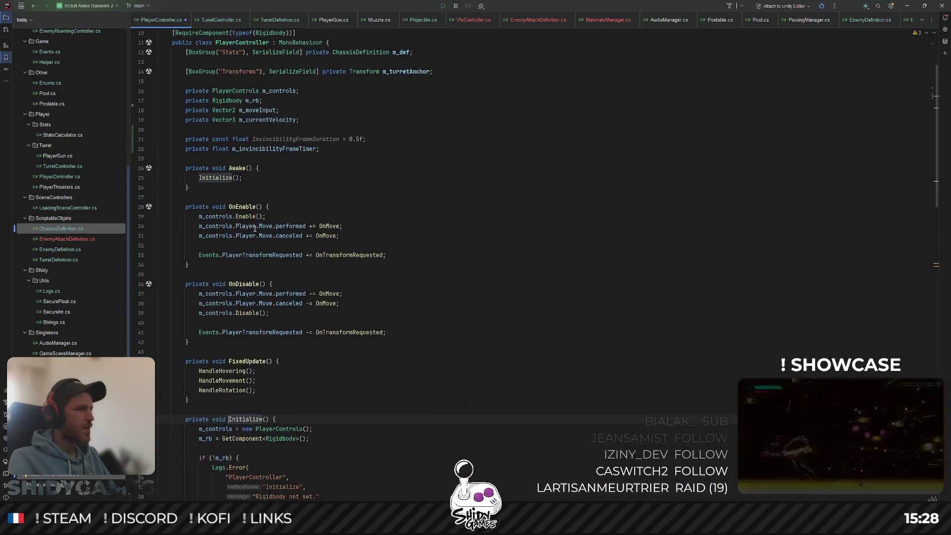
scroll(297, 212, "down", 4)
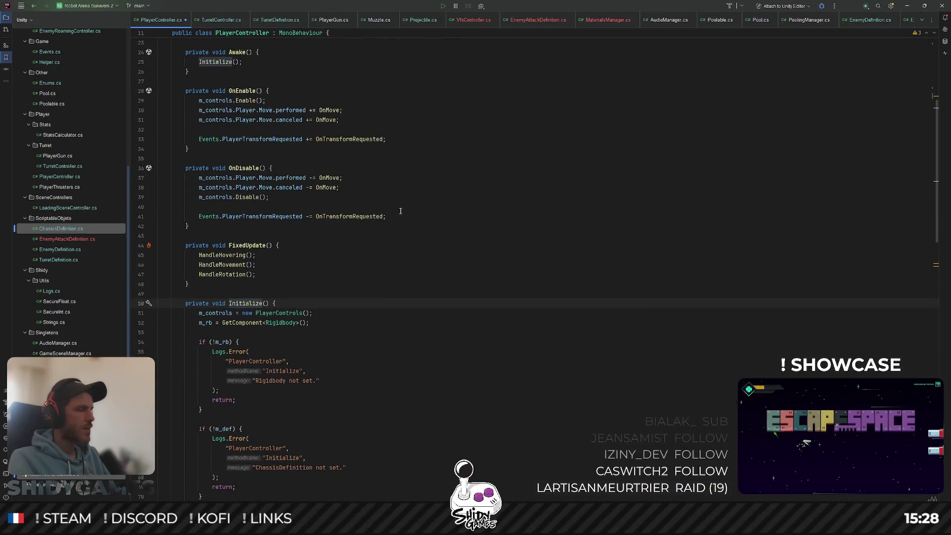
scroll(355, 260, "down", 3)
scroll(355, 259, "down", 1)
scroll(356, 259, "down", 3)
scroll(355, 259, "down", 2)
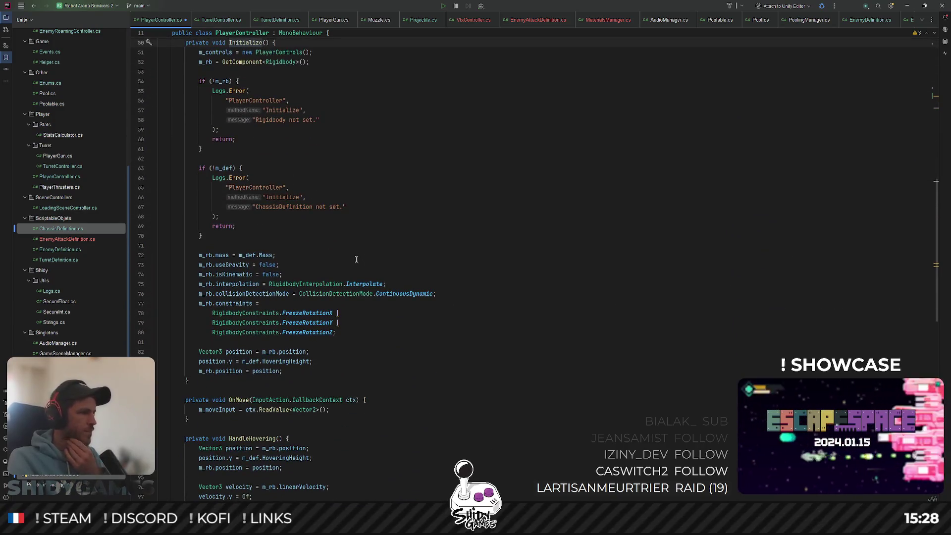
left_click(301, 371)
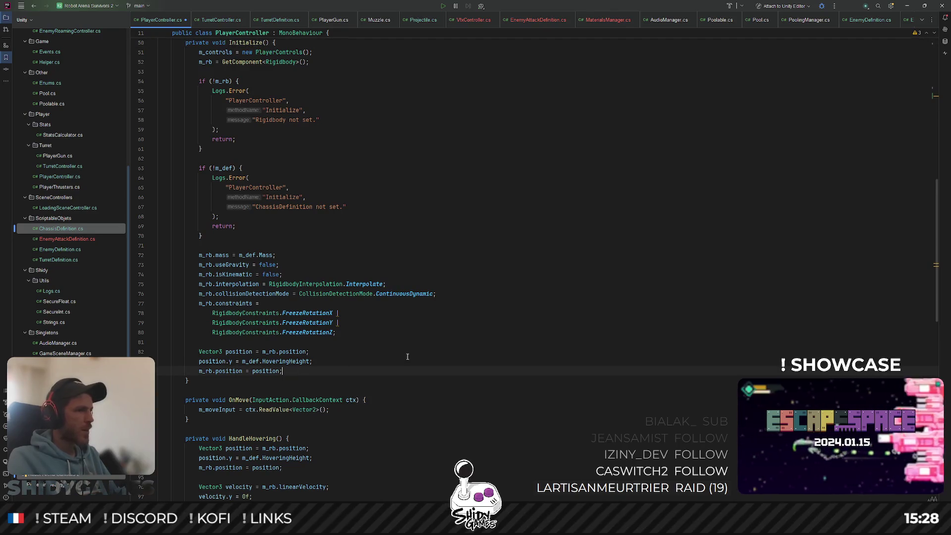
key("Return")
key("Return")
type("m_invincibilityFrameTimer =")
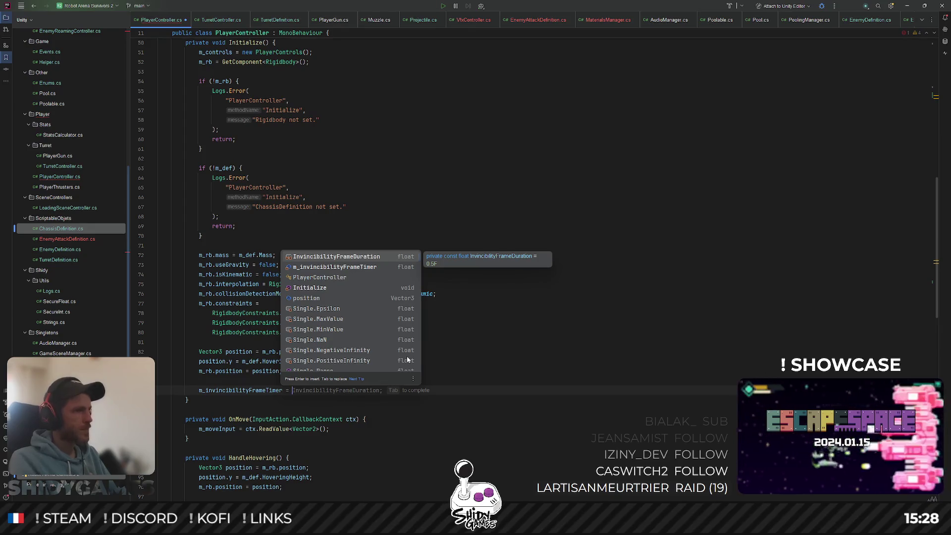
key("Return")
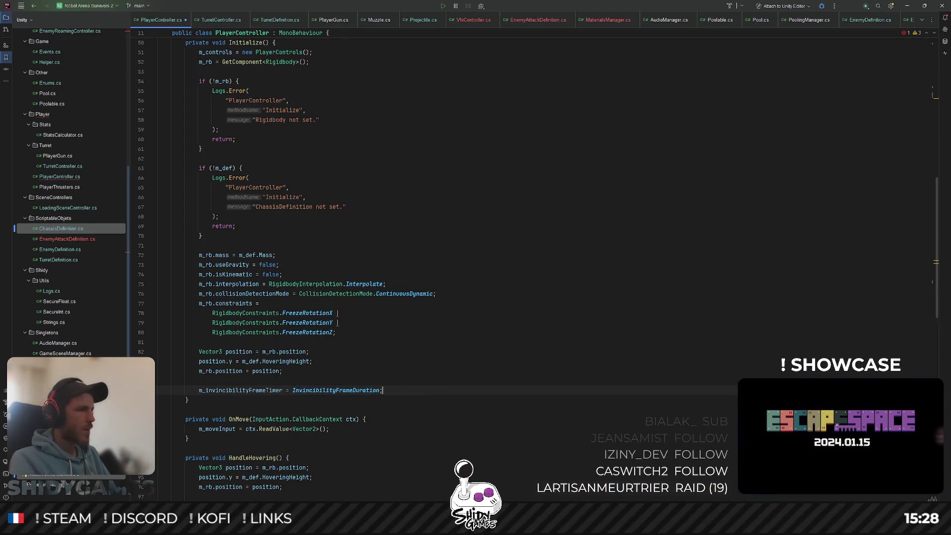
left_click(249, 391)
scroll(397, 356, "down", 5)
Add an Update() above FixedUpdate that decrements m_invincibilityFrameTimer by Time.deltaTime while positive.
scroll(495, 337, "down", 5)
scroll(524, 331, "up", 2)
scroll(524, 330, "up", 3)
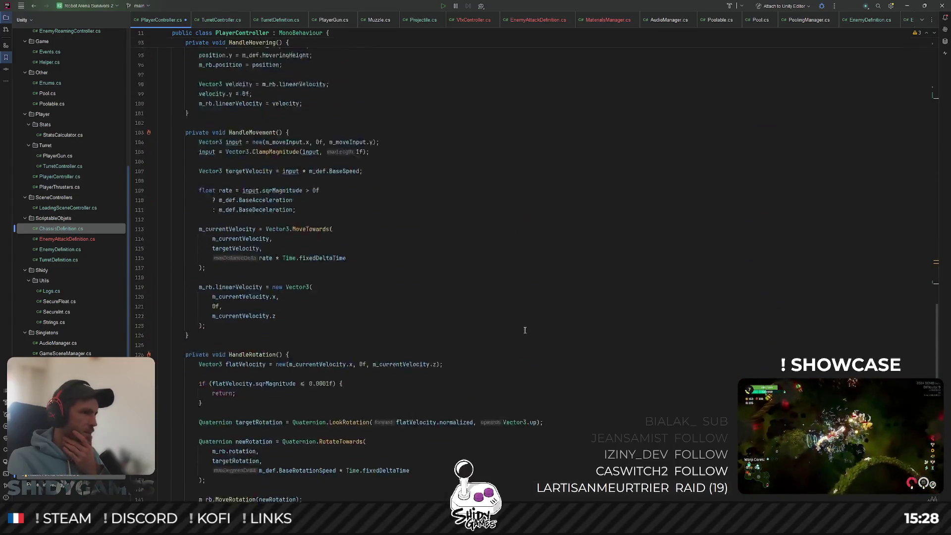
scroll(525, 330, "up", 3)
scroll(525, 330, "up", 3)
scroll(525, 330, "up", 5)
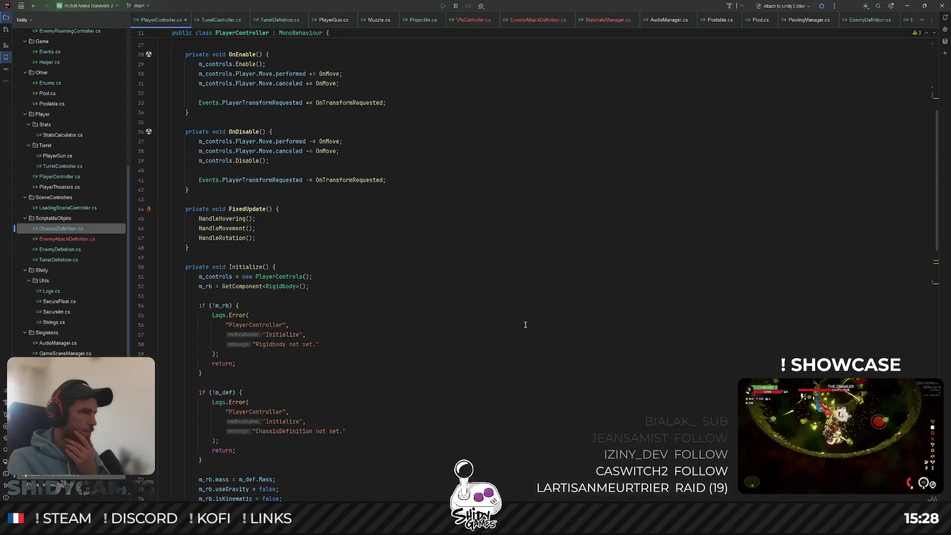
scroll(525, 325, "up", 3)
left_click(232, 288)
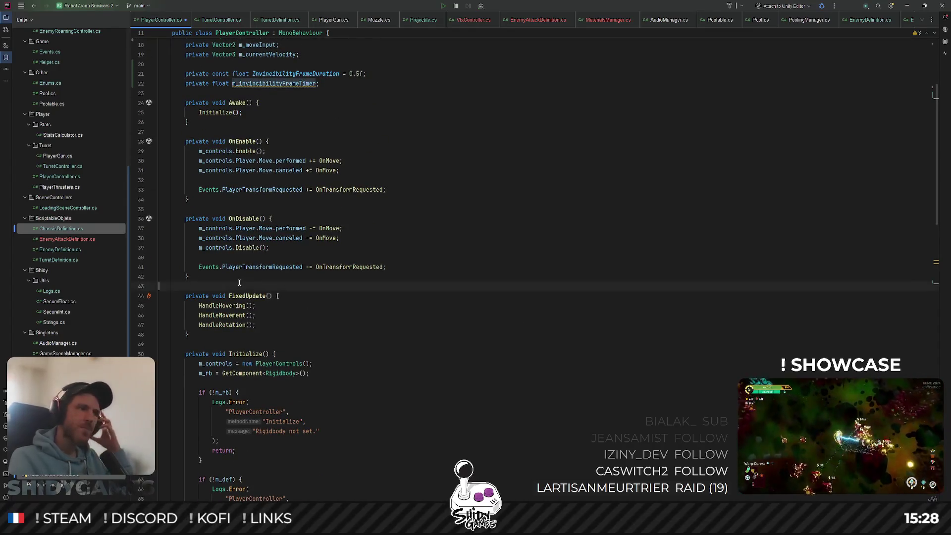
key("Return")
key("Return")
key("Up")
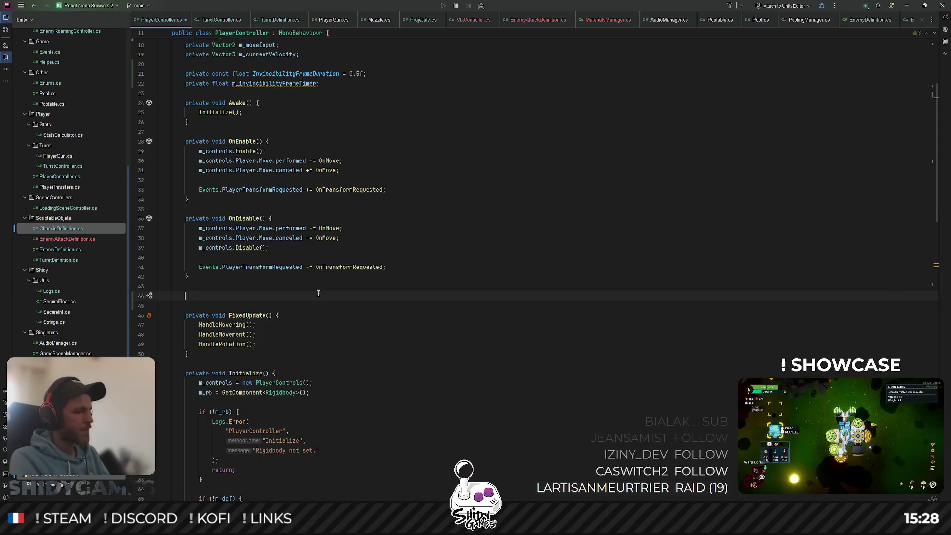
type("private vo")
key("Tab")
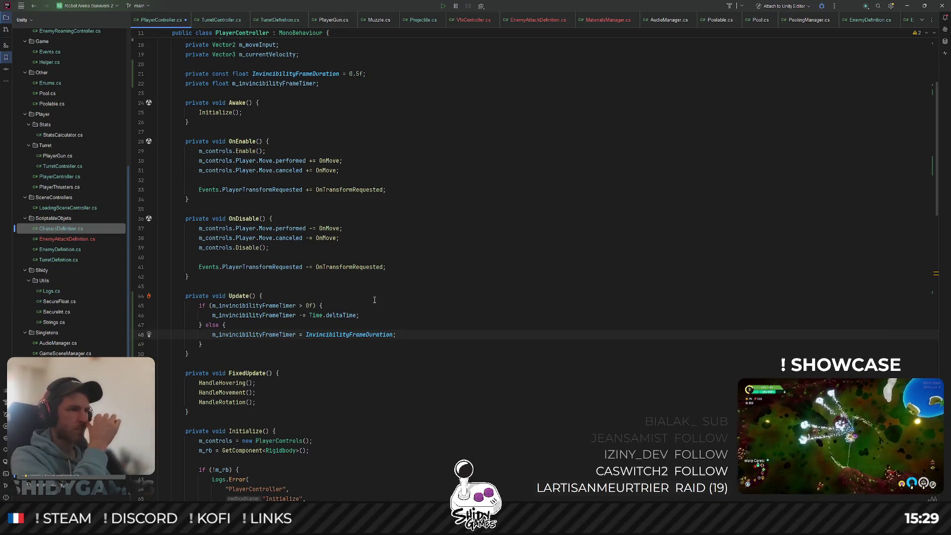
key("Up")
key("Up")
key("Up")
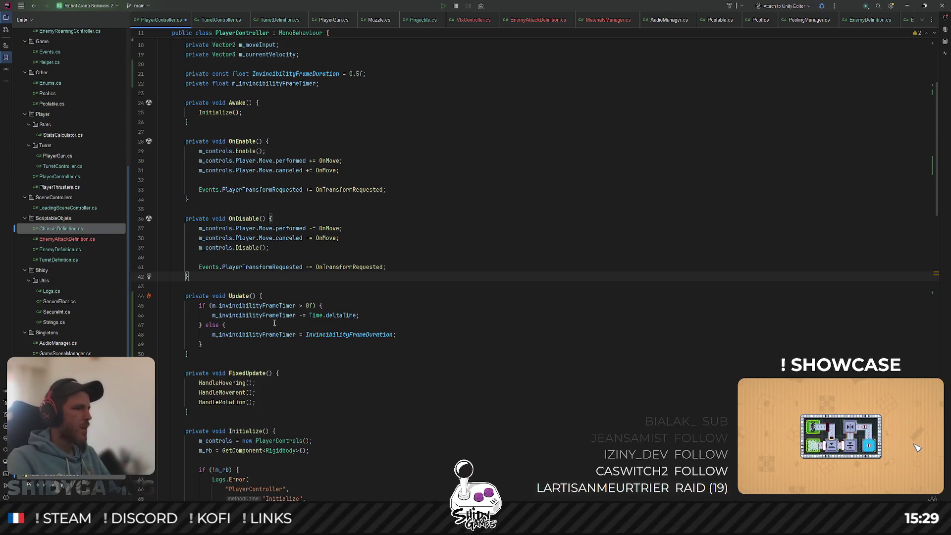
left_click(337, 335)
Delete the timer reset line and the empty else block from Update().
key("ctrl+x")
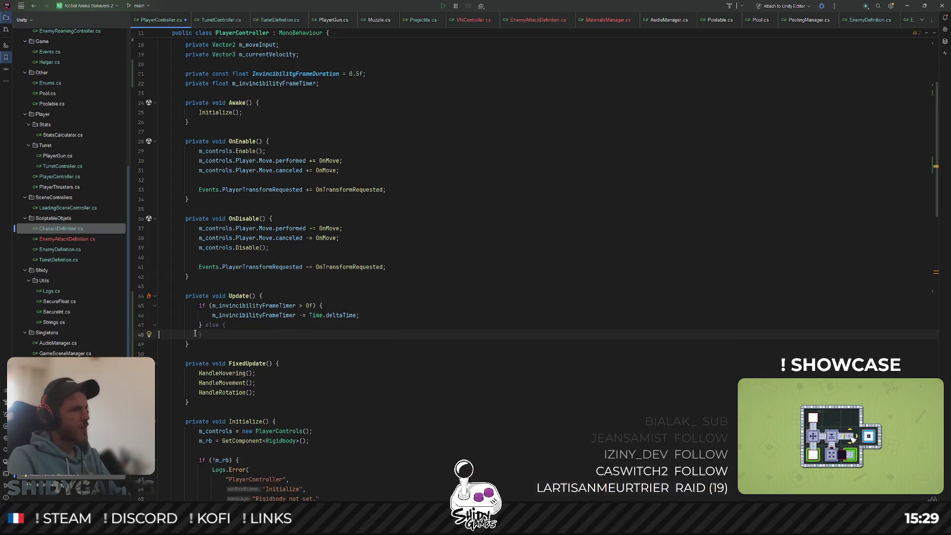
left_click_drag(202, 335, 208, 327)
key("BackSpace")
scroll(441, 307, "down", 10)
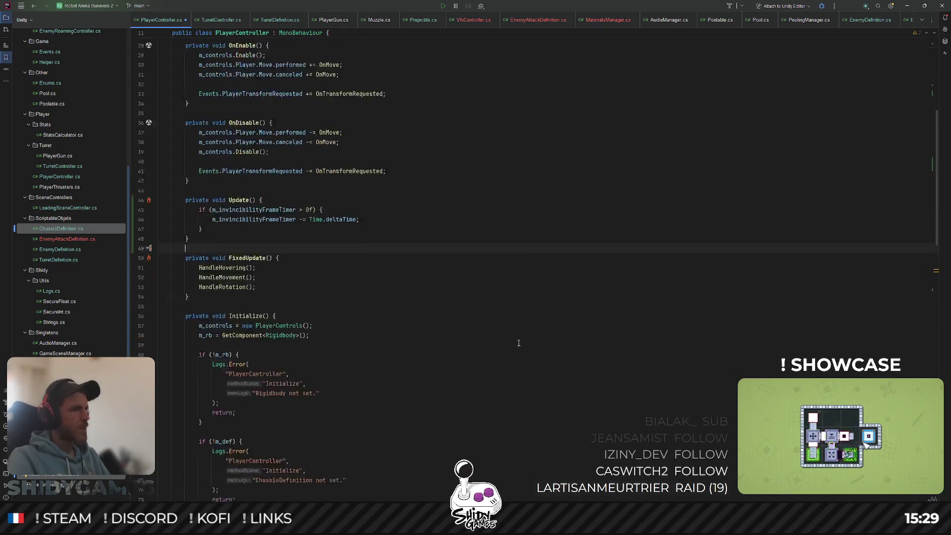
scroll(442, 306, "up", 3)
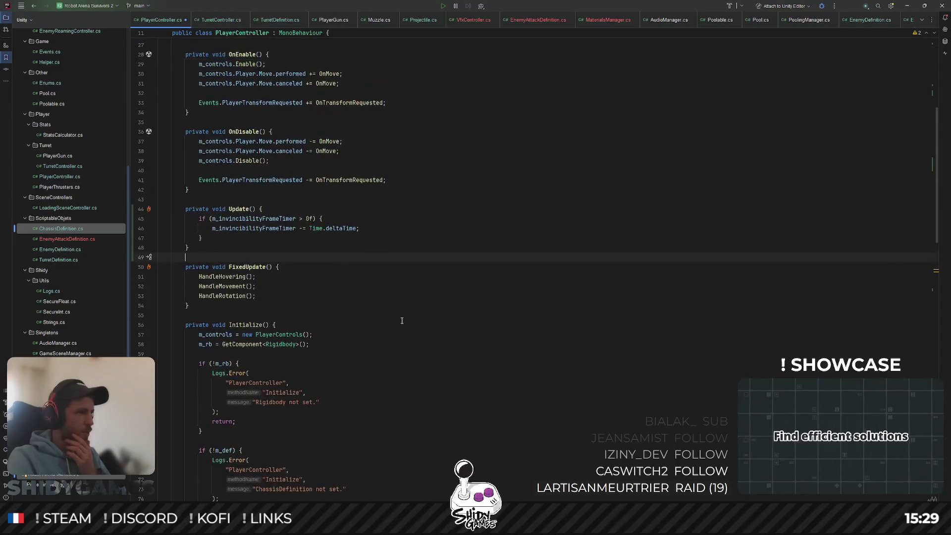
scroll(344, 284, "up", 2)
scroll(322, 258, "up", 5)
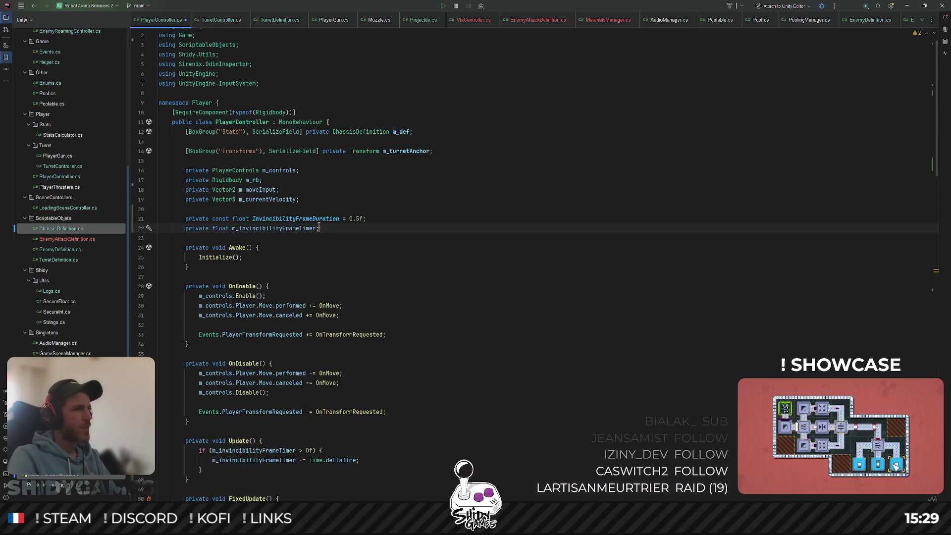
double_click(283, 227)
scroll(296, 288, "down", 5)
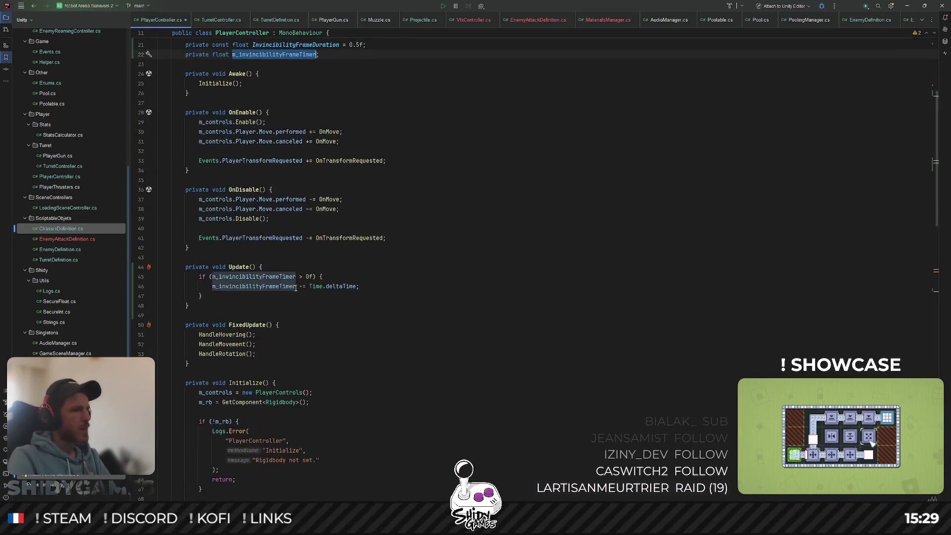
In TakeDamage, reset m_invincibilityFrameTimer to InvincibilityFrameDuration after the damage is applied.
scroll(324, 270, "down", 5)
scroll(325, 266, "up", 2)
scroll(325, 263, "up", 6)
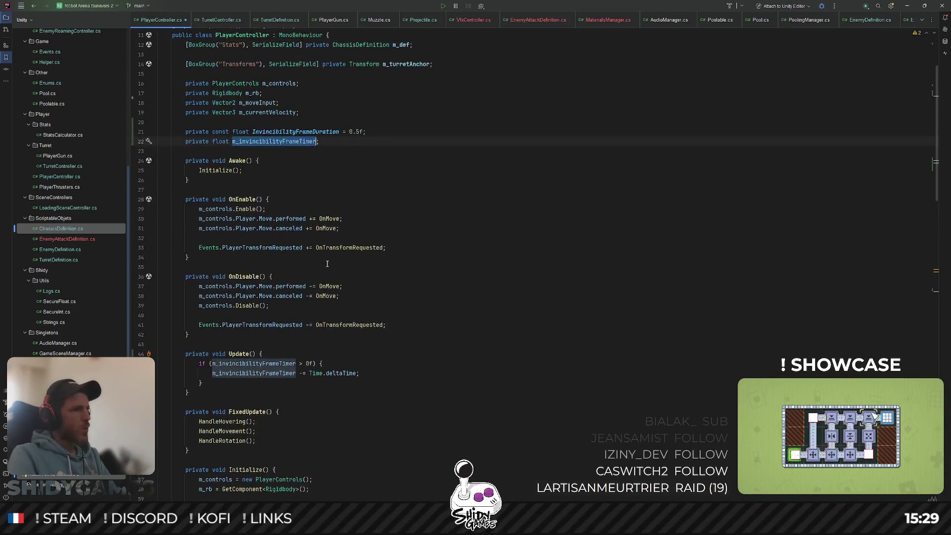
scroll(326, 258, "down", 7)
scroll(326, 258, "down", 7)
left_click(339, 349)
key("ctrl+w")
key("ctrl+w")
key("ctrl+w")
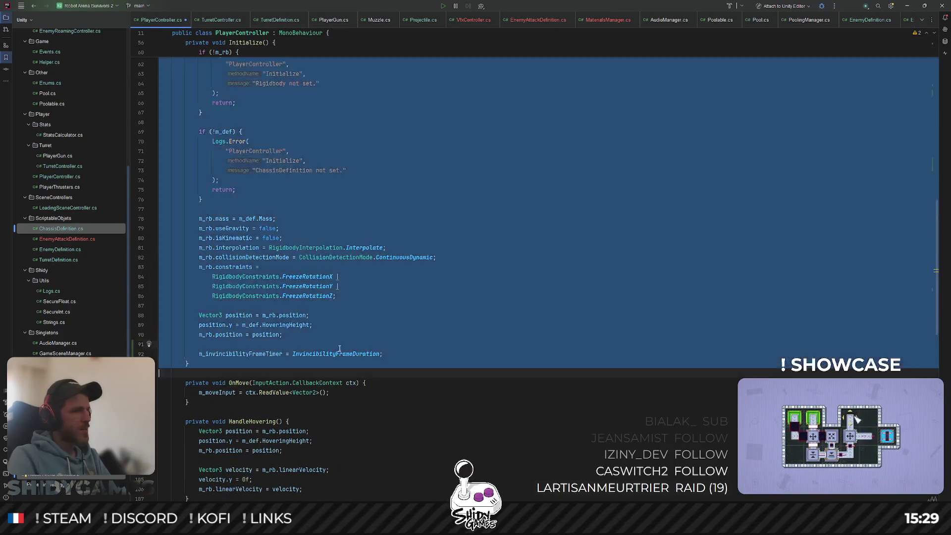
double_click(333, 355)
type("0f")
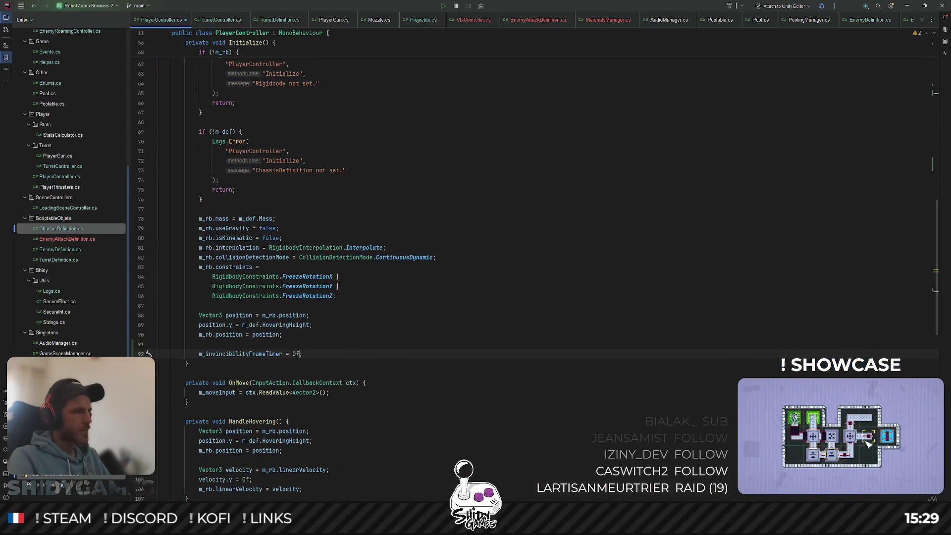
scroll(419, 312, "down", 4)
scroll(420, 312, "down", 4)
scroll(419, 313, "down", 3)
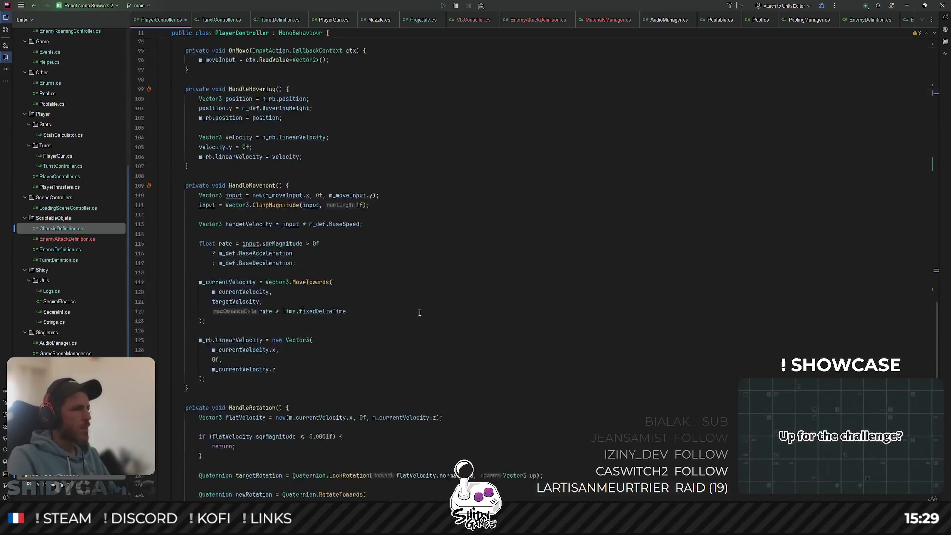
scroll(419, 312, "down", 8)
scroll(235, 360, "down", 1)
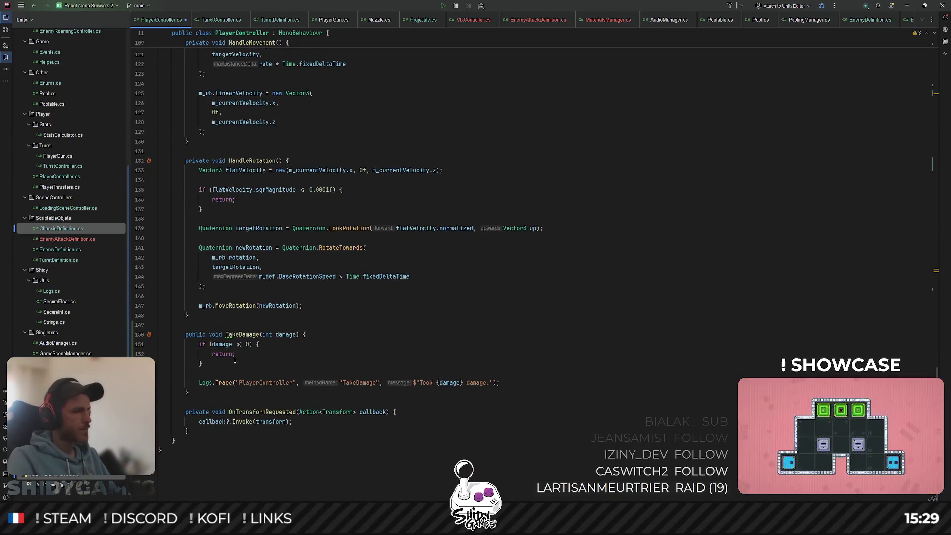
key("Return")
key("Return")
type("m_invincibilityFrameTimer = InvincibilityFrameDuration;")
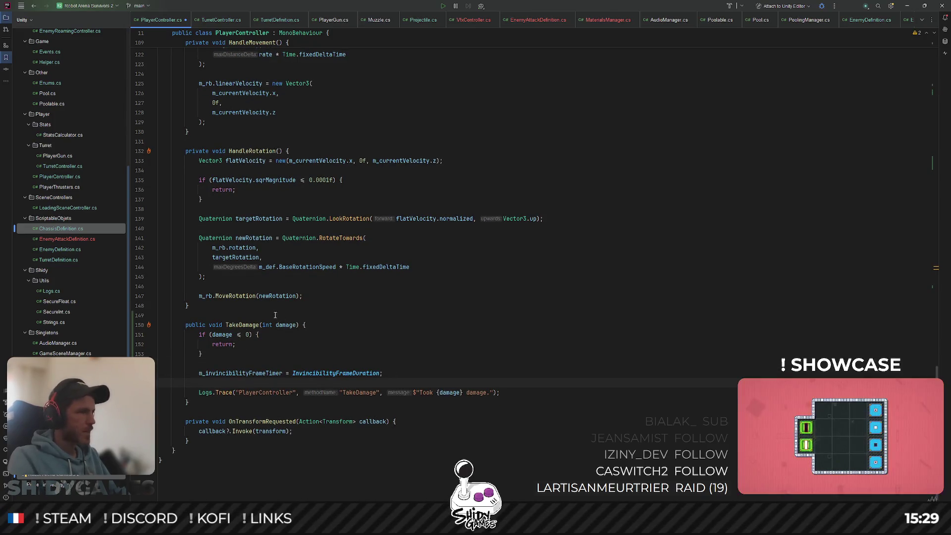
key("Return")
key("Return")
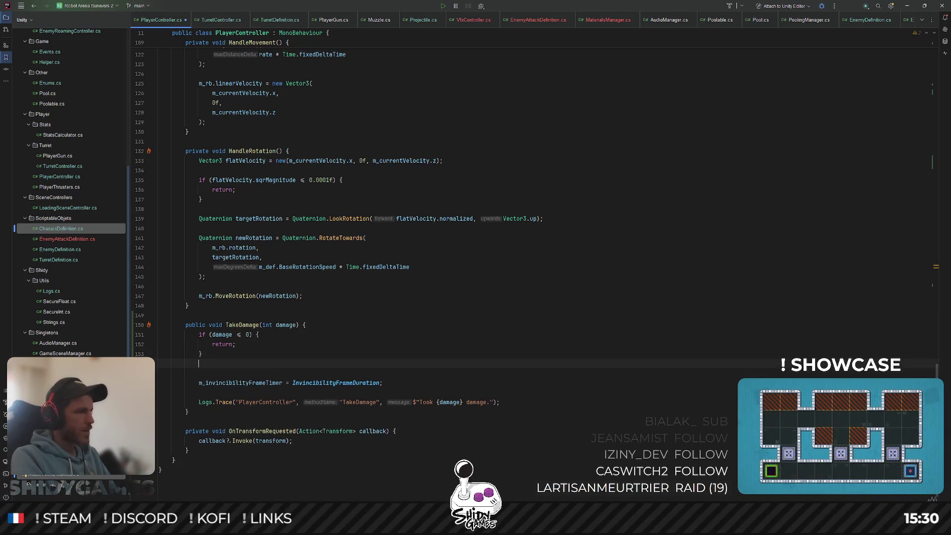
type("i")
key("BackSpace")
key("BackSpace")
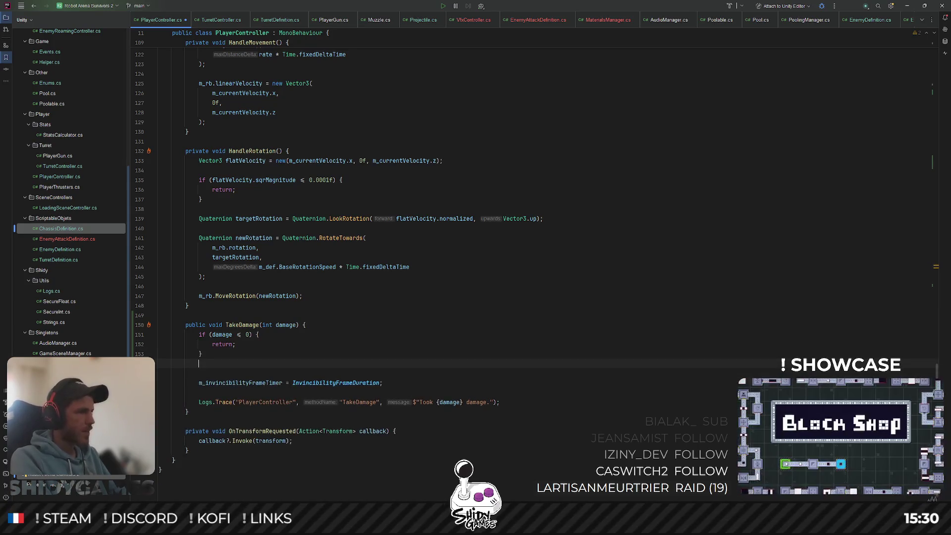
key("Delete")
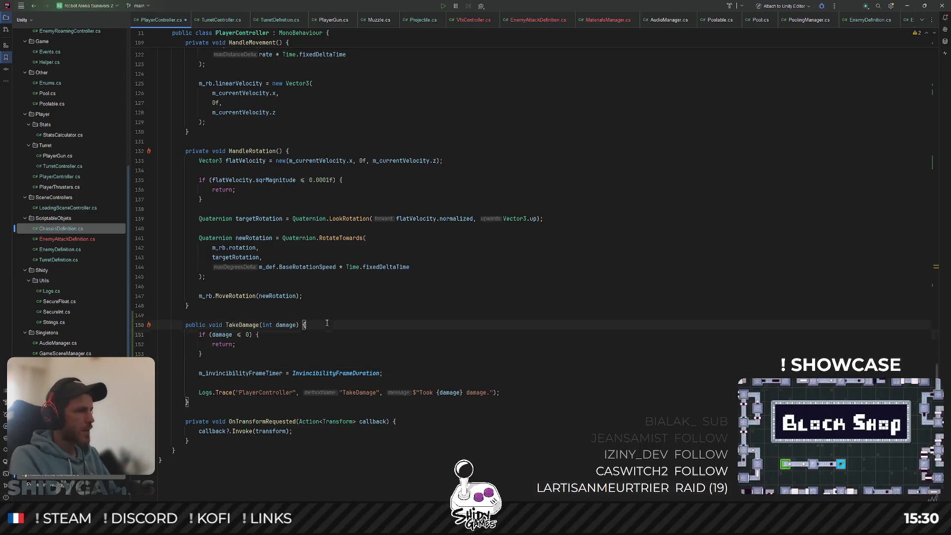
Start TakeDamage with 'if (m_invincibilityFrameTimer > 0f) { return; }' and switch to Unity.
key("Return")
key("Return")
key("Up")
type("(m_inv")
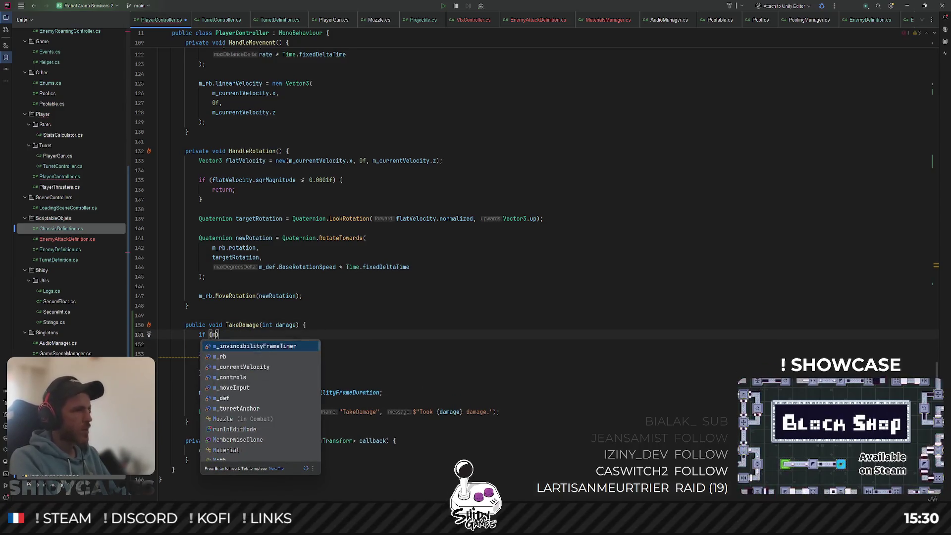
key("Return")
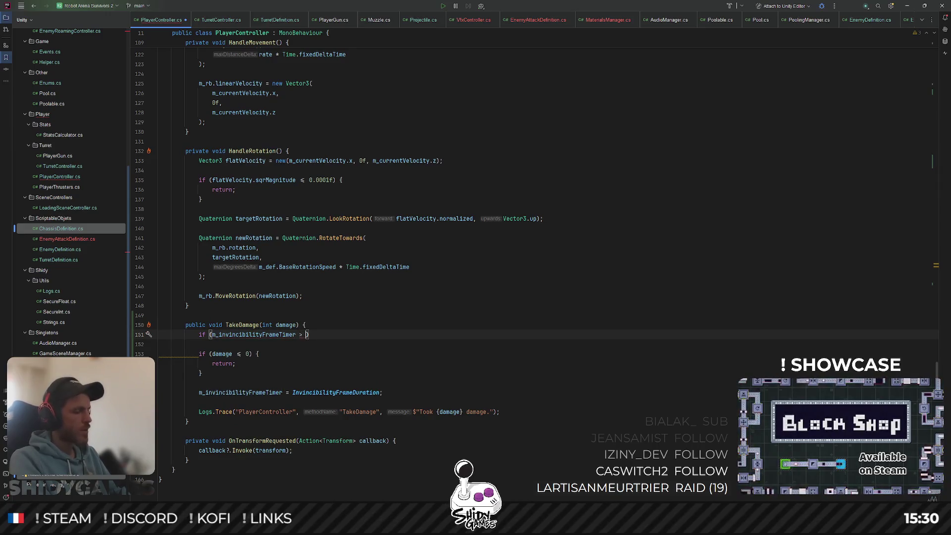
type("0f) ")
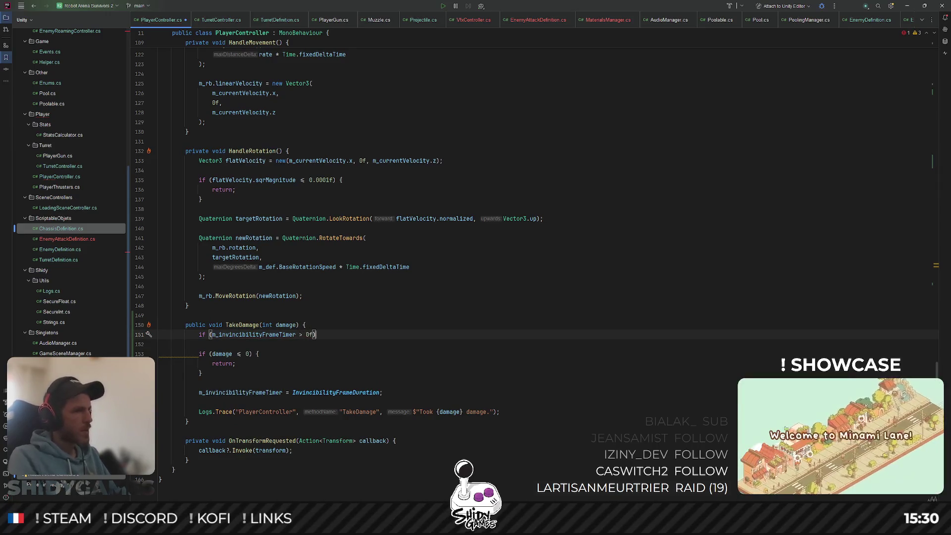
type("{")
key("Return")
type("return;")
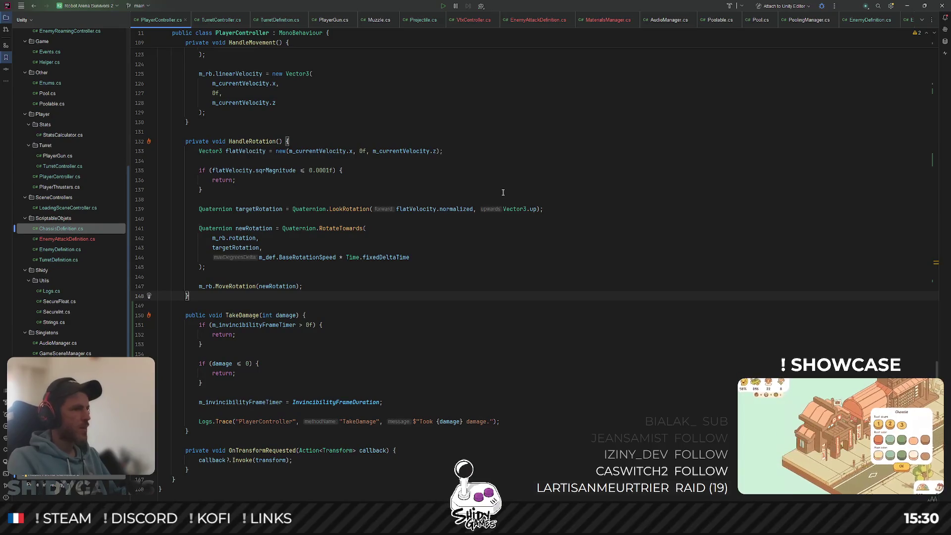
key("alt+Tab")
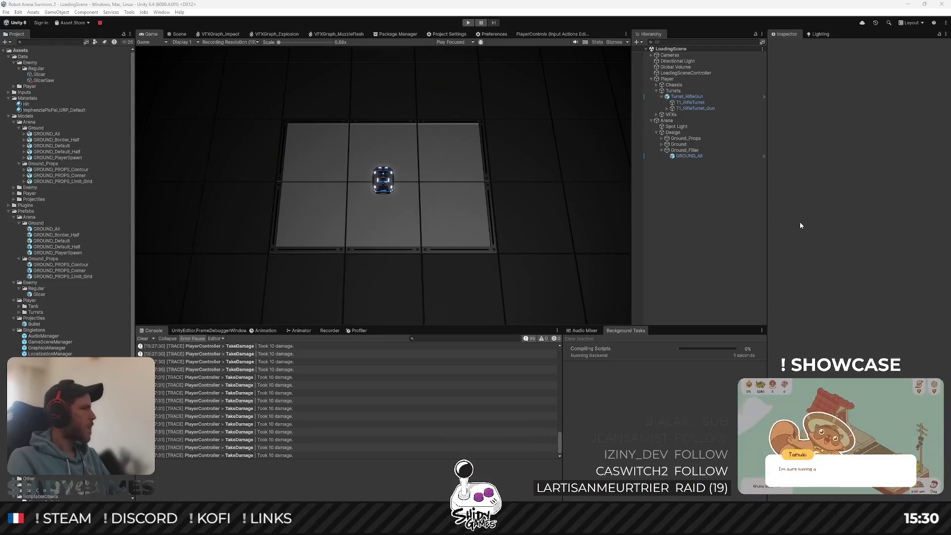
Play-test by driving the robot with W, A, D among enemies, logging 'Took 10 damage' about once per second, then stop.
left_click(468, 24)
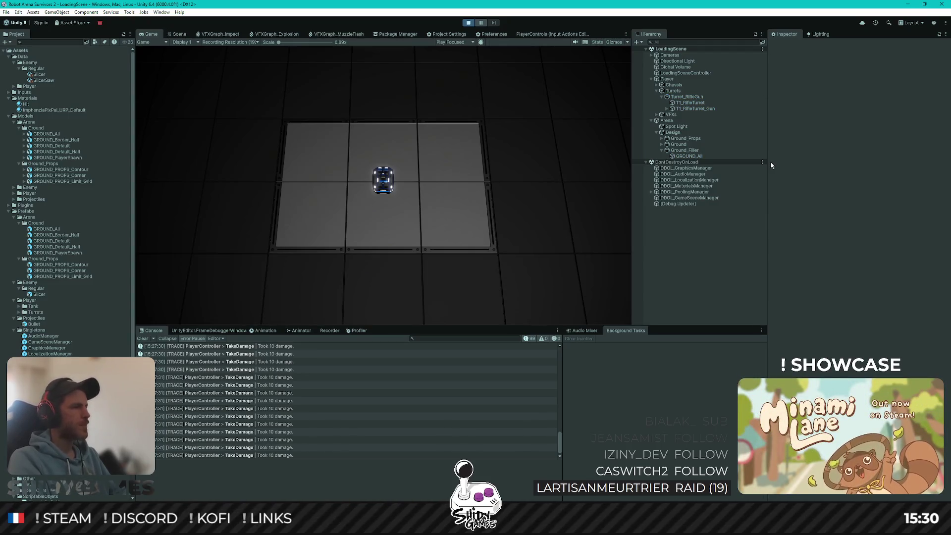
key("w")
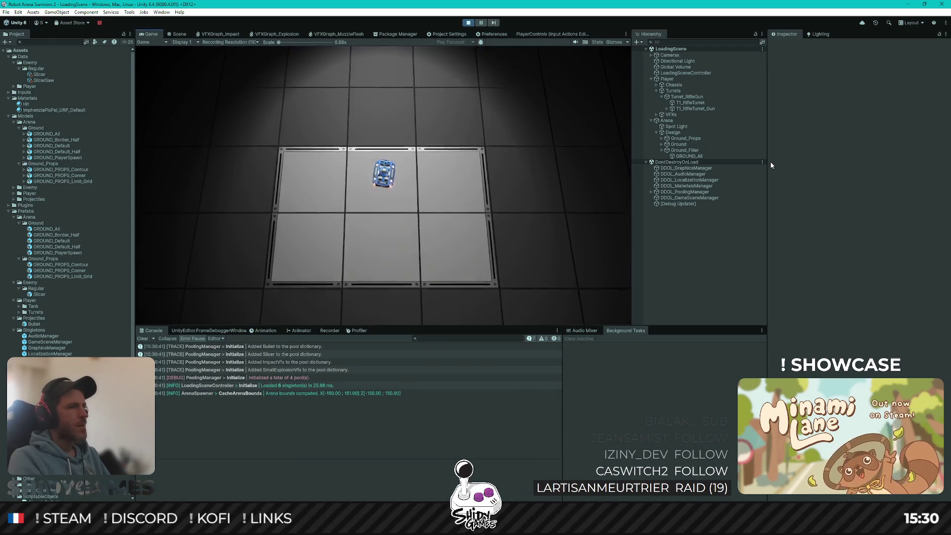
key("d")
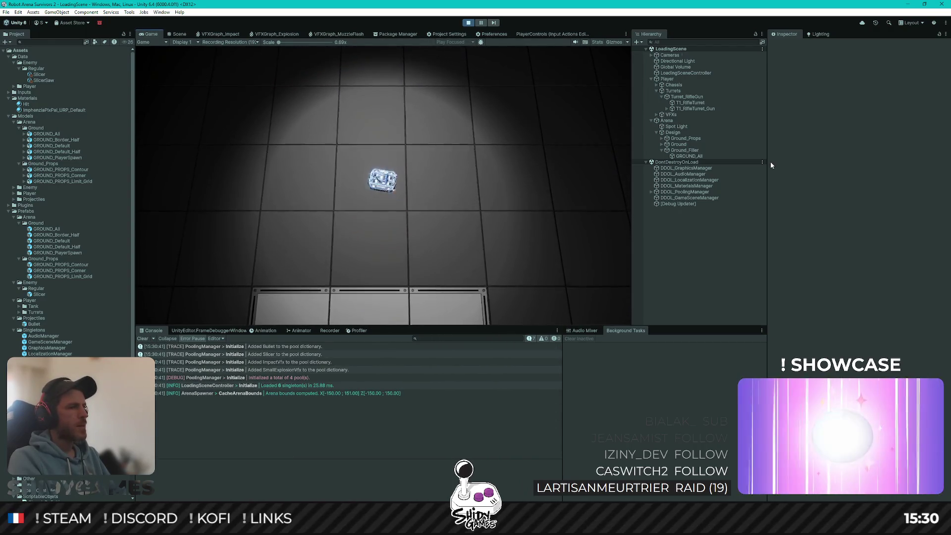
key("a")
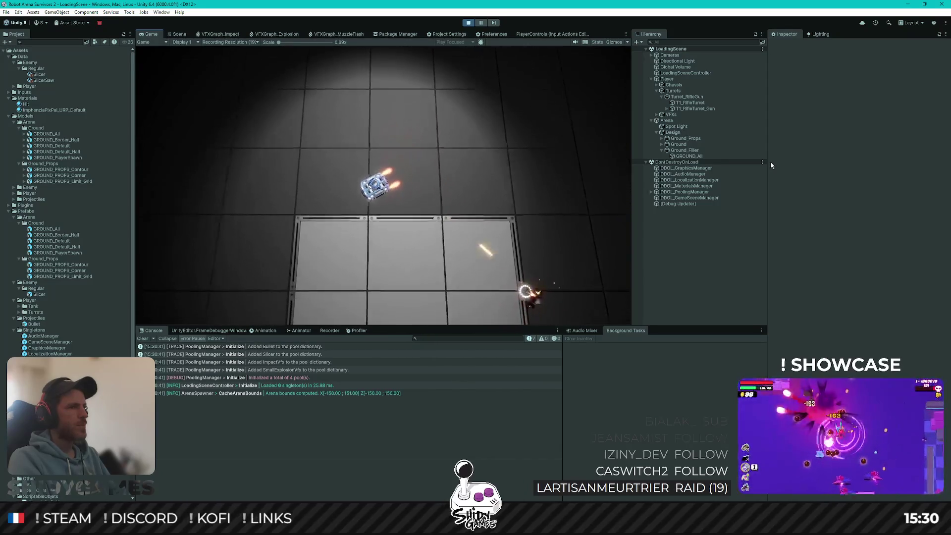
key("a")
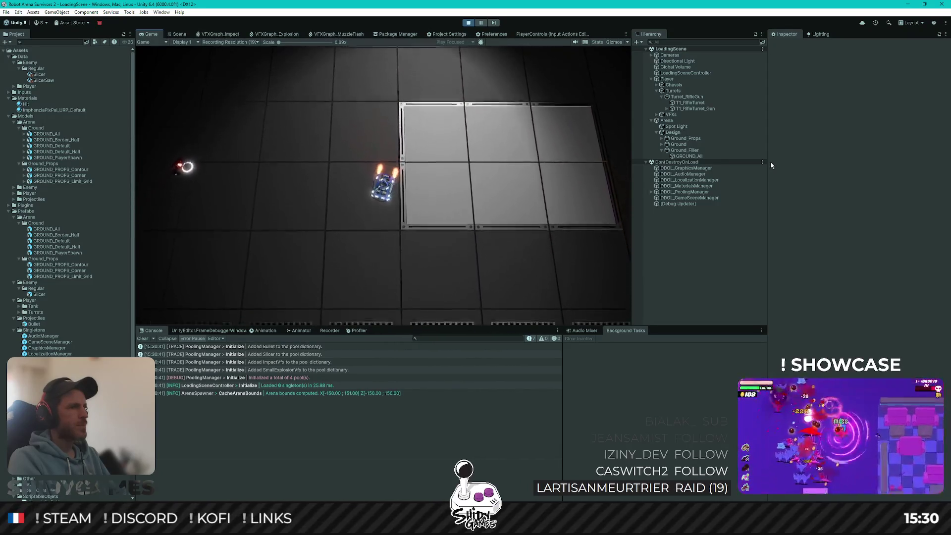
key("a")
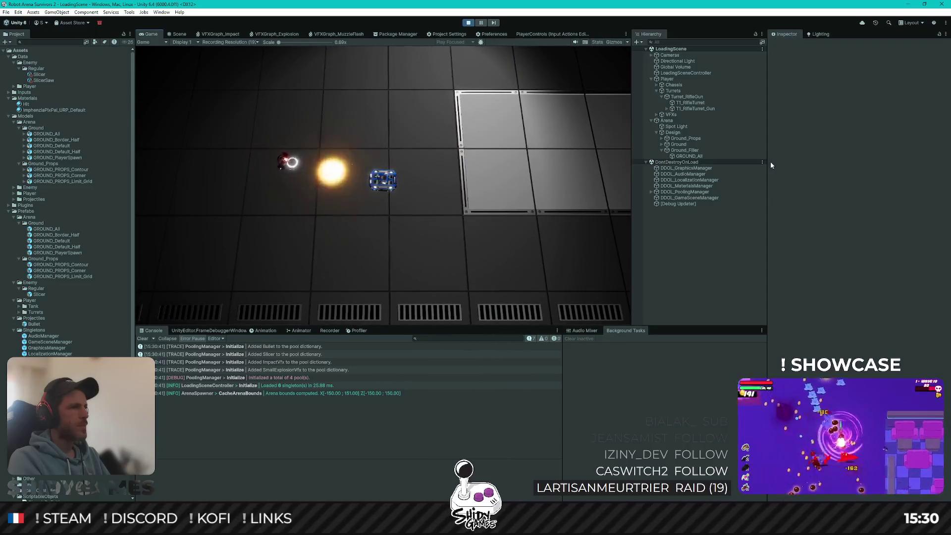
key("w")
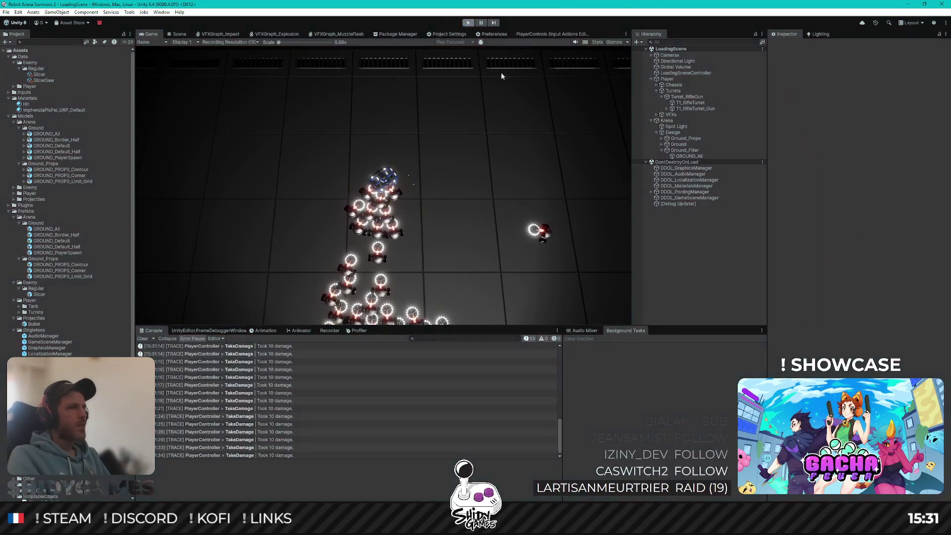
key("ctrl+p")
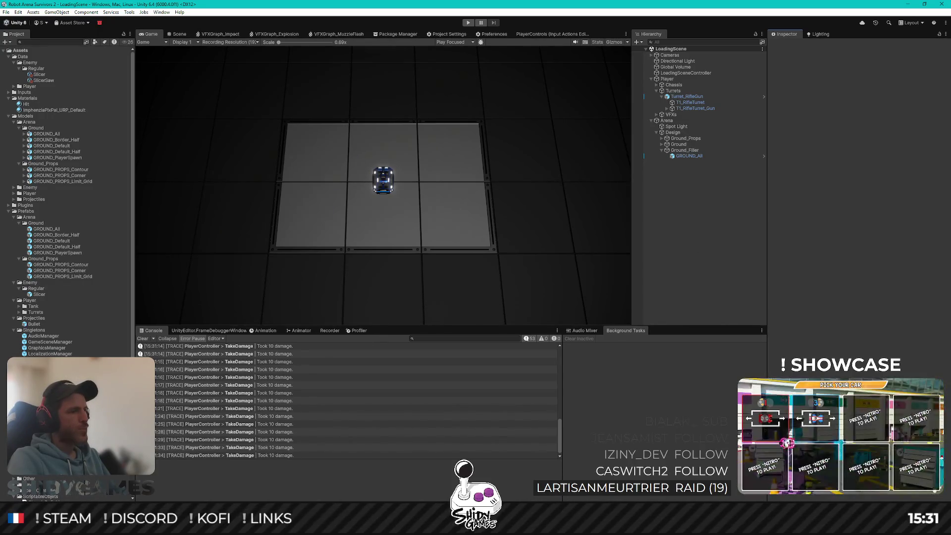
Return to PlayerController.cs in Rider at the invincibility check line.
key("alt+Tab")
scroll(547, 283, "down", 1)
left_click(547, 283)
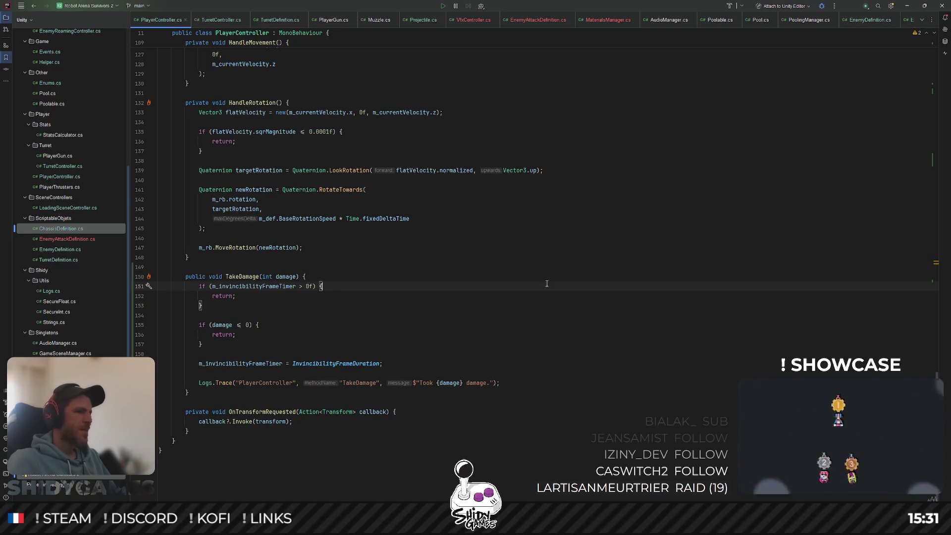
scroll(475, 275, "up", 20)
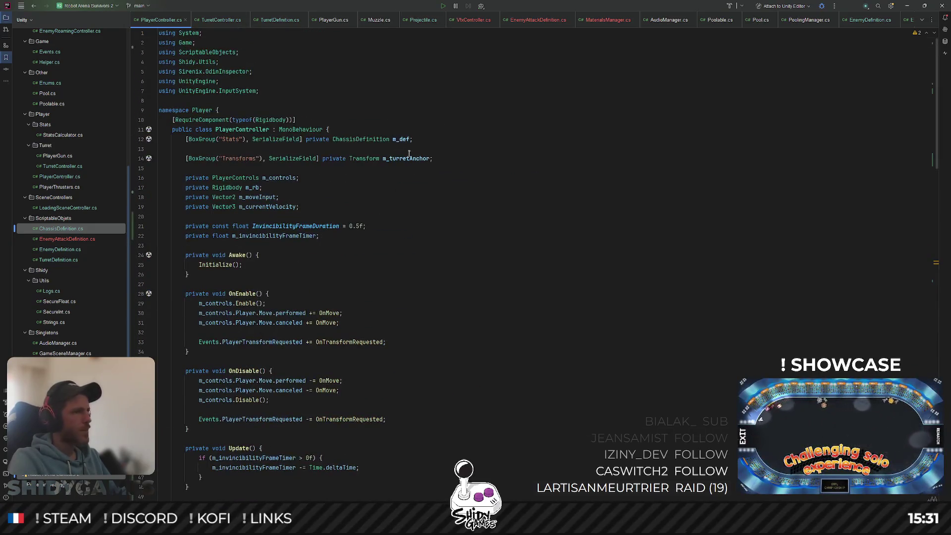
left_click(403, 139)
scroll(456, 204, "down", 7)
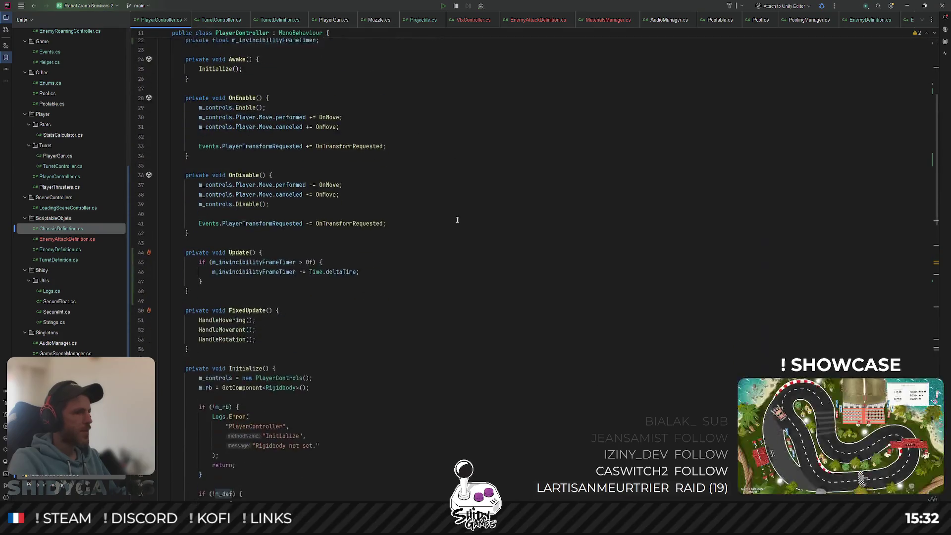
left_click(457, 219)
key("ctrl+f")
type("hp")
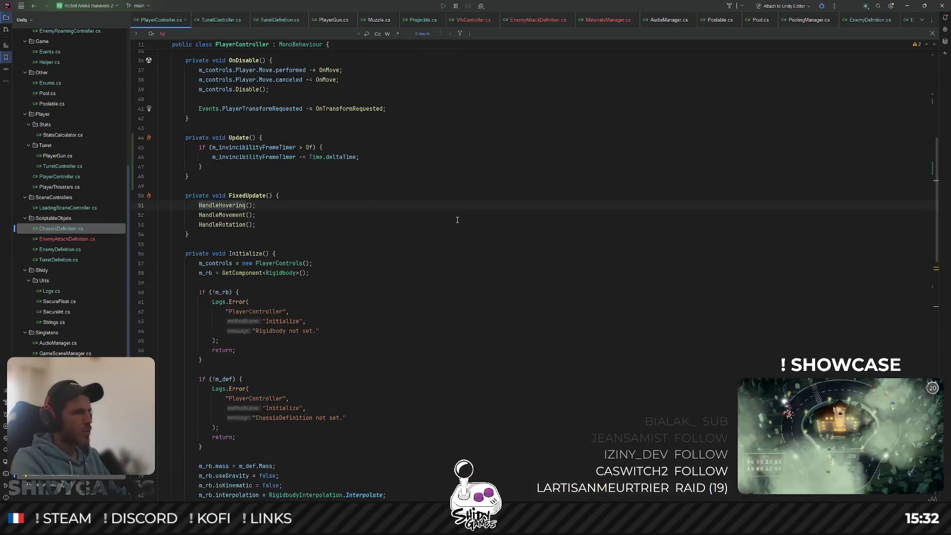
key("Escape")
scroll(456, 216, "up", 4)
scroll(339, 130, "up", 5)
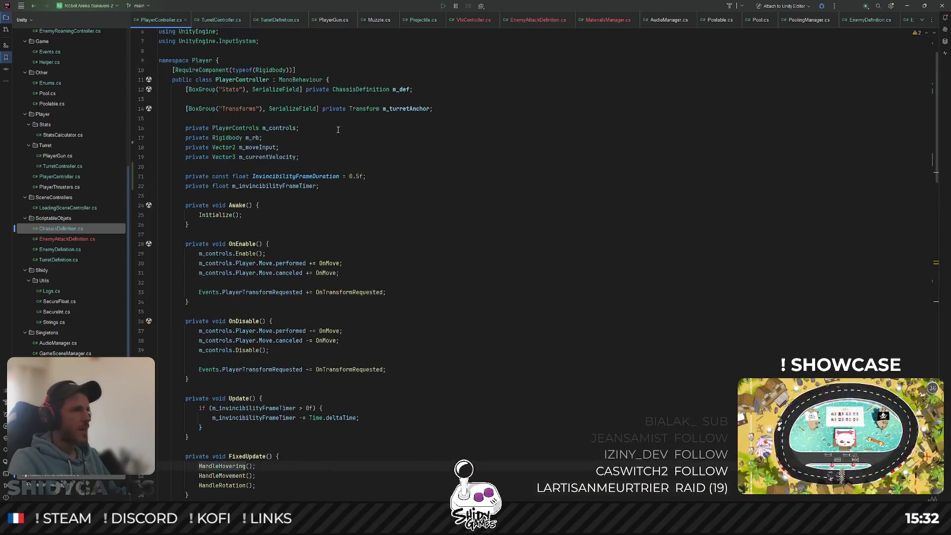
left_click(382, 90, "ctrl")
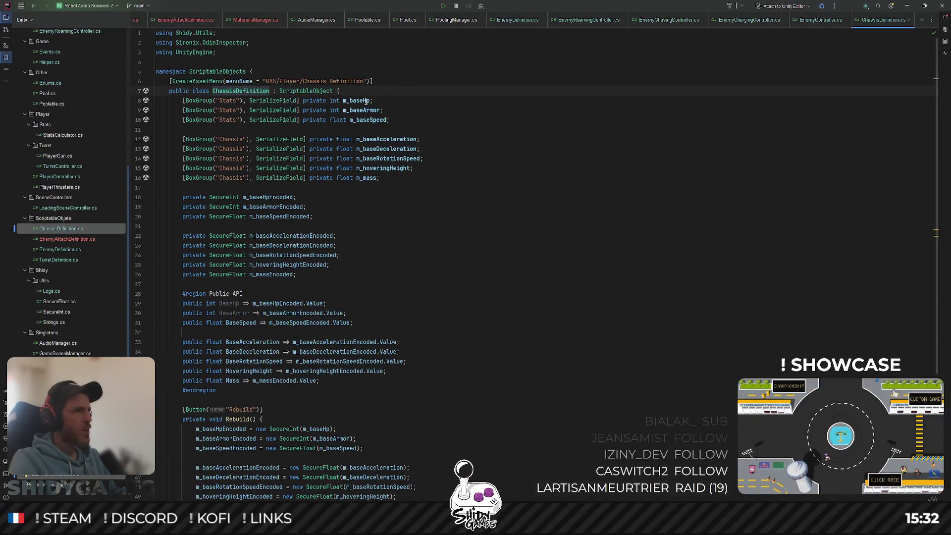
double_click(366, 101)
scroll(474, 149, "down", 2)
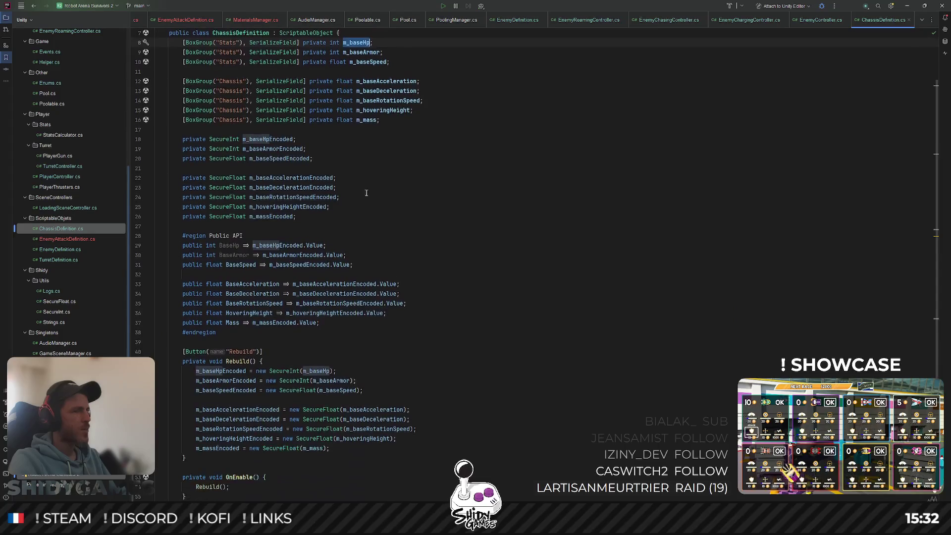
left_click(593, 195)
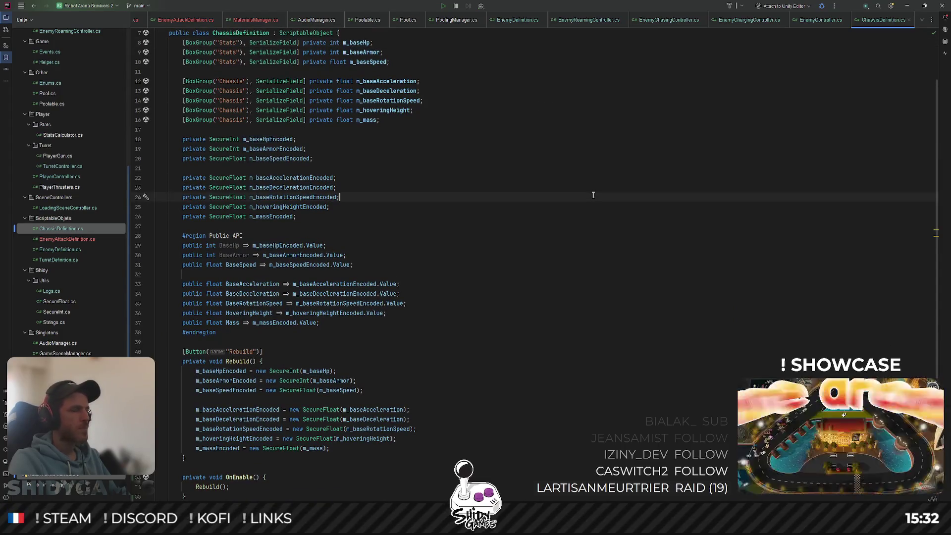
key("ctrl+shift+n")
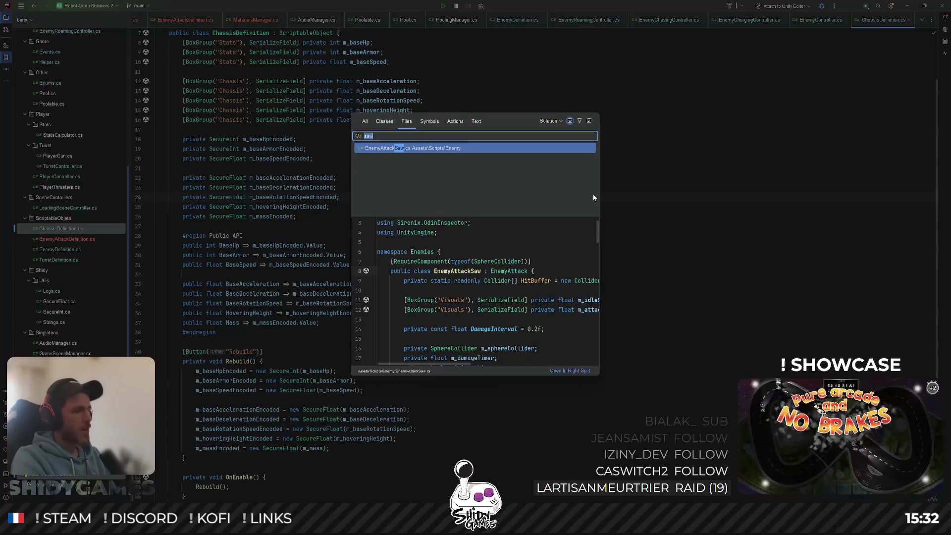
type("playercon")
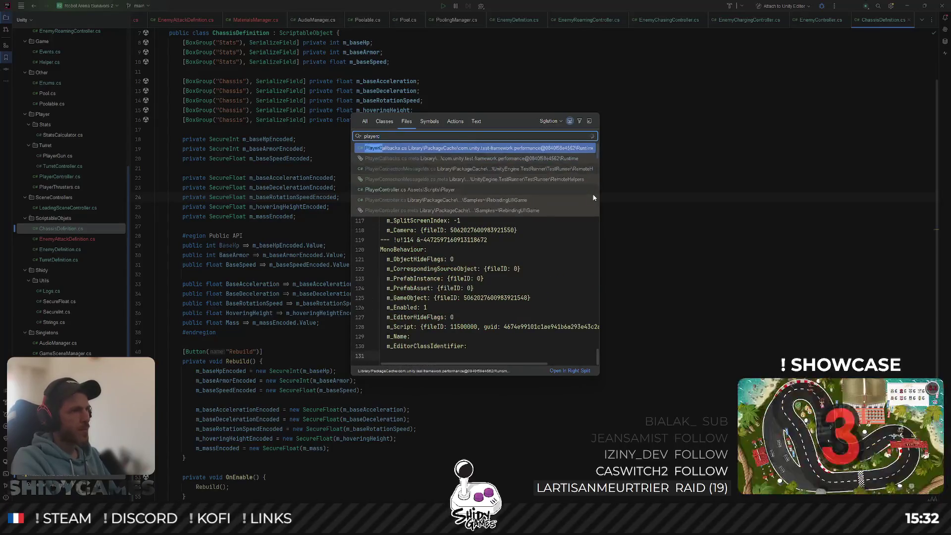
key("Down")
key("Down")
key("Return")
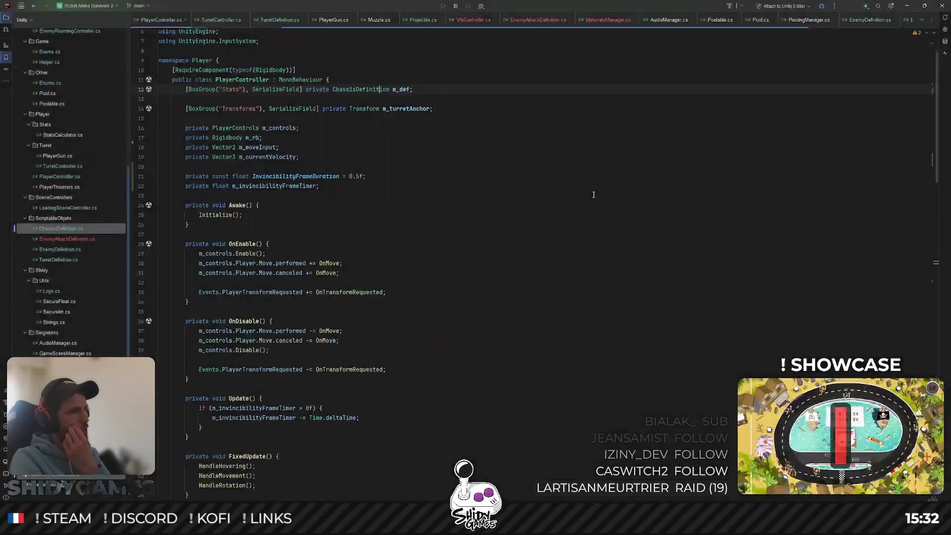
scroll(299, 187, "up", 3)
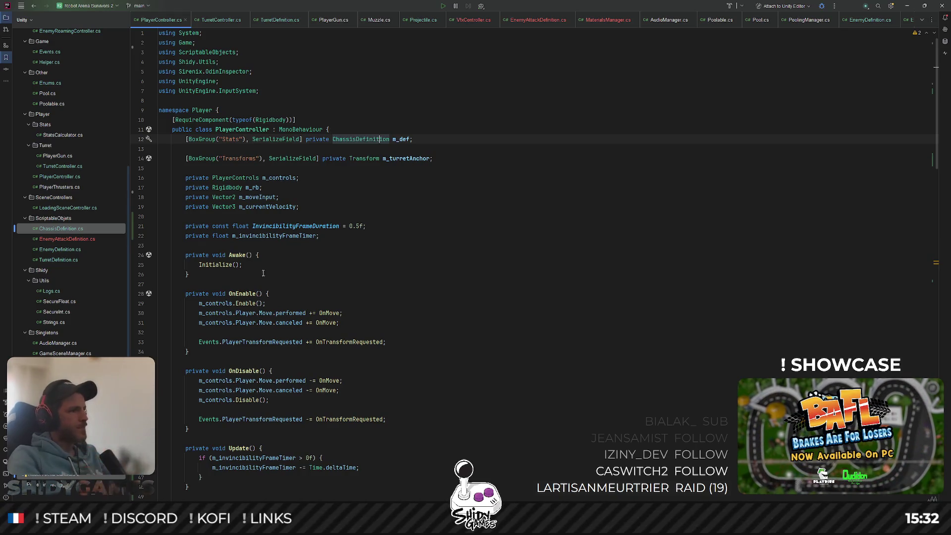
Call SetHp() after Initialize in Awake and declare an empty private SetHp method above OnMove.
key("Return")
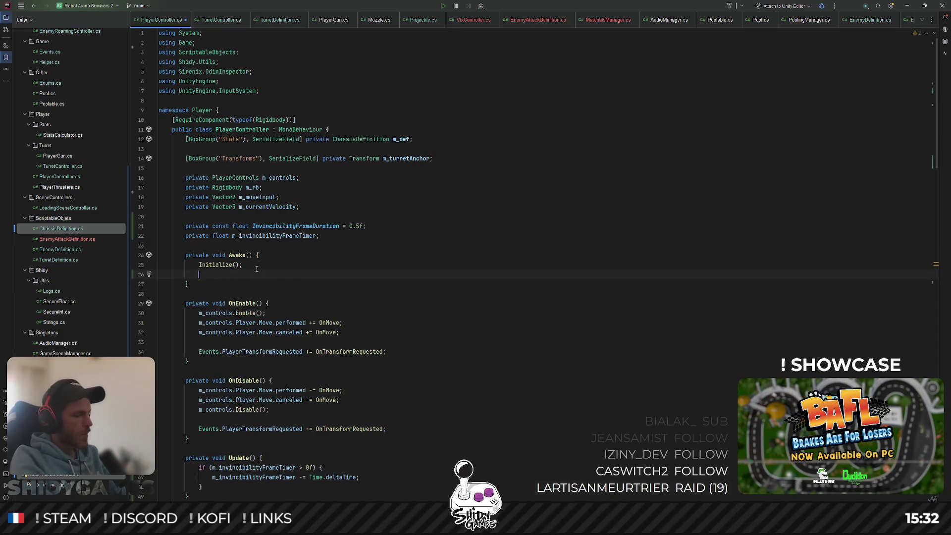
type("SetHorizontal(-")
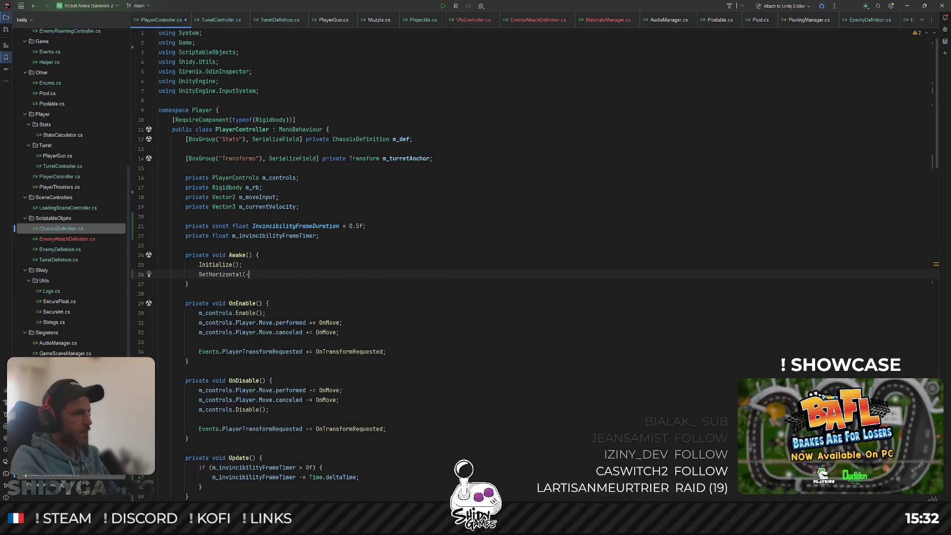
key("ctrl+BackSpace")
key("ctrl+BackSpace")
key("ctrl+BackSpace")
type("SetHo")
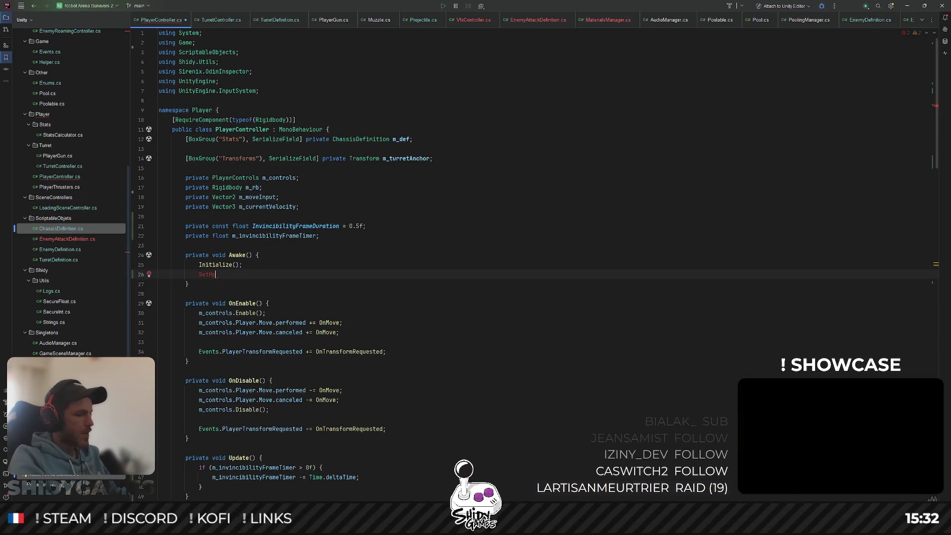
type("();")
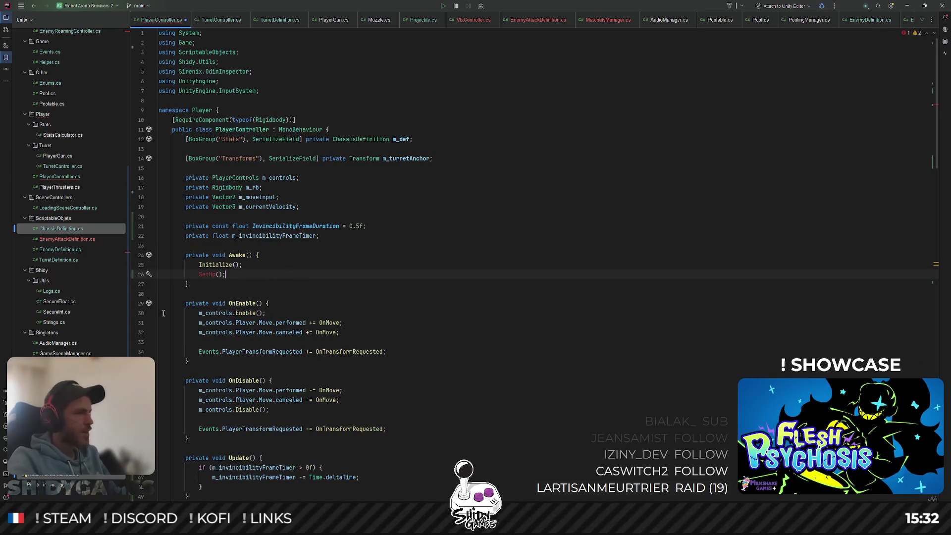
scroll(435, 275, "down", 10)
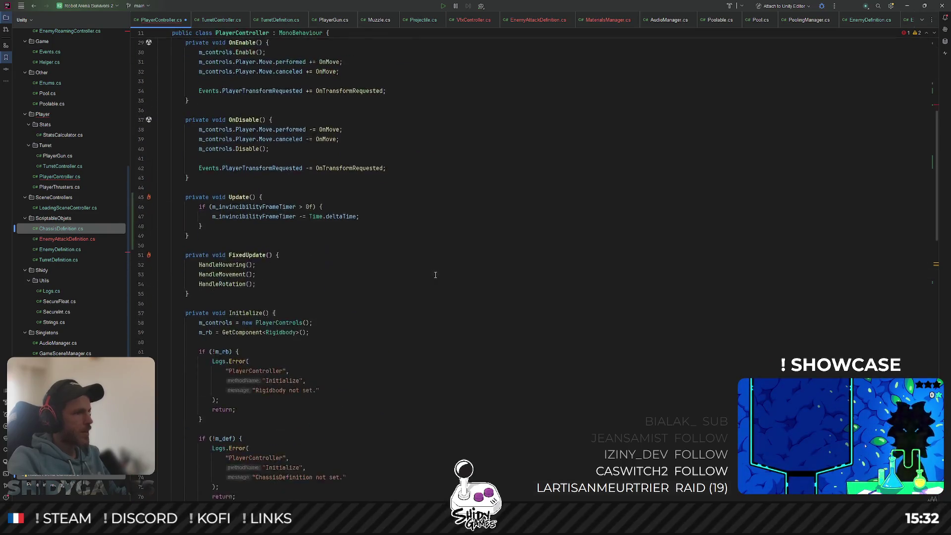
scroll(436, 275, "down", 1)
scroll(435, 275, "down", 9)
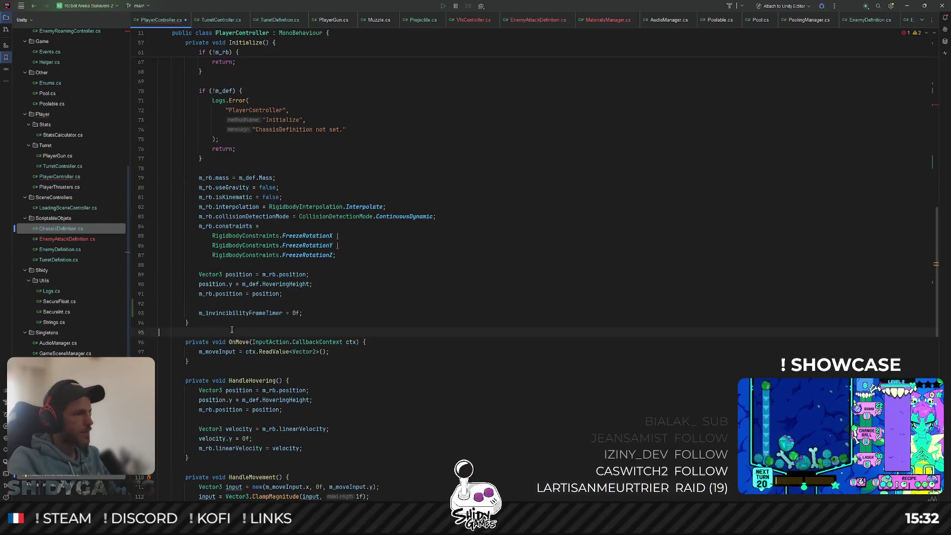
key("Return")
type("private ")
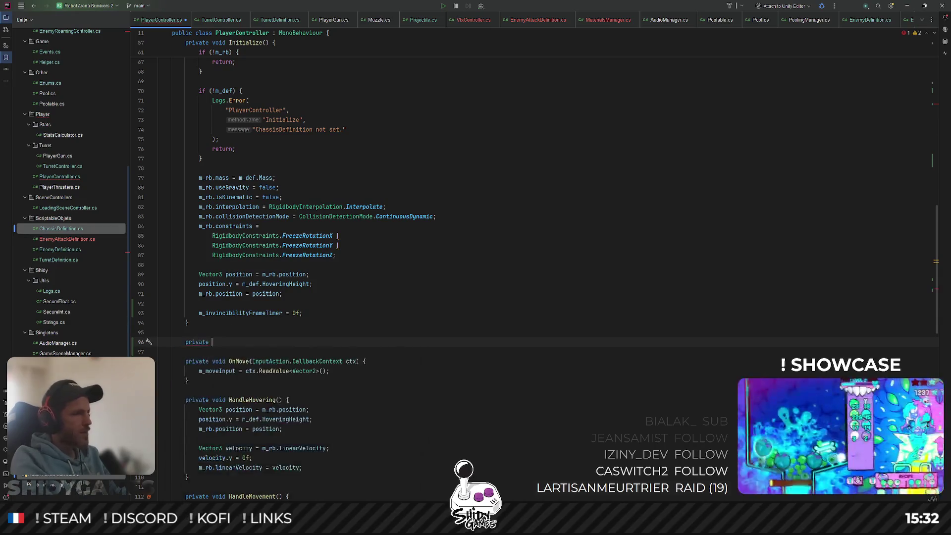
type("void SetHp() {")
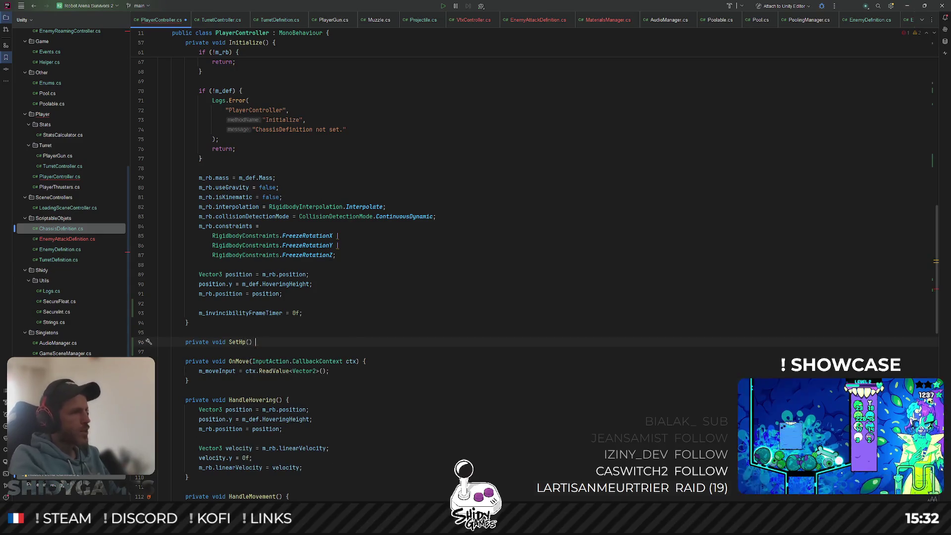
key("Return")
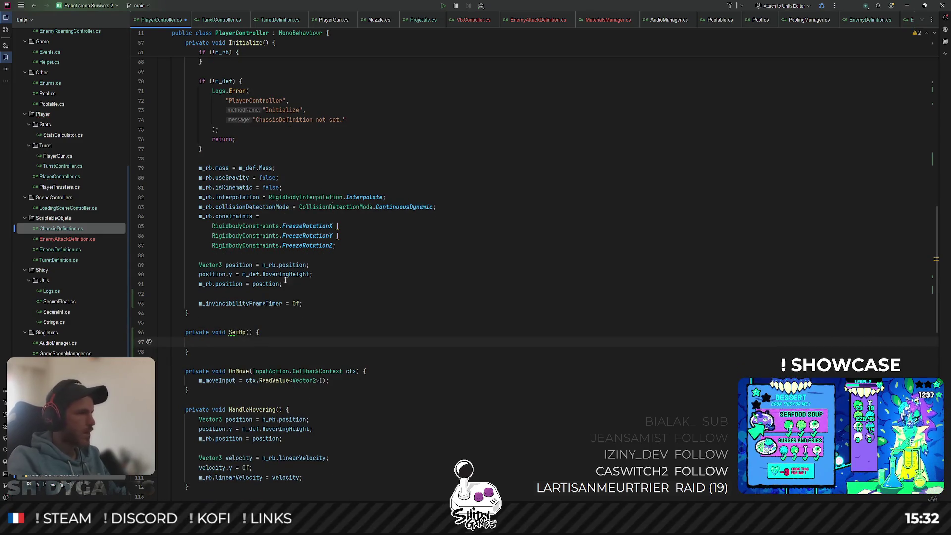
Declare private SecureInt fields m_totalHp and m_currentHp.
scroll(297, 268, "up", 5)
scroll(318, 247, "up", 5)
scroll(337, 228, "up", 5)
scroll(353, 211, "up", 4)
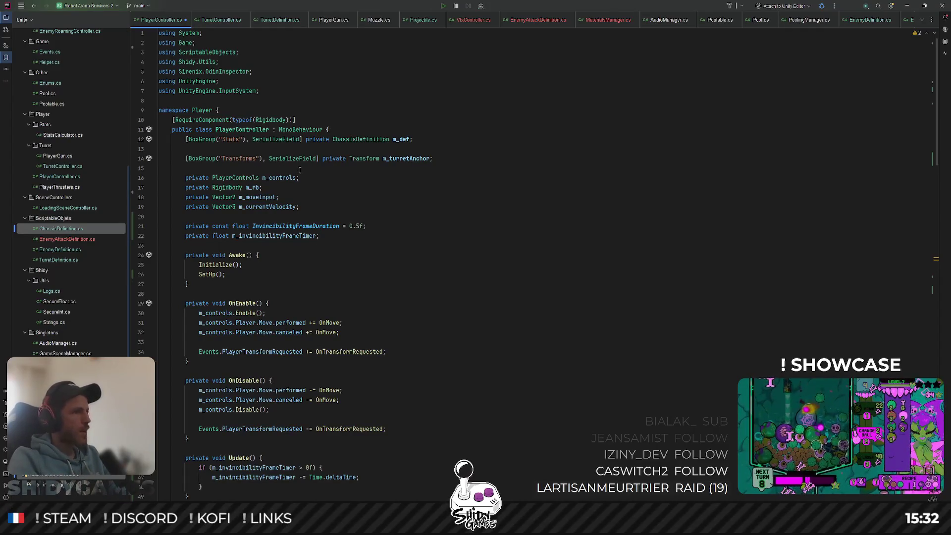
key("Return")
key("Return")
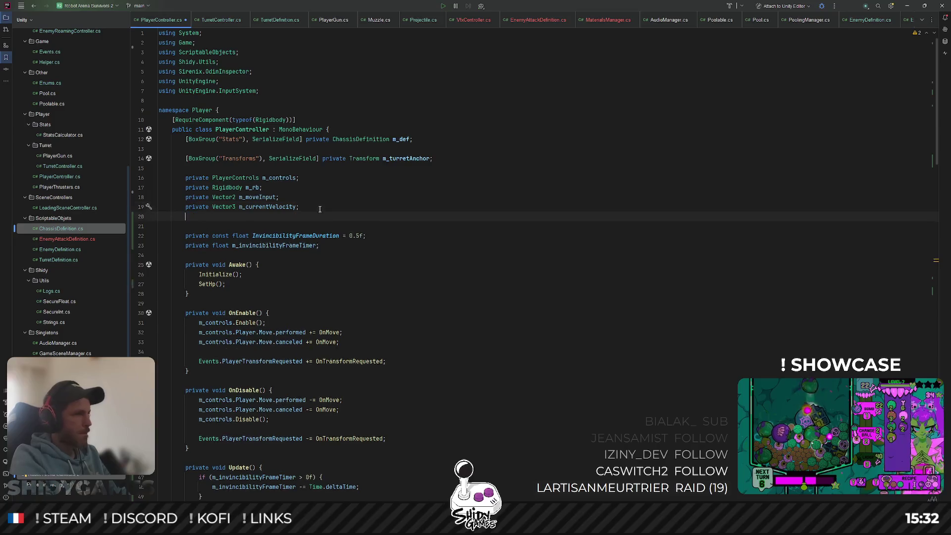
type("private Sec")
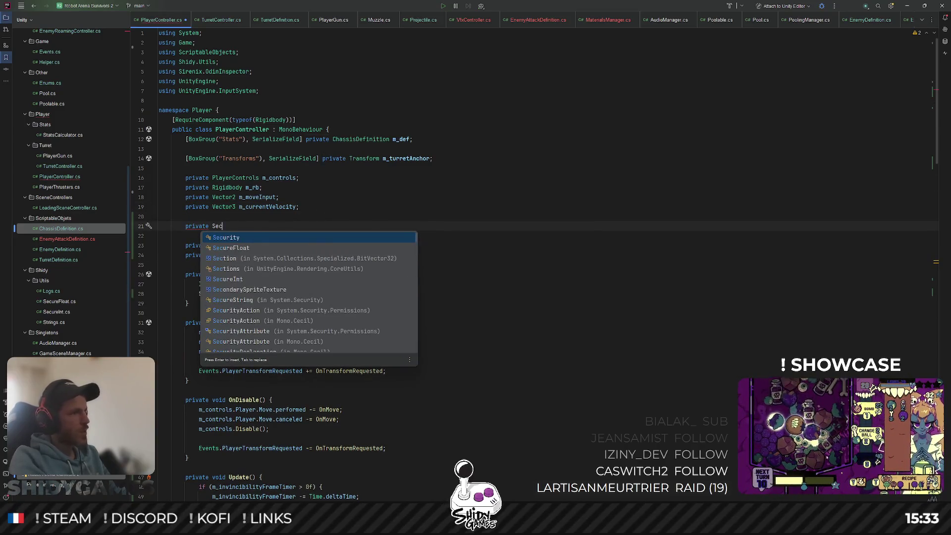
key("Down")
key("Down")
key("Return")
type("m_totalHp;")
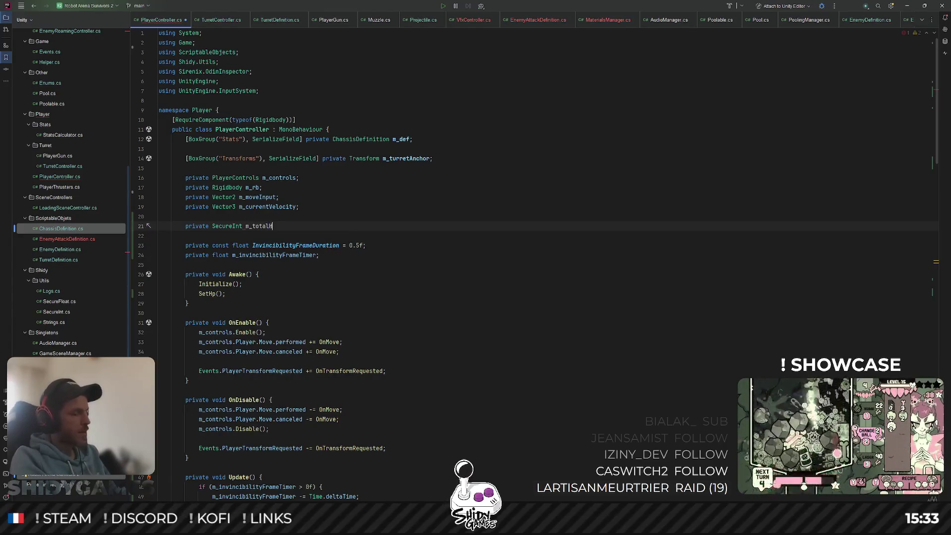
key("ctrl+d")
key("Right")
key("Right")
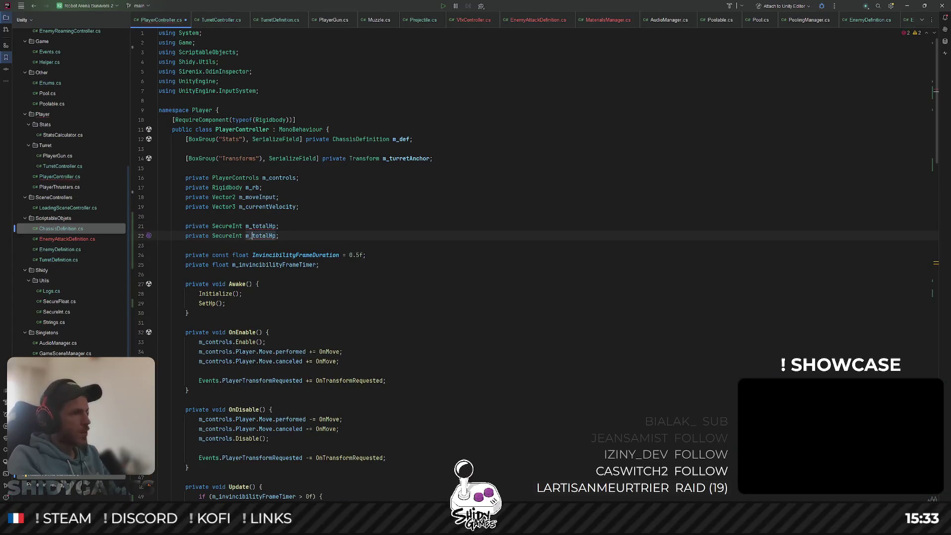
type("curren")
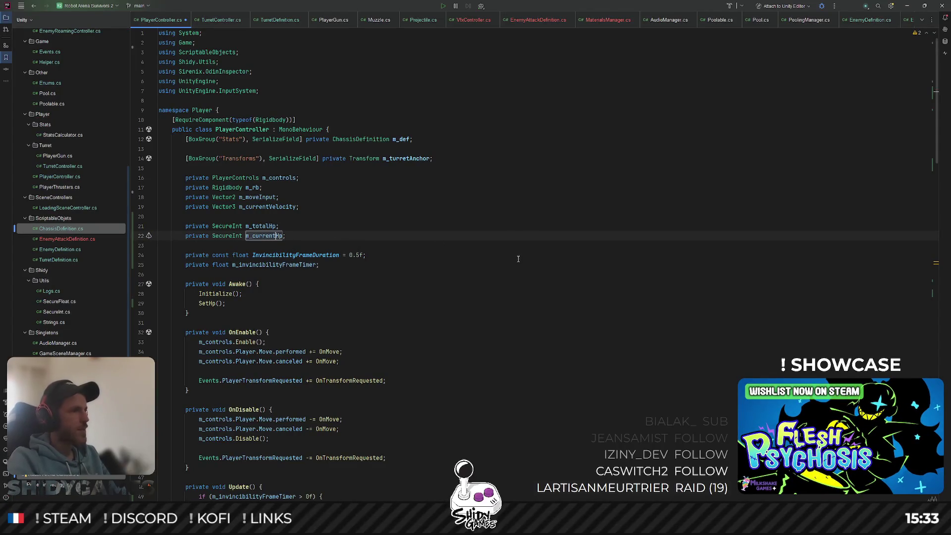
In SetHp, initialise m_totalHp as new SecureInt(m_def.BaseHp).
scroll(474, 296, "down", 10)
scroll(425, 286, "down", 7)
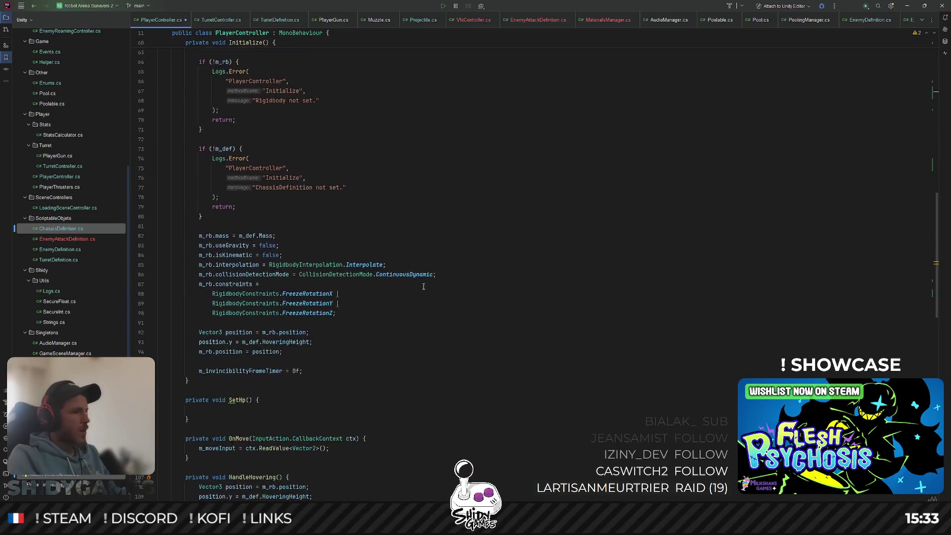
left_click(234, 409)
scroll(234, 409, "down", 2)
type("m_")
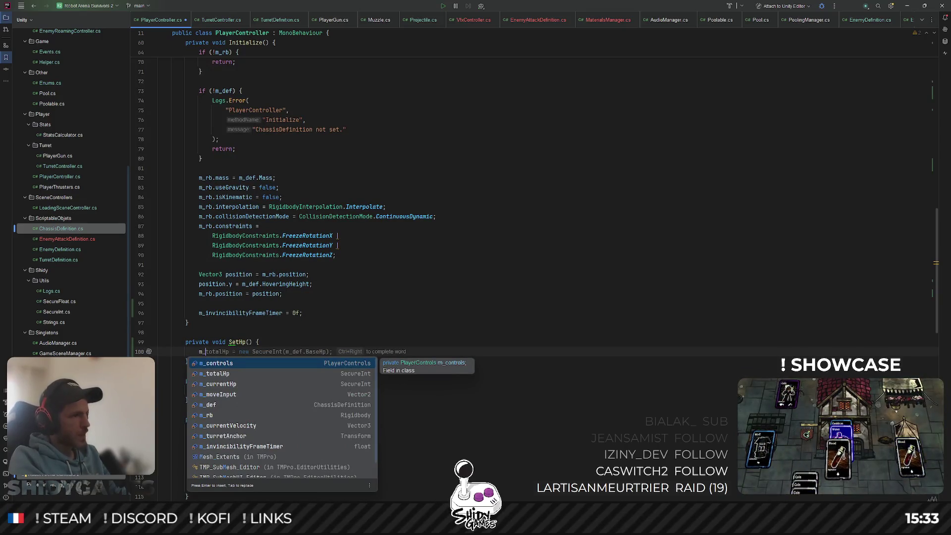
key("Tab")
Add m_currentHp = new SecureInt(m_totalHp.Value); as the second line of SetHp.
key("Return")
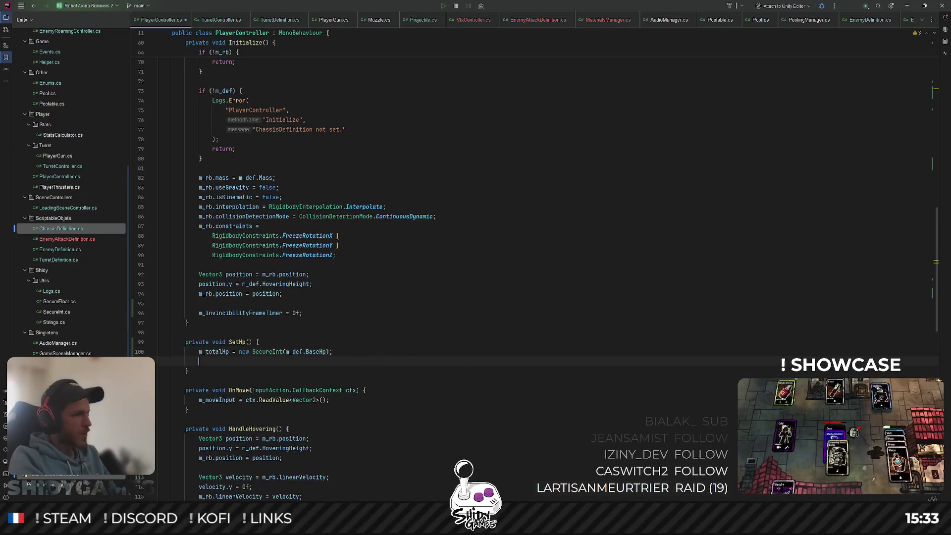
type("m")
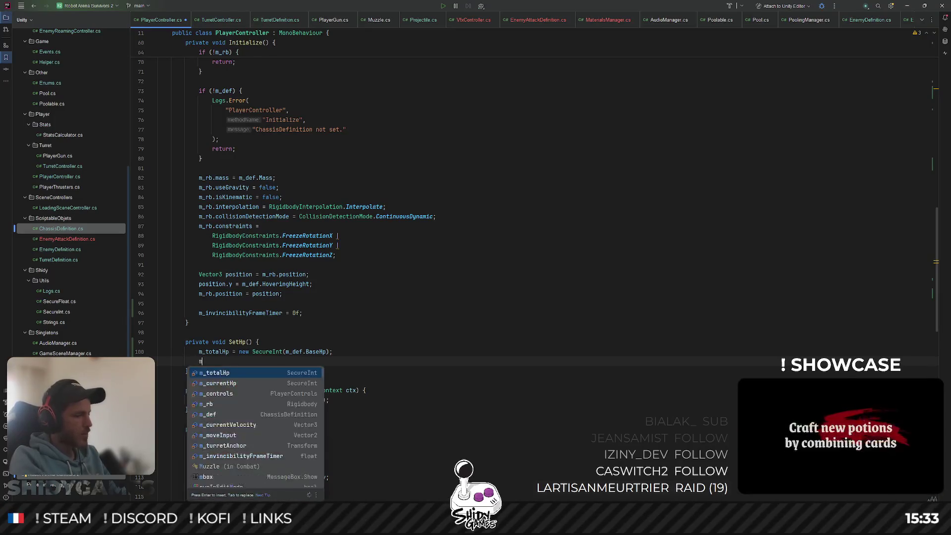
type("_c")
key("Tab")
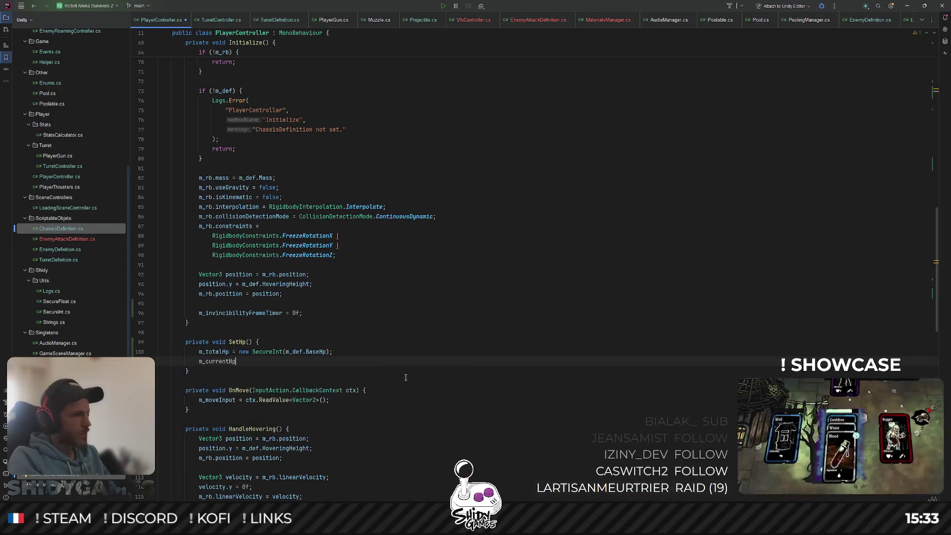
type("= new")
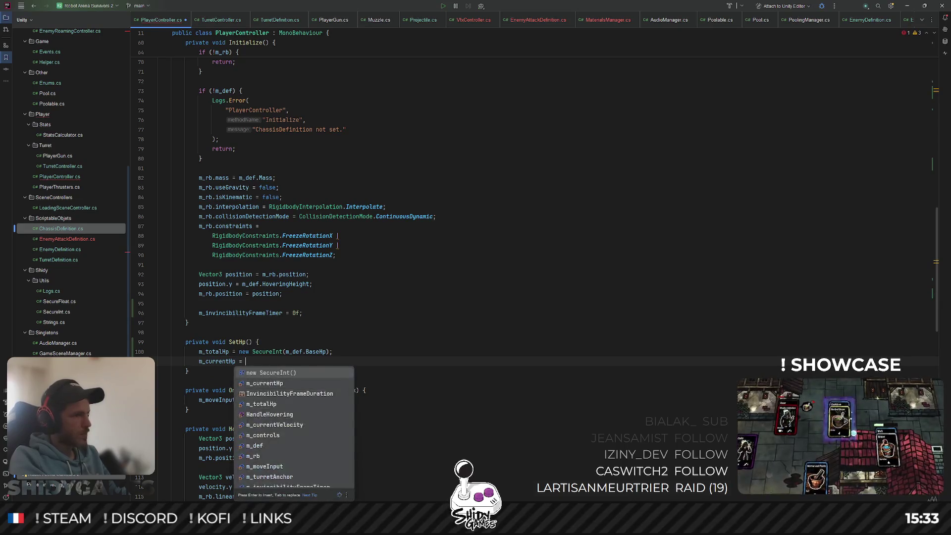
key("Tab")
type("m")
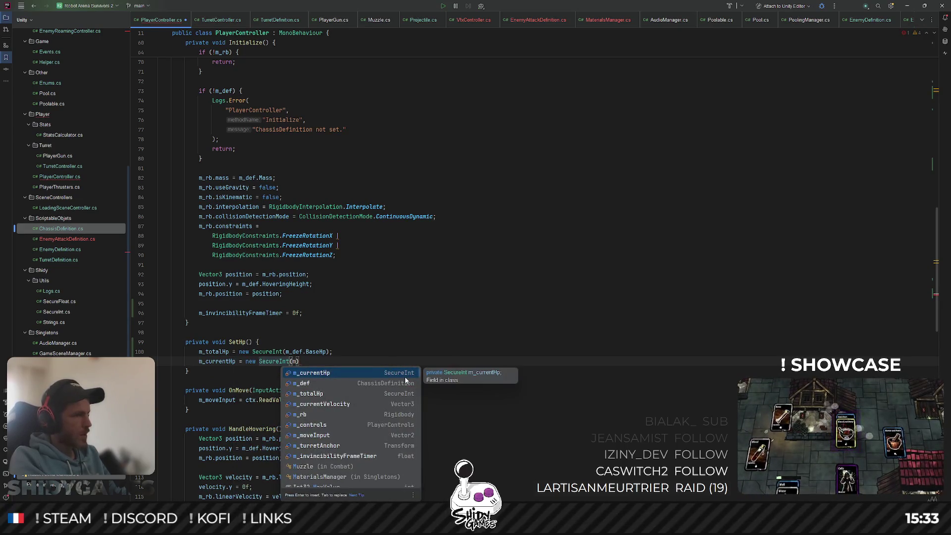
type("_t")
key("Tab")
type(".V")
key("Tab")
left_click(413, 362)
type(";")
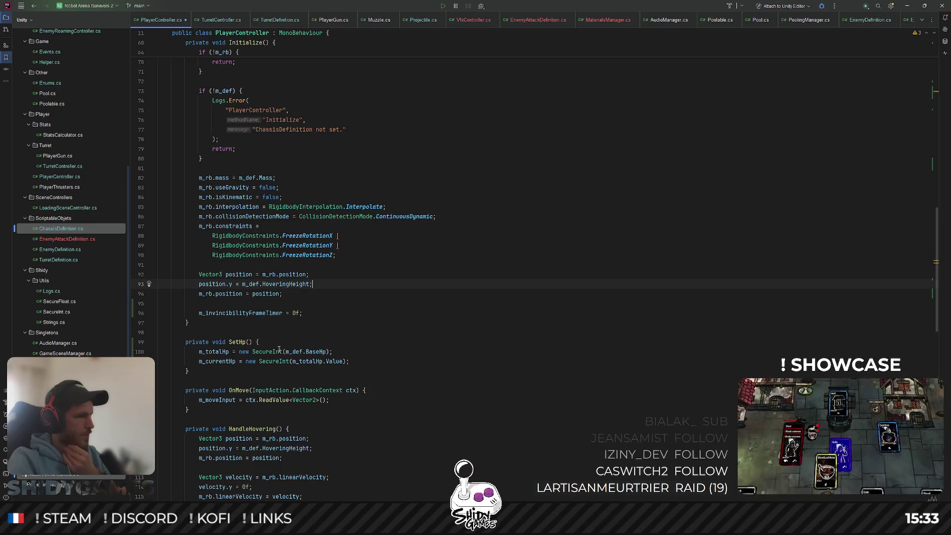
scroll(468, 327, "down", 2)
scroll(468, 328, "down", 6)
scroll(468, 327, "down", 5)
scroll(468, 327, "down", 7)
scroll(468, 328, "down", 2)
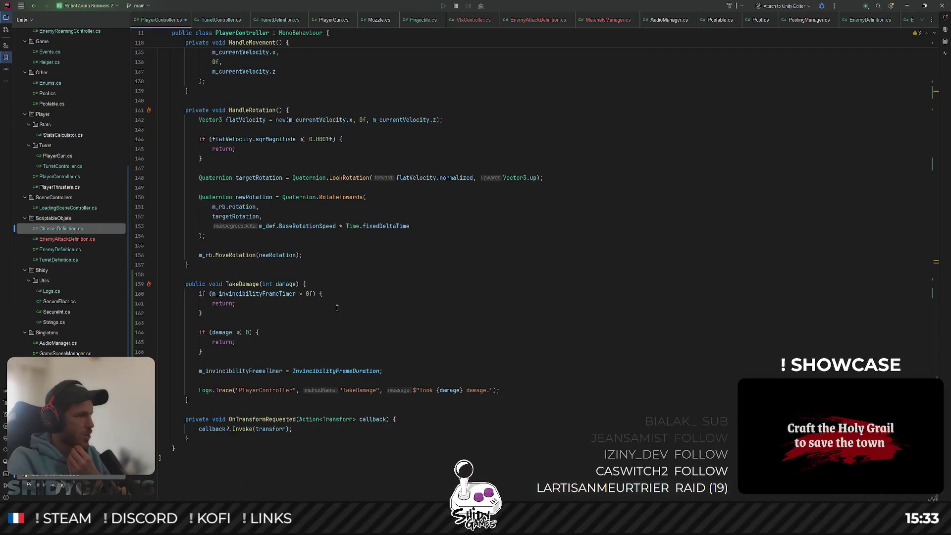
Extend the Logs.Trace message in TakeDamage to include the HP values.
scroll(337, 308, "down", 1)
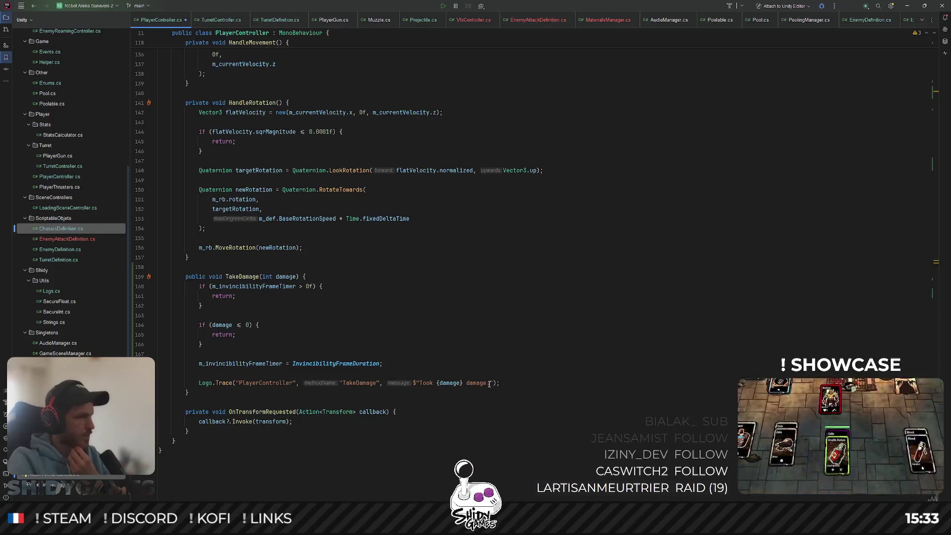
type(". HP")
key("Tab")
Below the guard clauses, set m_currentHp.Value = Mathf.Clamp(m_currentHp.Value - damage, 0, m_totalHp.Value).
left_click(578, 335)
left_click(577, 299)
key("Down")
key("Down")
key("Down")
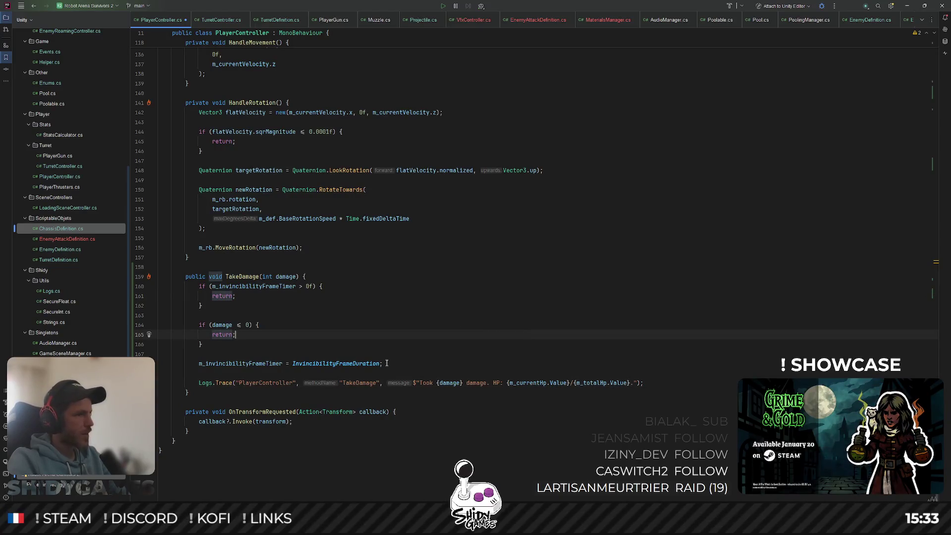
left_click(302, 350)
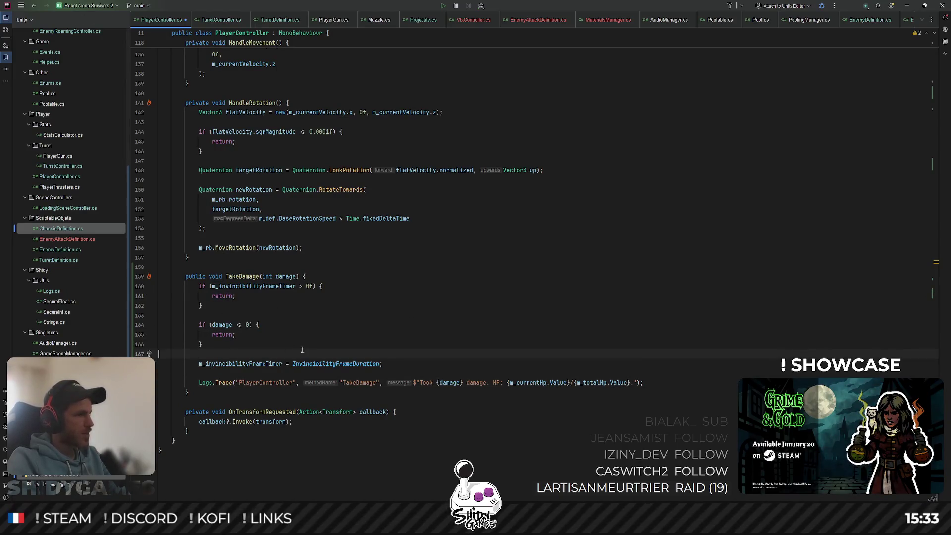
key("Return")
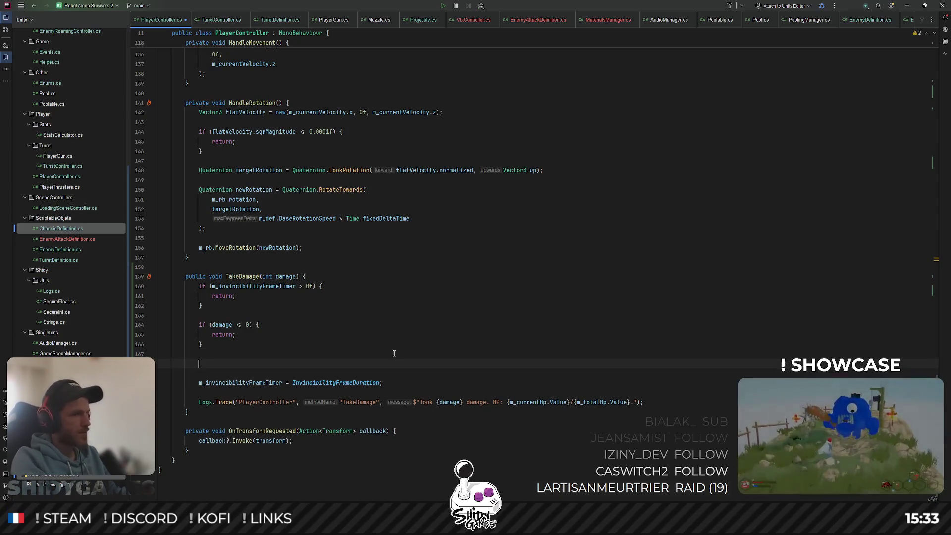
type("m_currentHp.Value -= damage;")
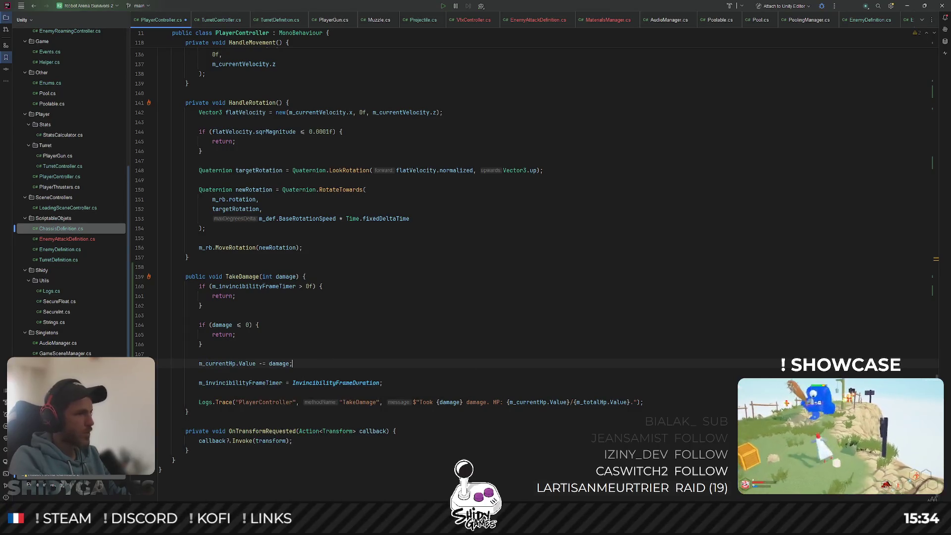
key("Left")
key("BackSpace")
key("BackSpace")
key("BackSpace")
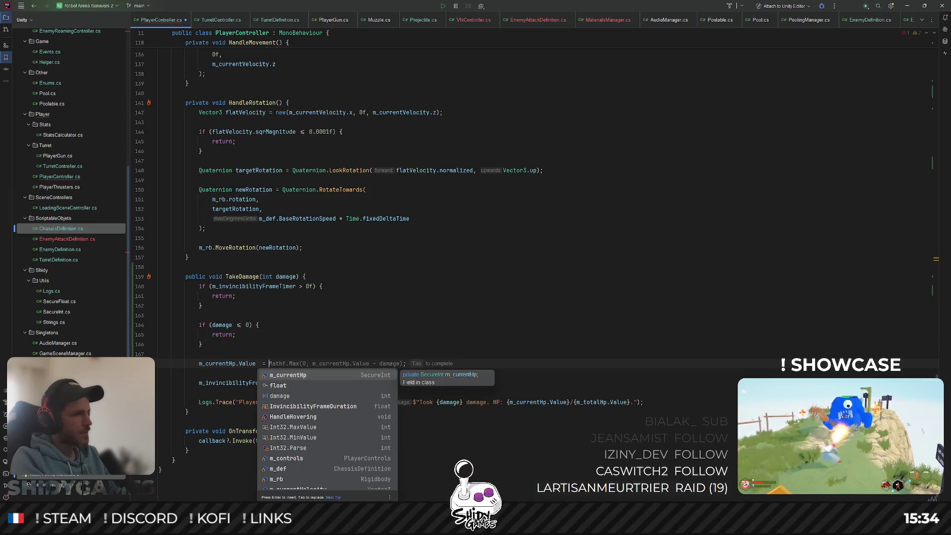
type("Ma")
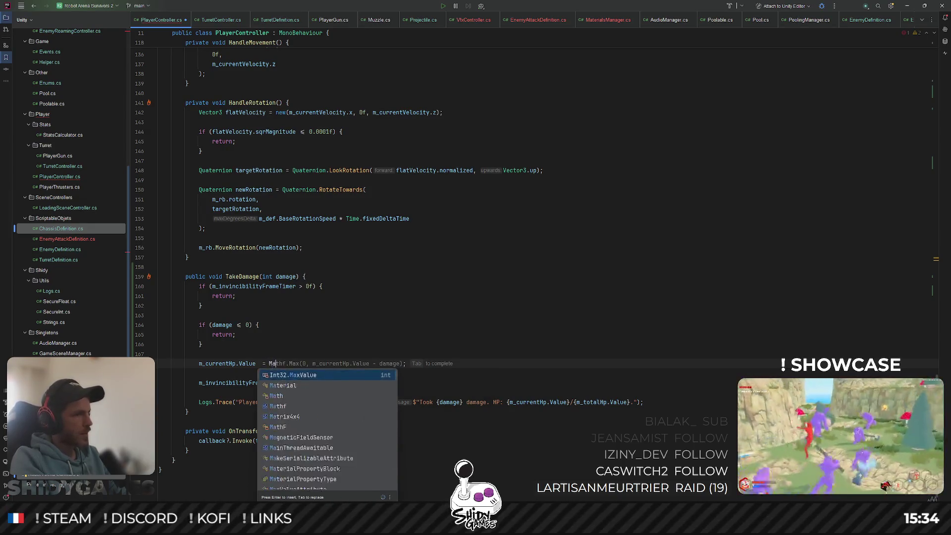
type("thf.Cl;")
key("Return")
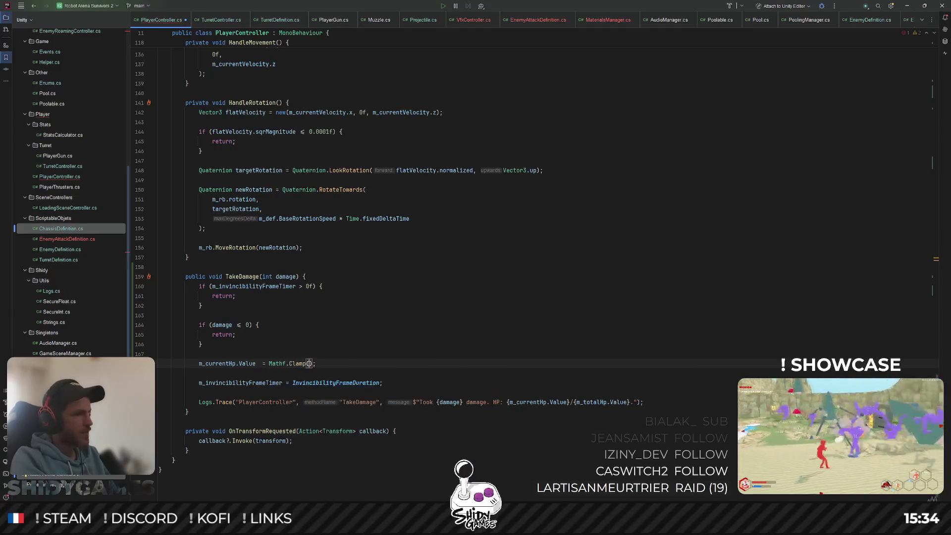
type("m_cu")
key("Return")
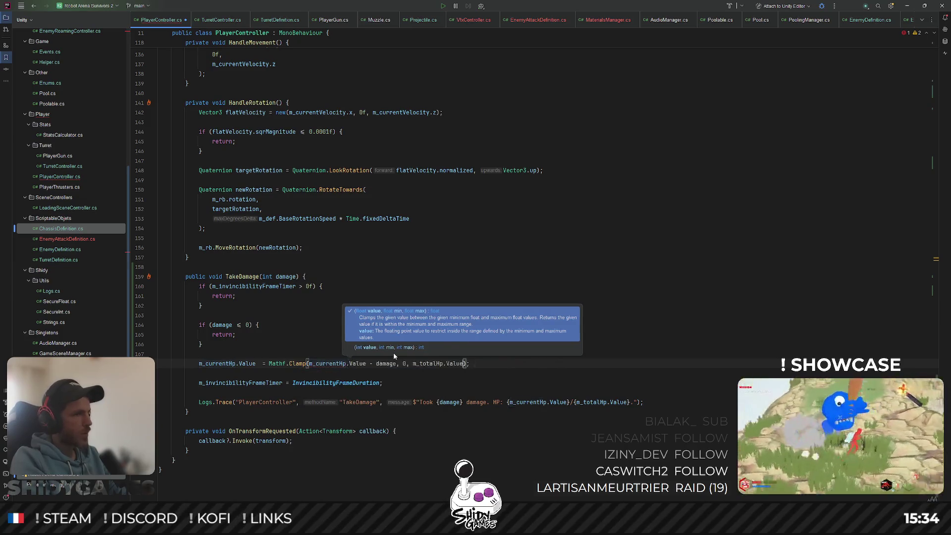
key("Tab")
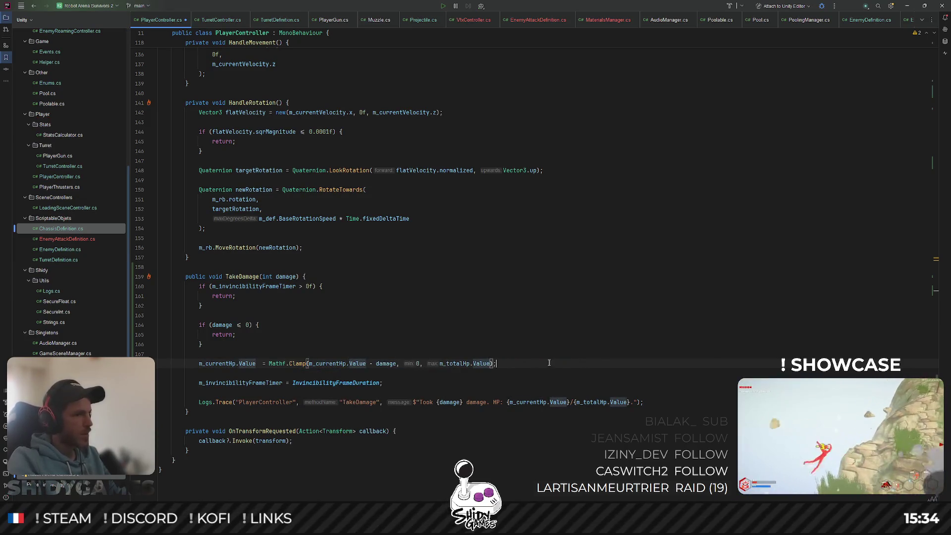
Reformat the line, save PlayerController.cs and return to Unity to recompile.
key("ctrl+alt+l")
key("Delete")
left_click(465, 325)
key("ctrl+s")
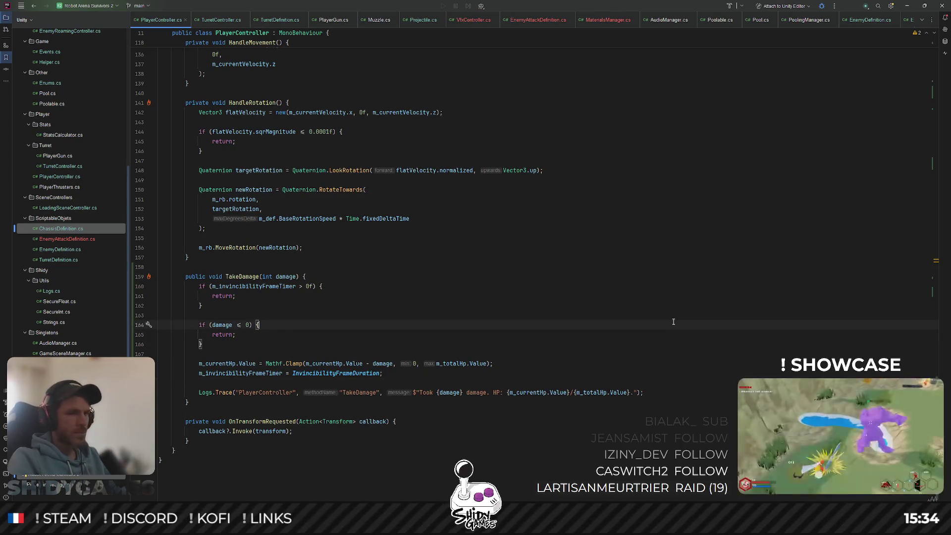
left_click(907, 6)
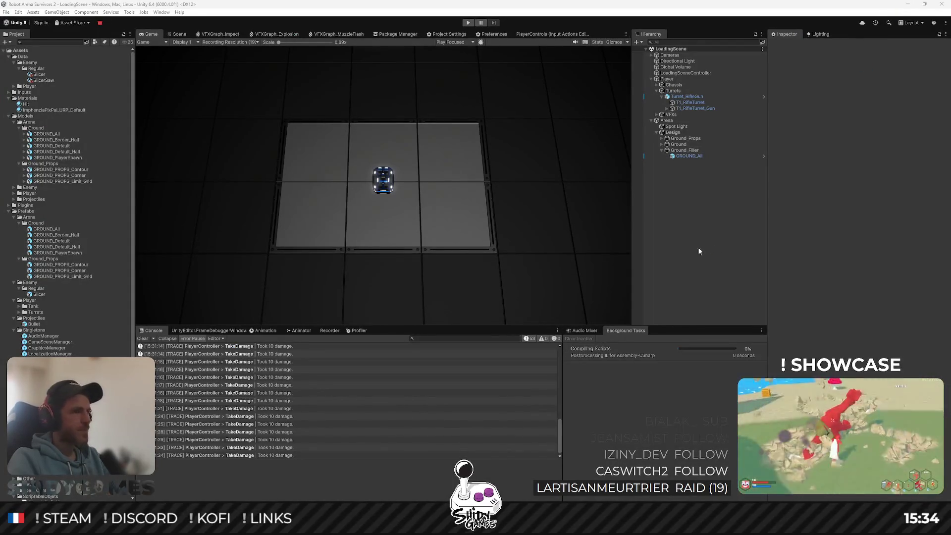
Clear the Console, play until the HP traces drop by 10 per hit to 0/500, then stop.
left_click(142, 339)
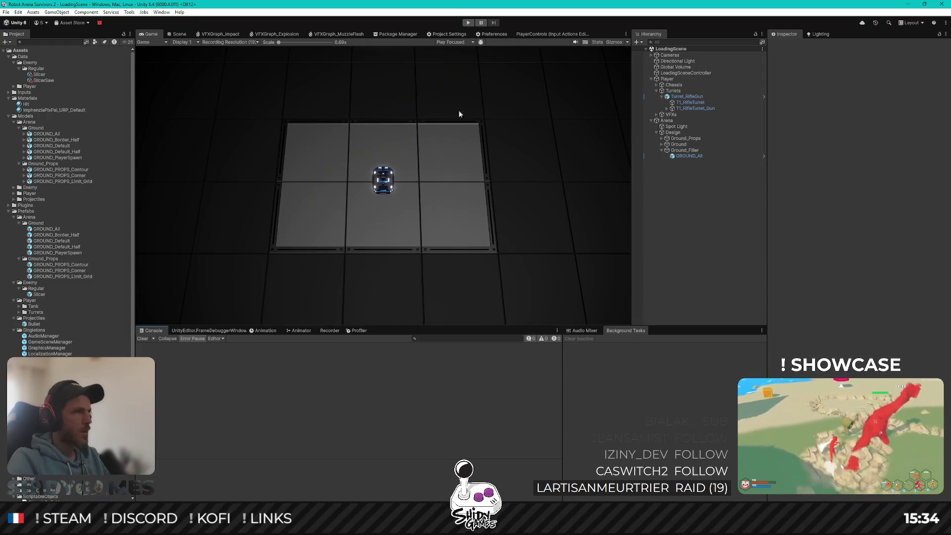
left_click(468, 23)
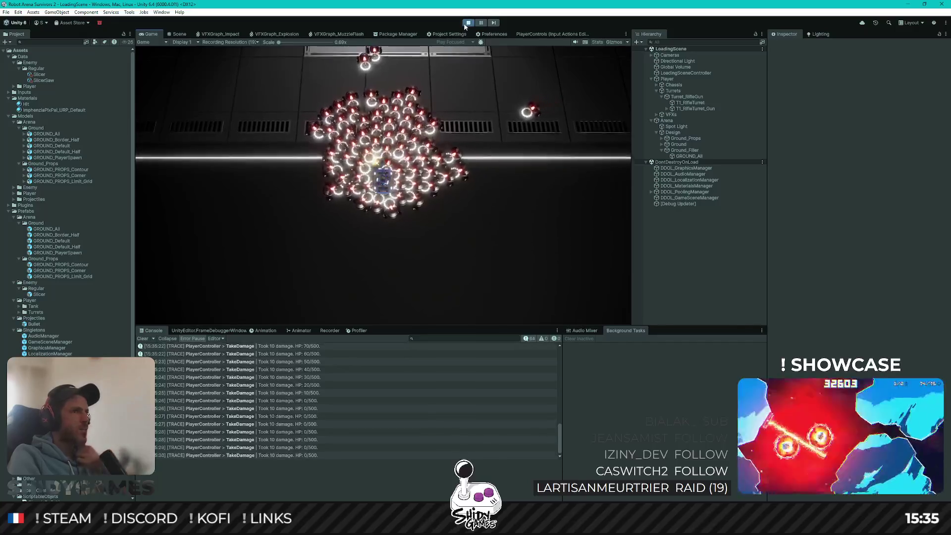
key("ctrl+p")
Back in Rider, declare a private bool m_isDead field after m_currentHp.
key("alt+Tab")
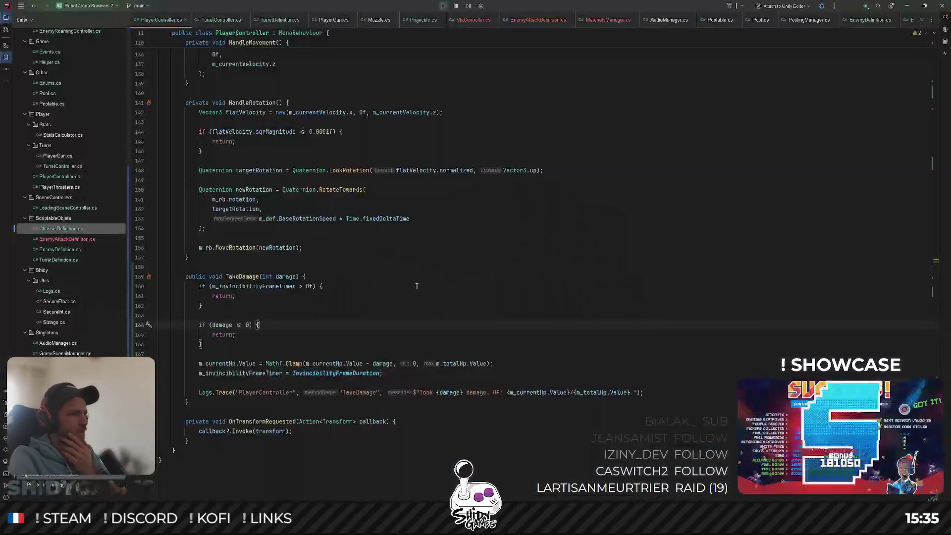
scroll(408, 297, "down", 1)
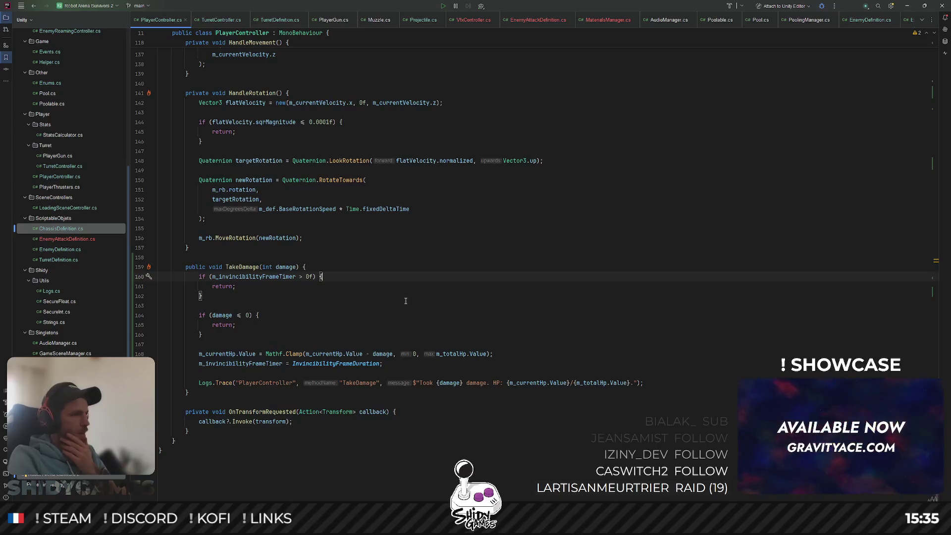
key("Down")
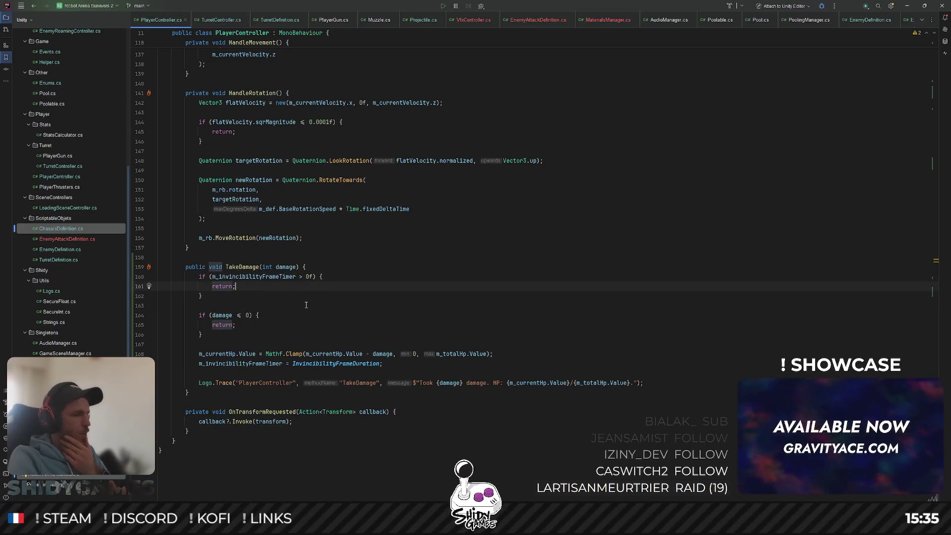
key("Down")
key("Down")
key("Down")
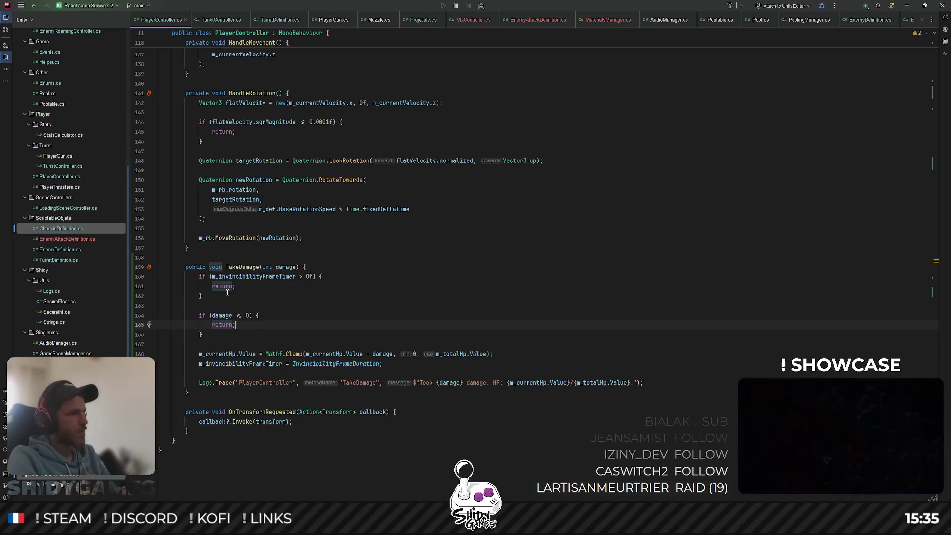
key("Up")
key("Up")
key("Up")
key("Home")
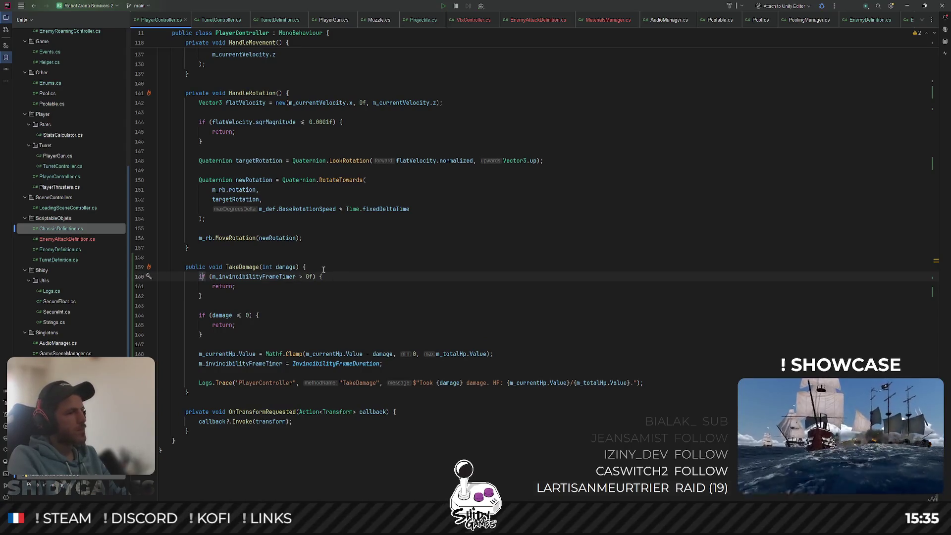
scroll(323, 269, "up", 3)
scroll(327, 272, "up", 5)
scroll(329, 275, "up", 5)
scroll(332, 276, "up", 4)
scroll(332, 276, "up", 9)
scroll(331, 274, "up", 8)
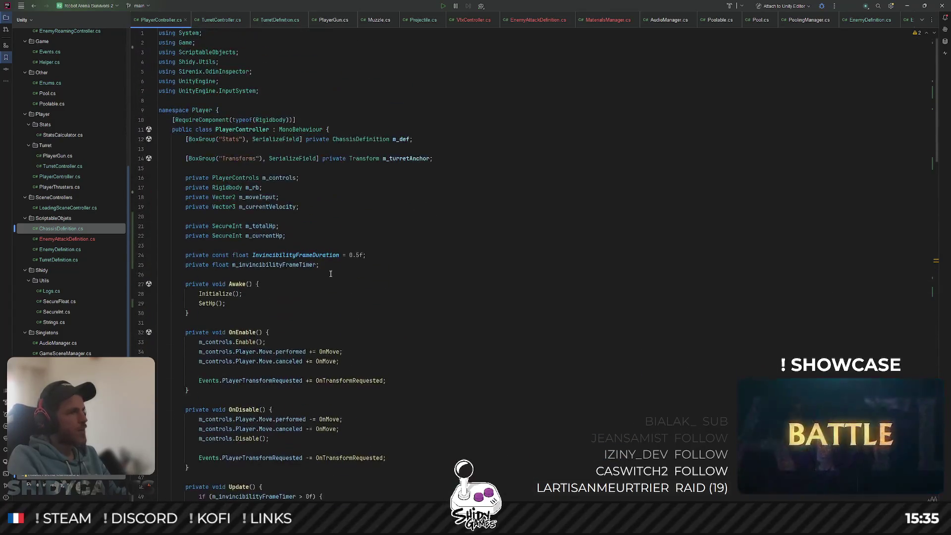
left_click(304, 238)
key("Return")
type("private ")
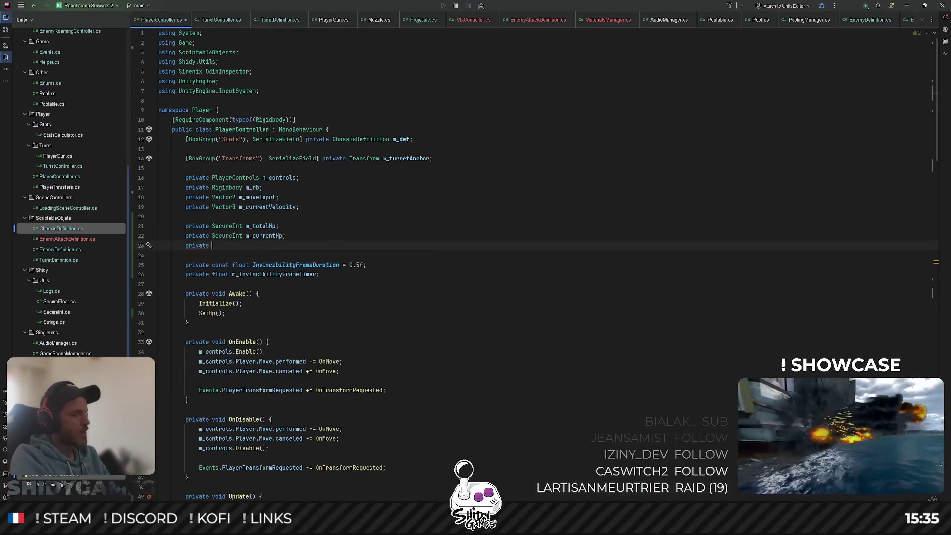
type("bool m_isDead;")
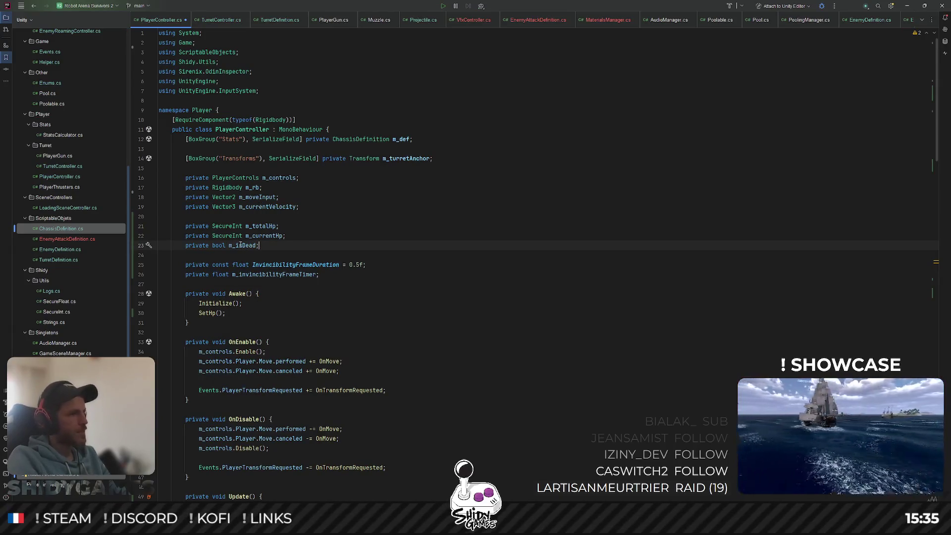
Start an m_isDead assignment line after the invincibility timer reset in TakeDamage.
scroll(258, 277, "down", 9)
scroll(282, 312, "down", 9)
scroll(302, 347, "down", 9)
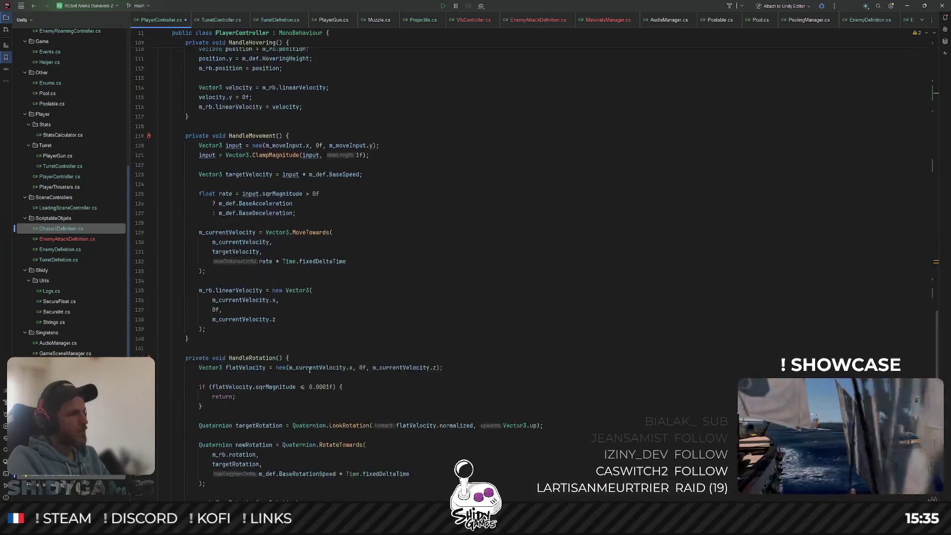
scroll(324, 375, "down", 9)
scroll(323, 375, "down", 5)
scroll(297, 367, "down", 4)
scroll(267, 357, "up", 3)
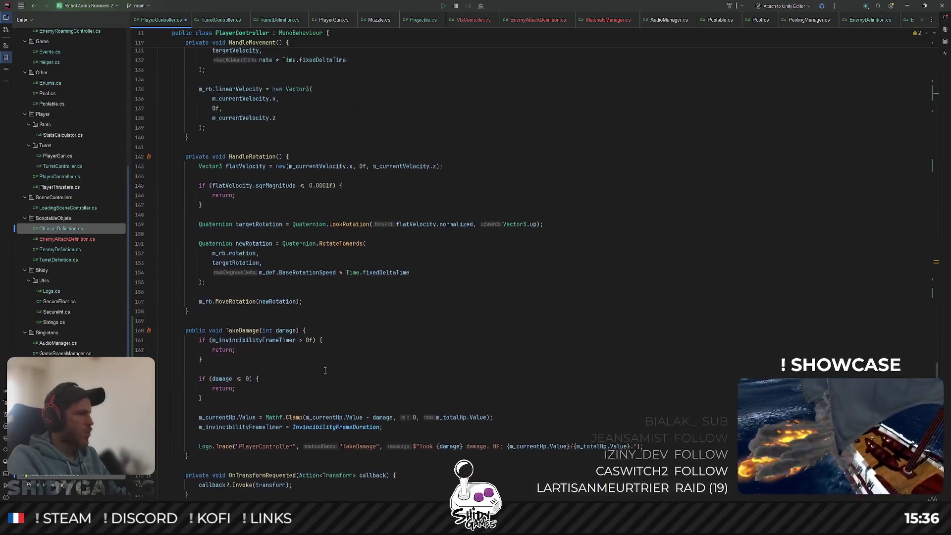
scroll(267, 300, "down", 3)
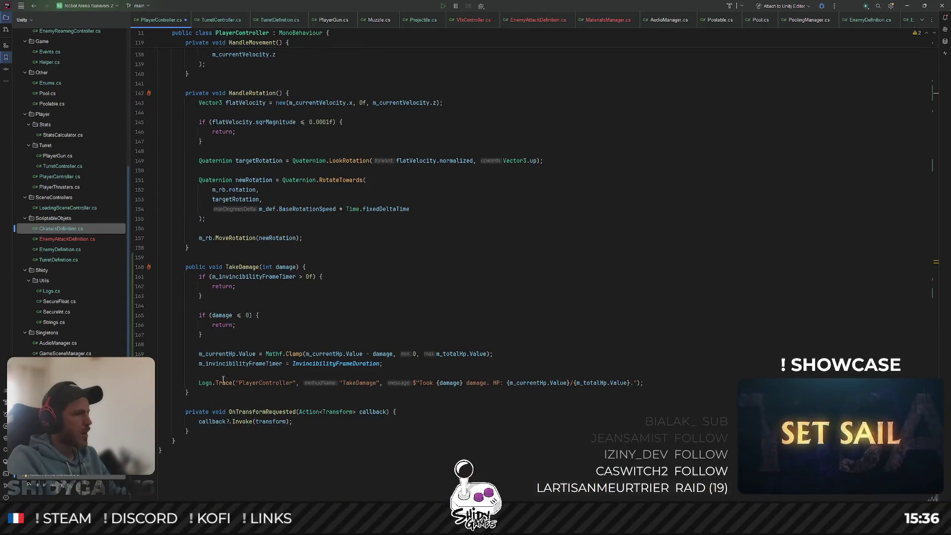
key("Return")
key("Return")
type("m_isDead")
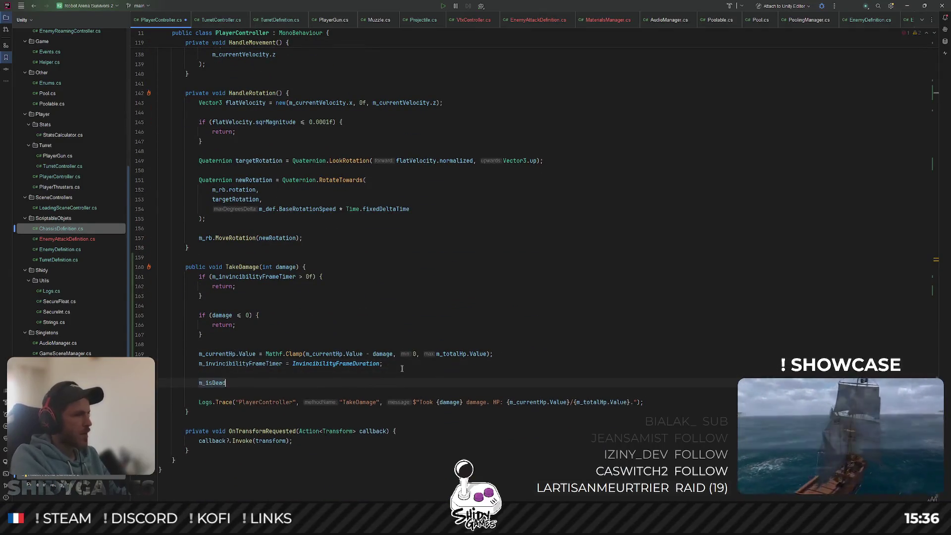
type(" = m")
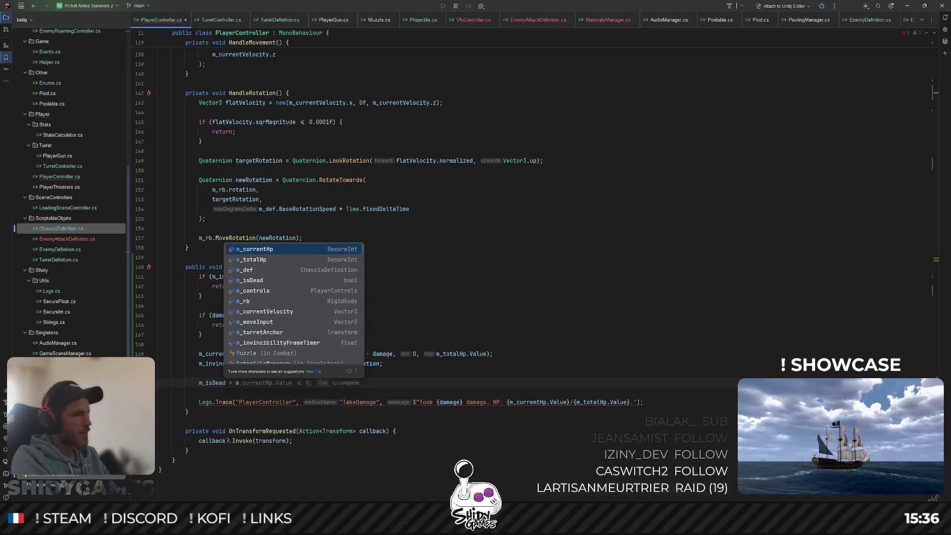
Complete m_isDead = m_currentHp.Value <= 0; and discard a stray if statement.
key("Tab")
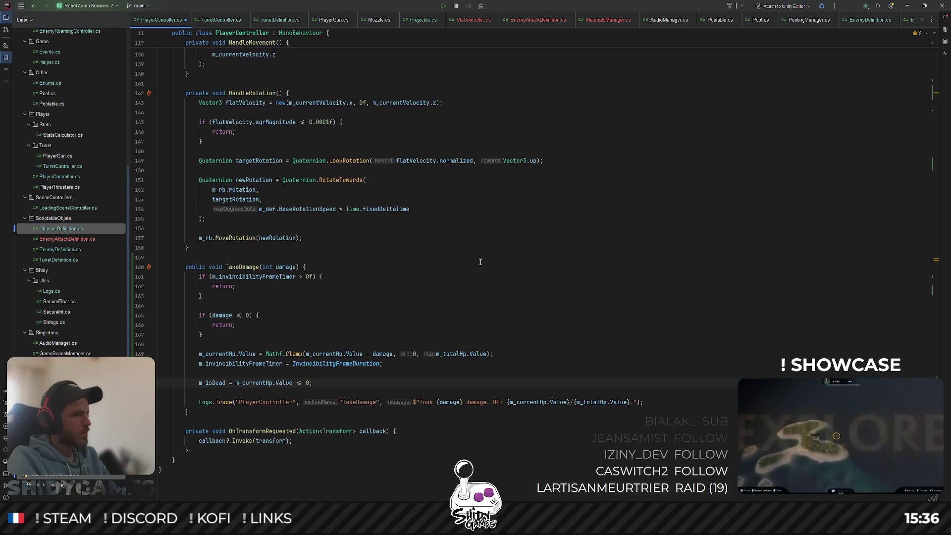
key("Return")
key("Return")
key("Up")
type("if")
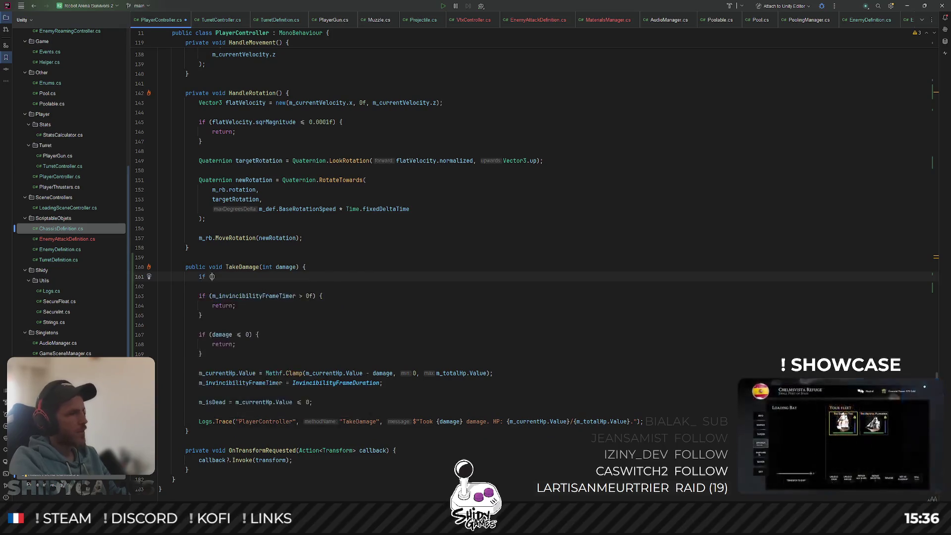
type(" (")
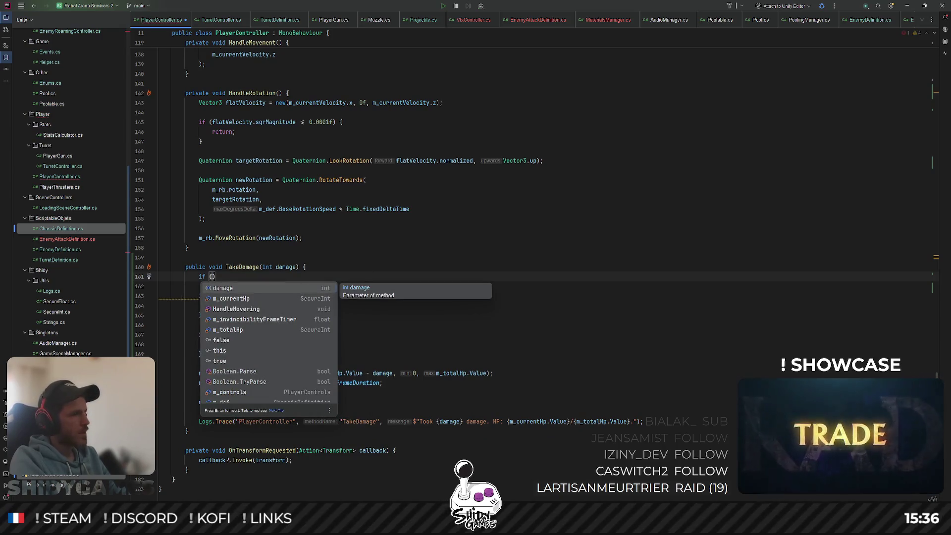
key("BackSpace")
key("BackSpace")
key("BackSpace")
key("Delete")
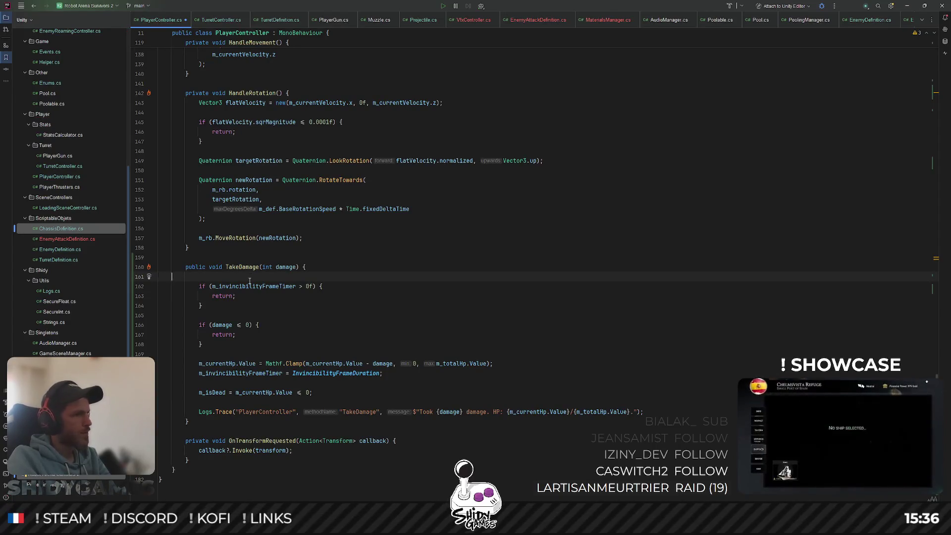
key("BackSpace")
Add an if (m_isDead) { return; } guard after the invincibility check.
key("Return")
key("Return")
type("if (")
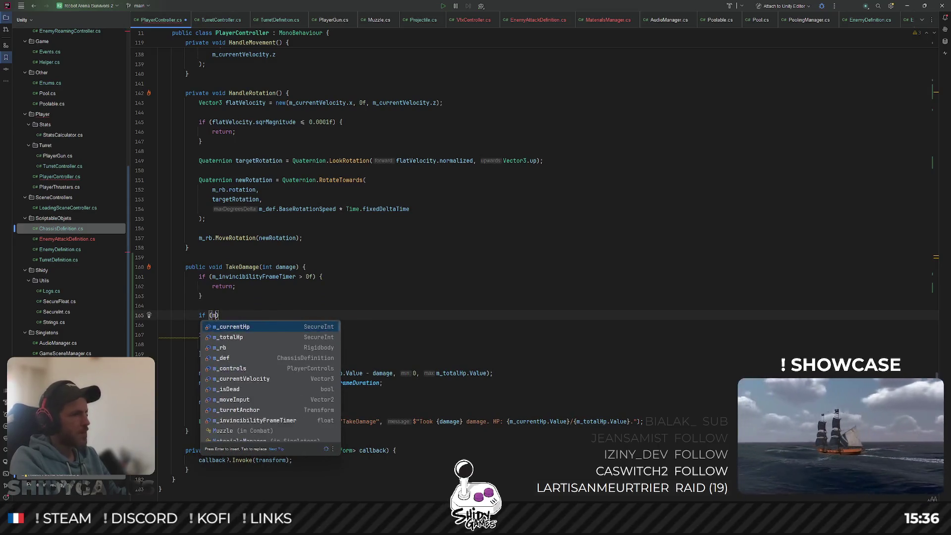
type("m_isDead)")
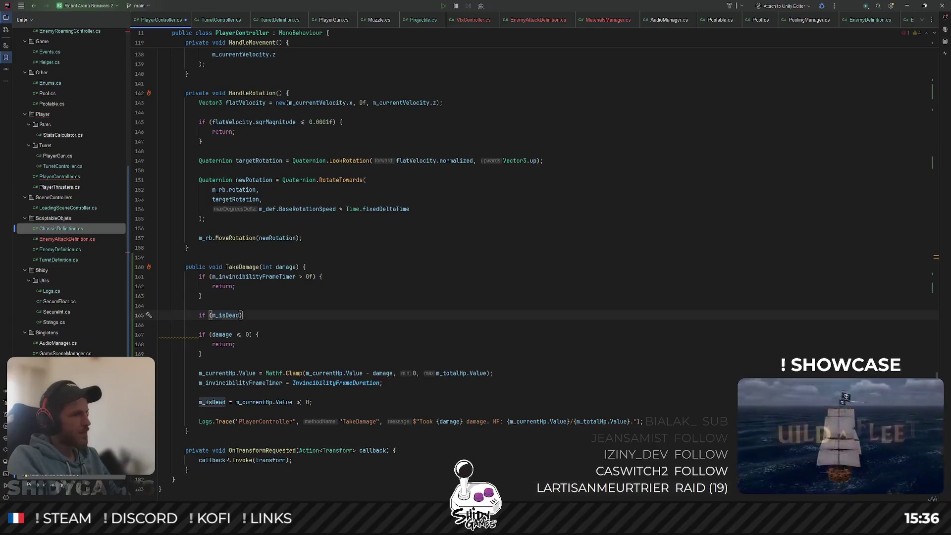
type(" {")
key("Return")
type("return;")
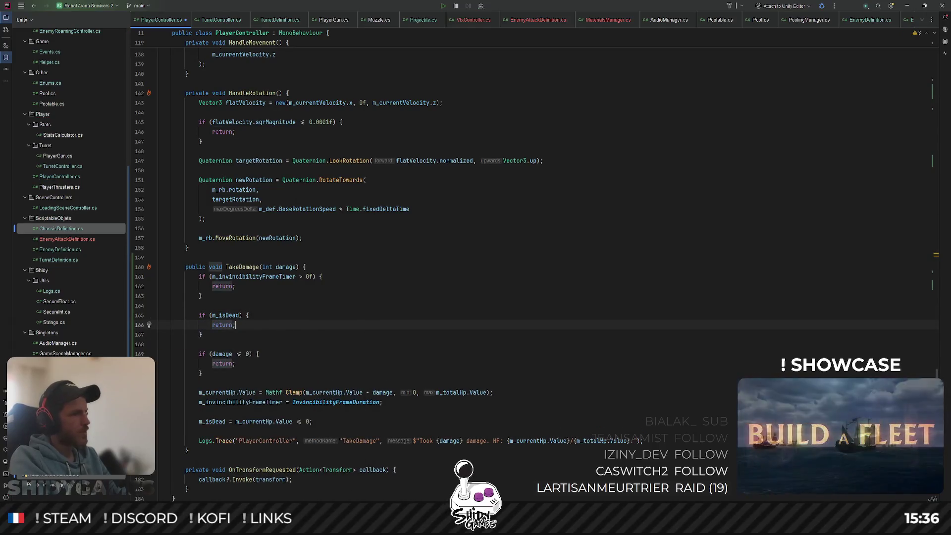
left_click(322, 276)
scroll(233, 361, "down", 2)
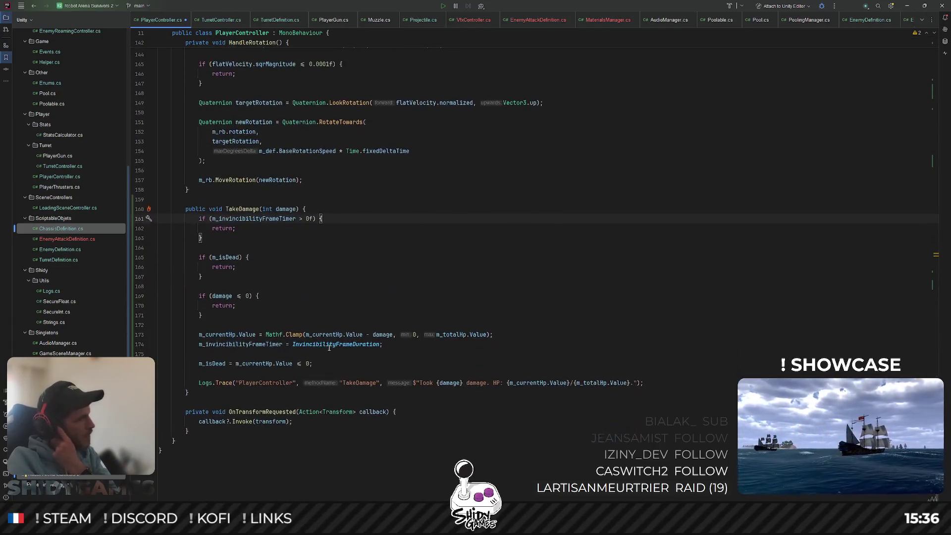
double_click(206, 364)
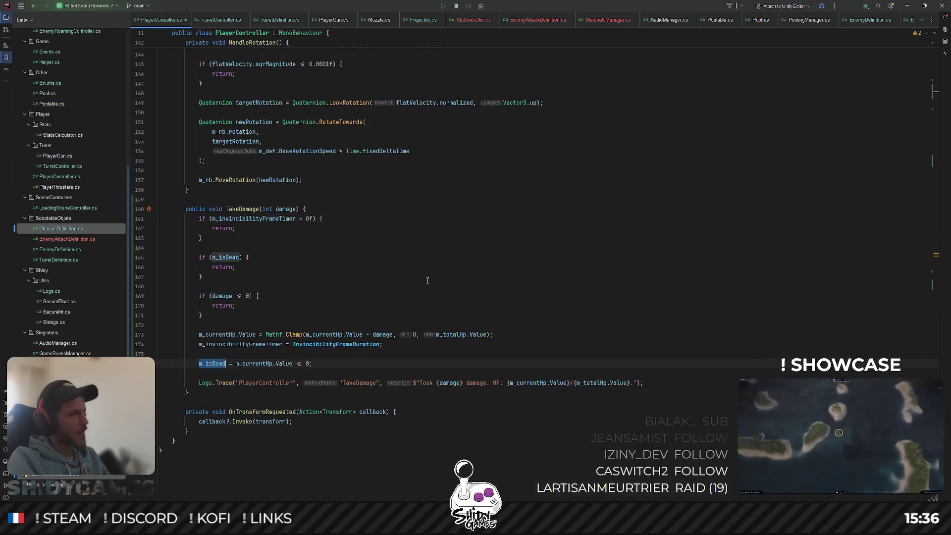
scroll(421, 293, "up", 2)
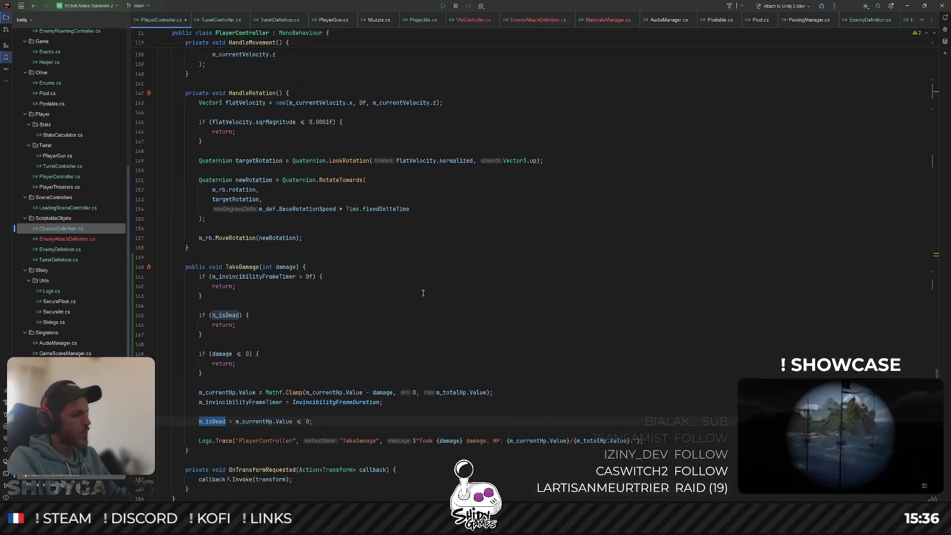
scroll(425, 292, "down", 2)
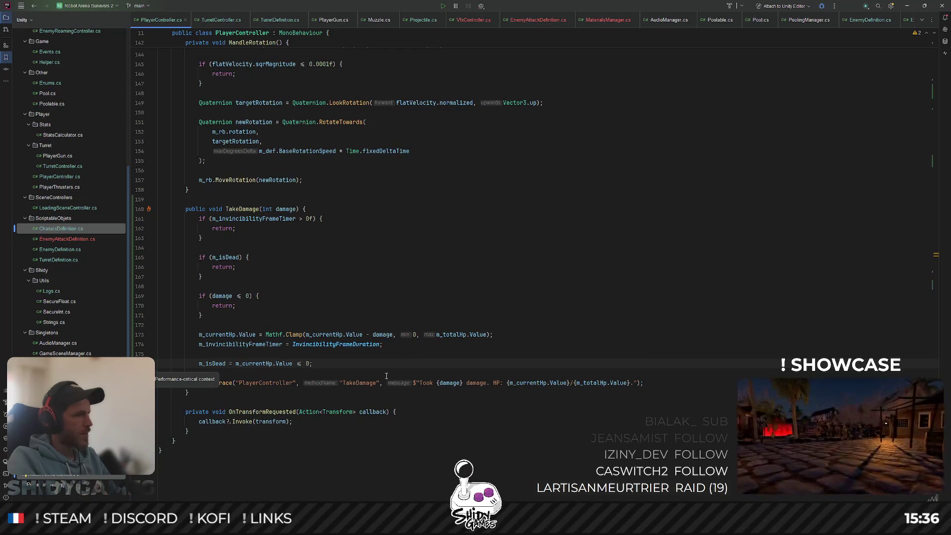
Add a TryKillPlayer method calling gameObject.SetActive(false) when m_isDead is true.
left_click(215, 394)
key("Return")
key("Return")
type("private void Try")
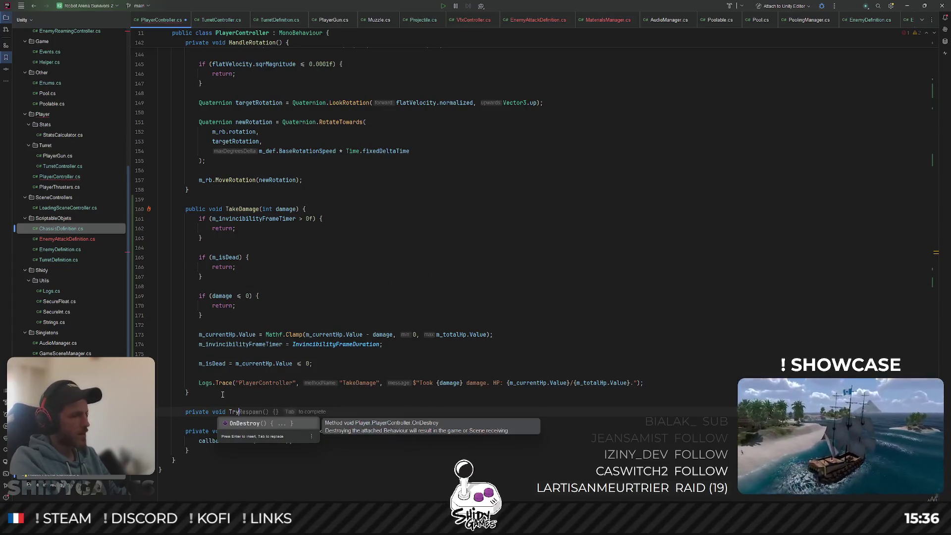
type("R")
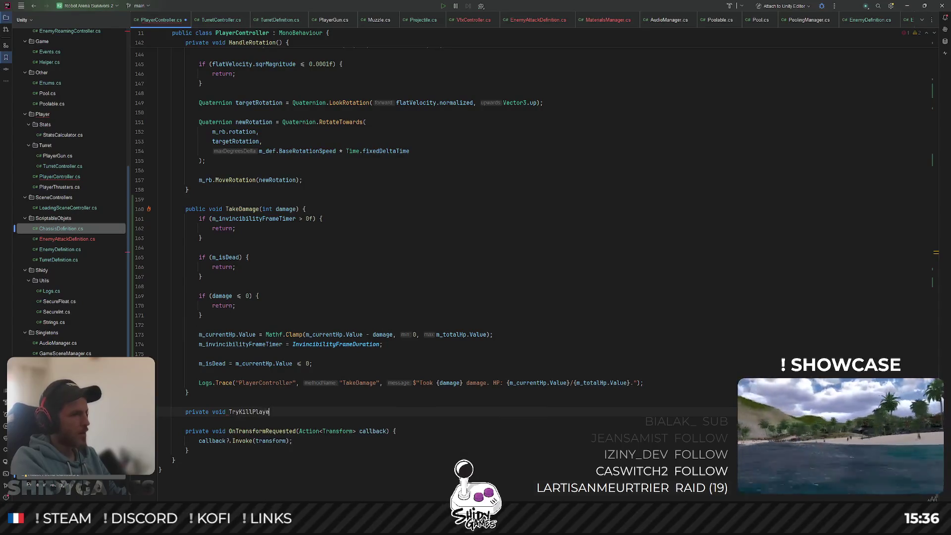
type("r() {")
key("Return")
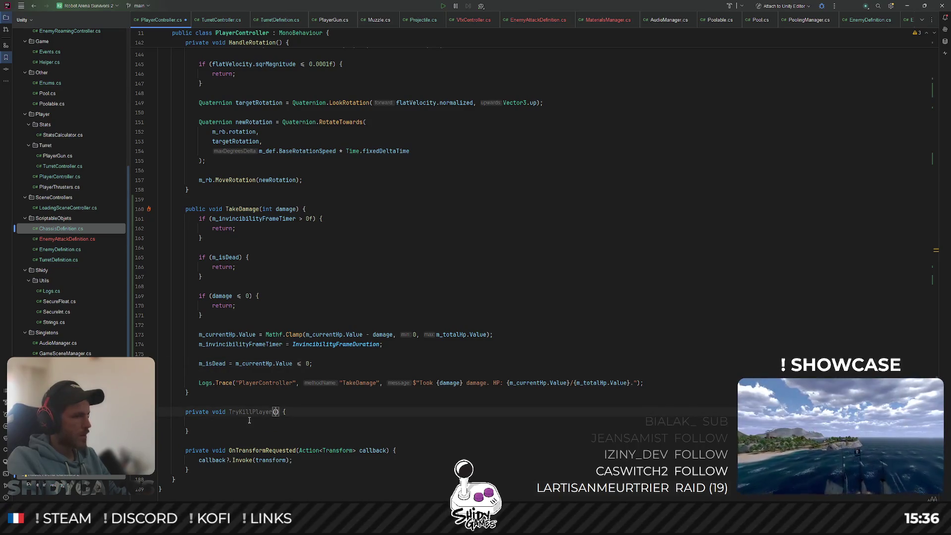
type("if (m_isDead)")
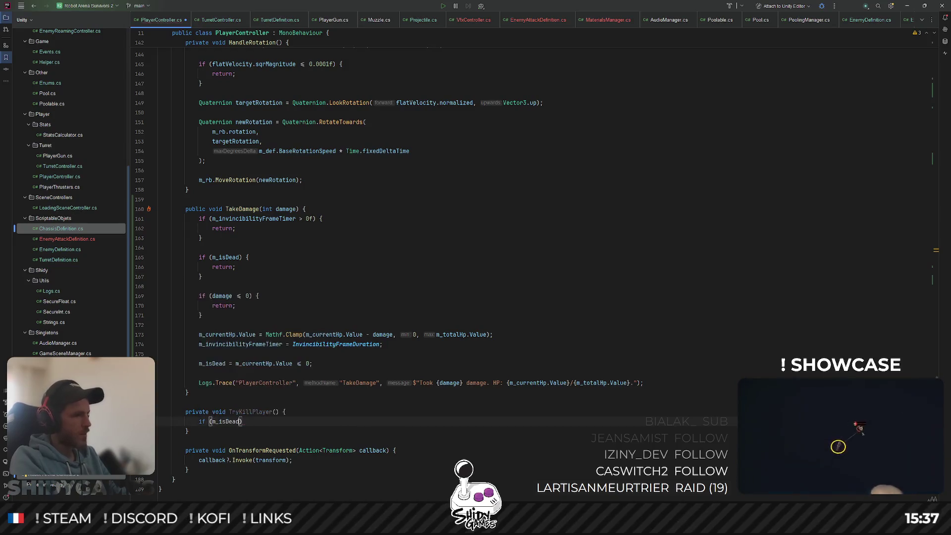
type(" {")
key("Return")
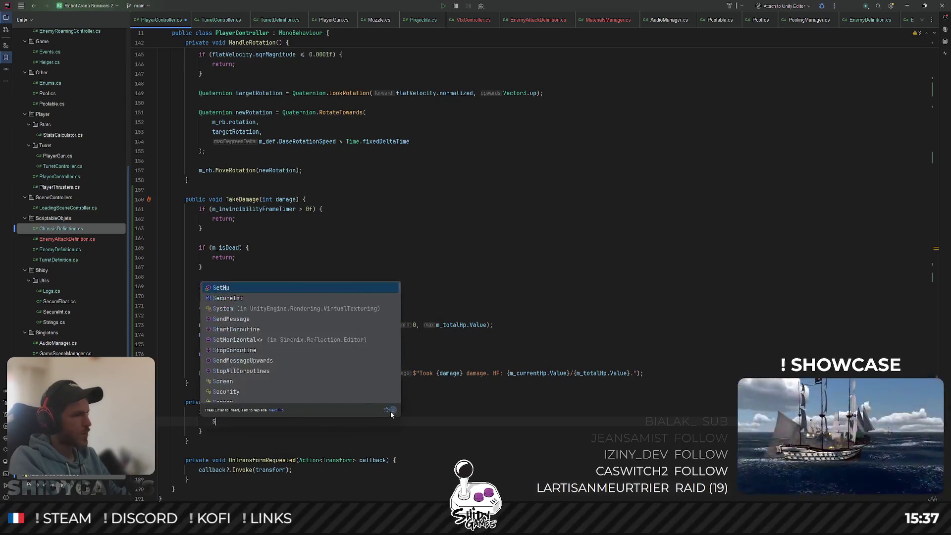
type("gameObject.Set")
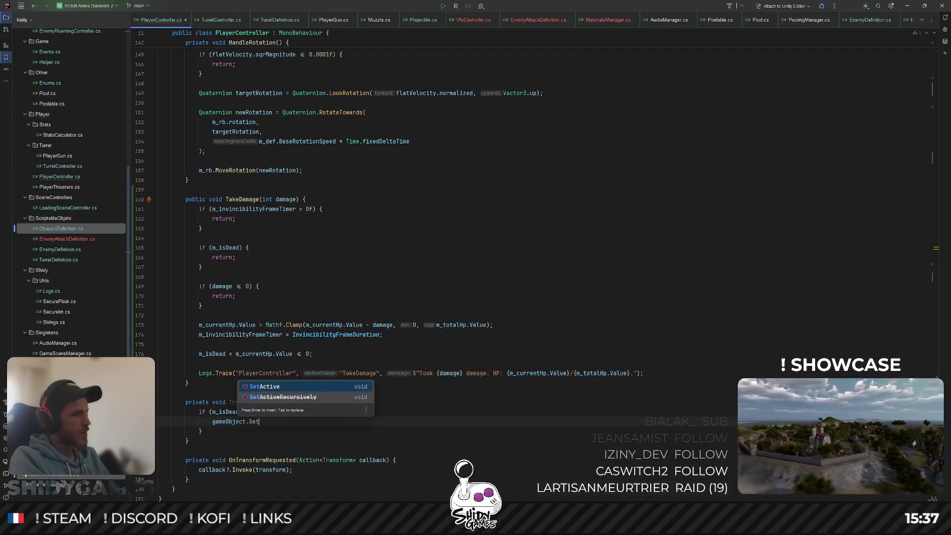
key("Return")
type("false")
key("Escape")
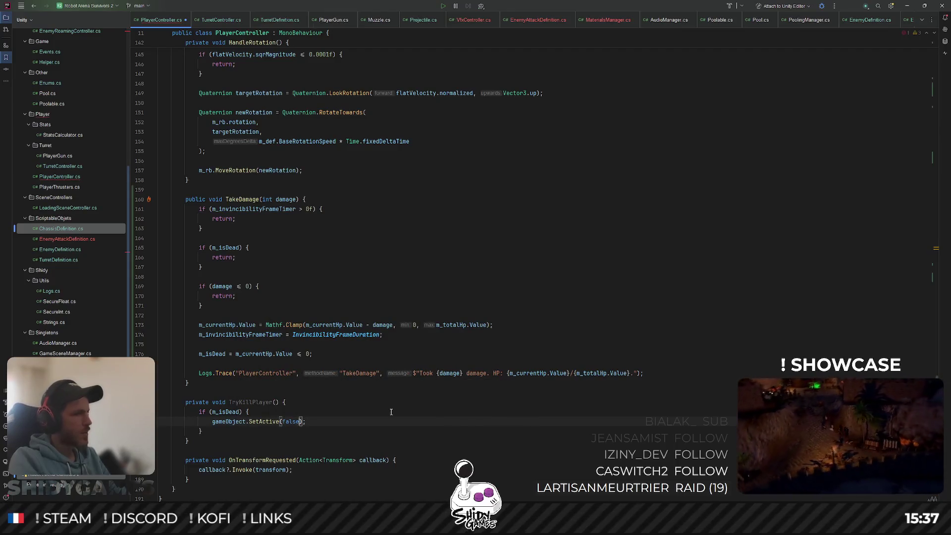
Call TryKillPlayer() right after the m_isDead assignment, then go to Unity.
left_click(285, 354)
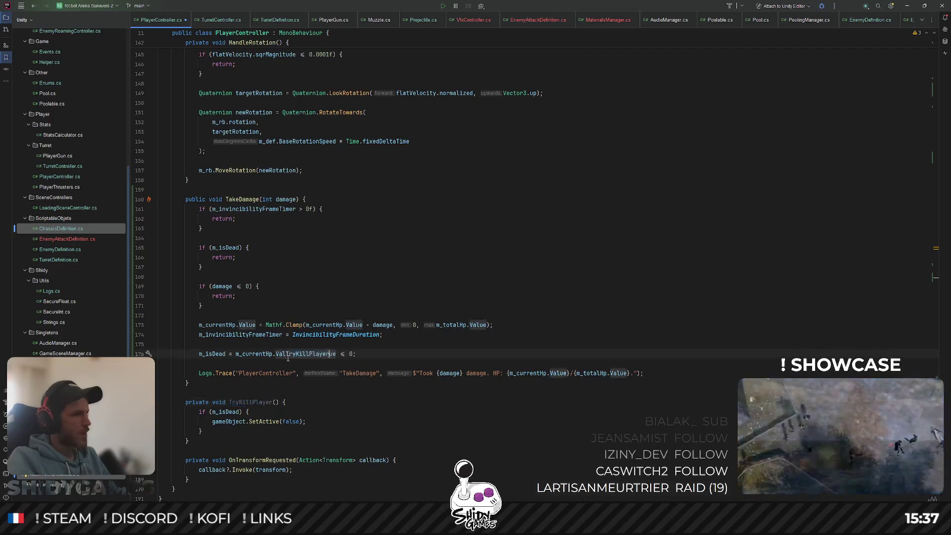
key("End")
key("Return")
type("TryKillPlayer")
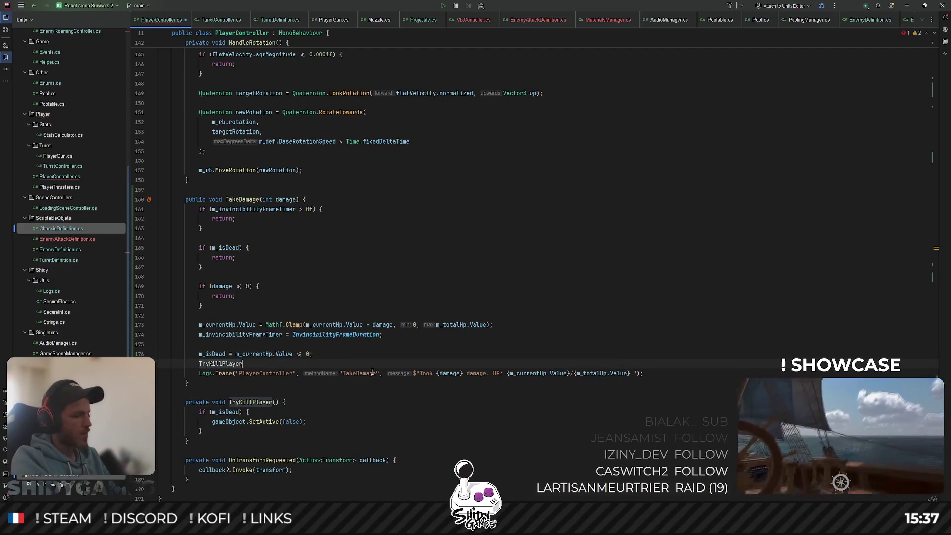
type("();")
key("Return")
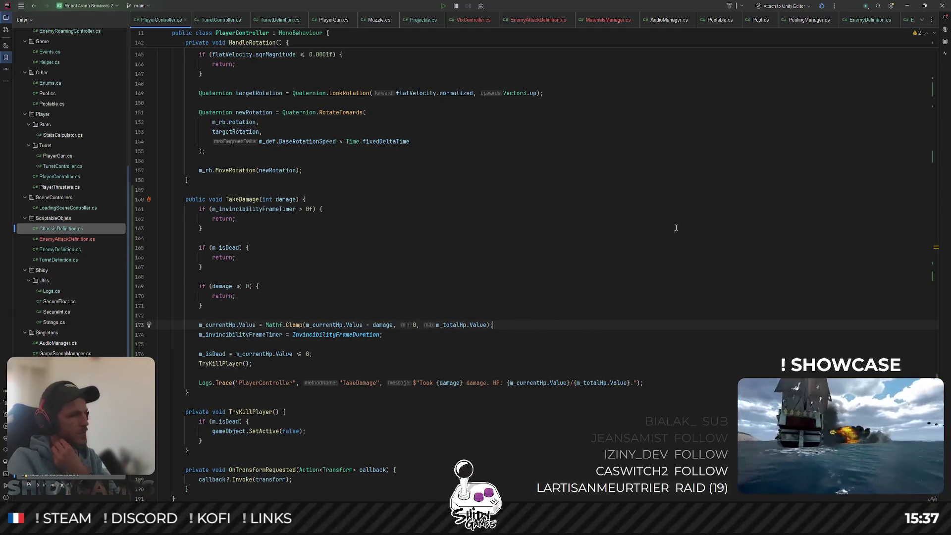
left_click(917, 4)
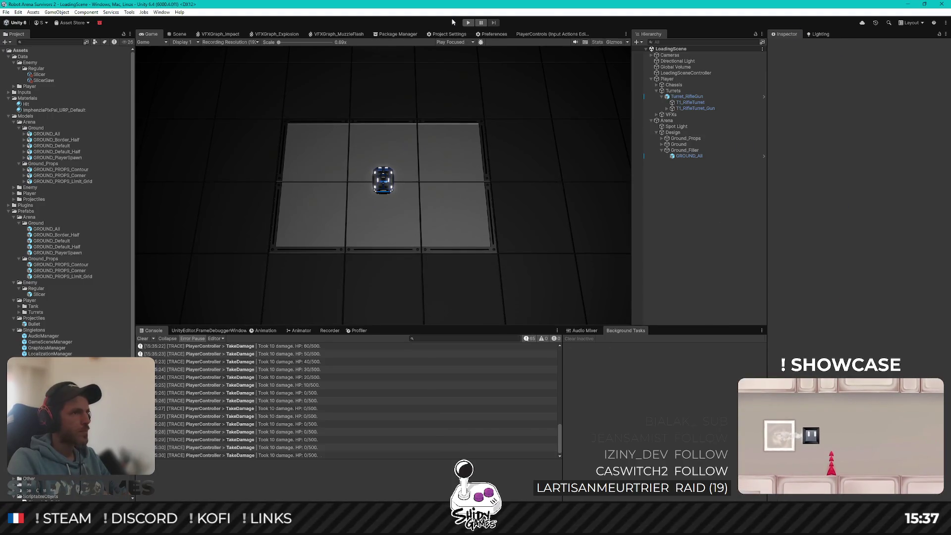
Play until HP reaches 0/500 and the player robot disappears, then stop and return to Rider.
left_click(470, 23)
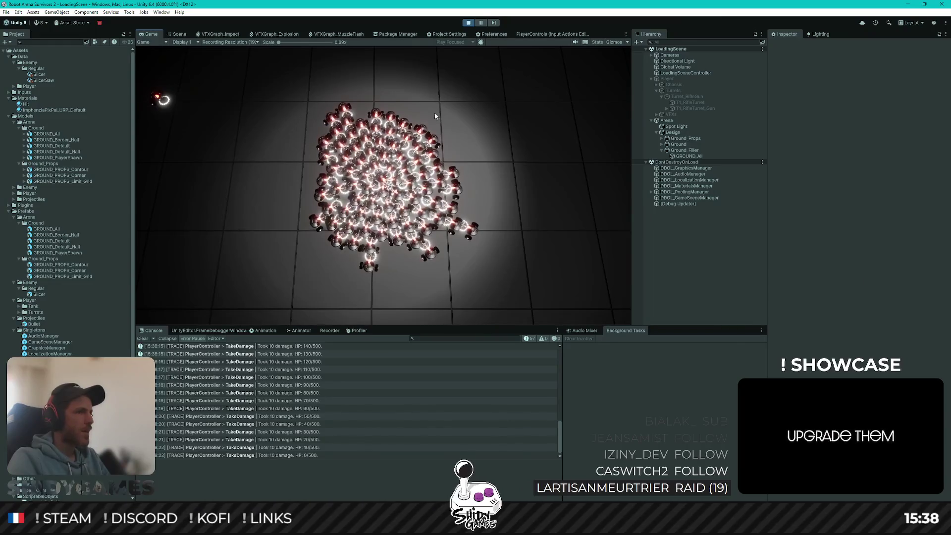
key("ctrl+p")
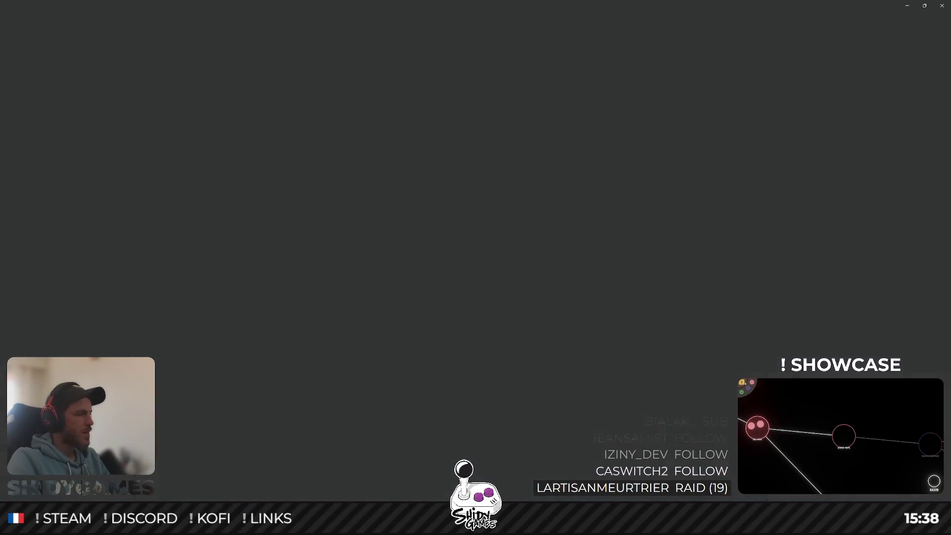
key("alt+Tab")
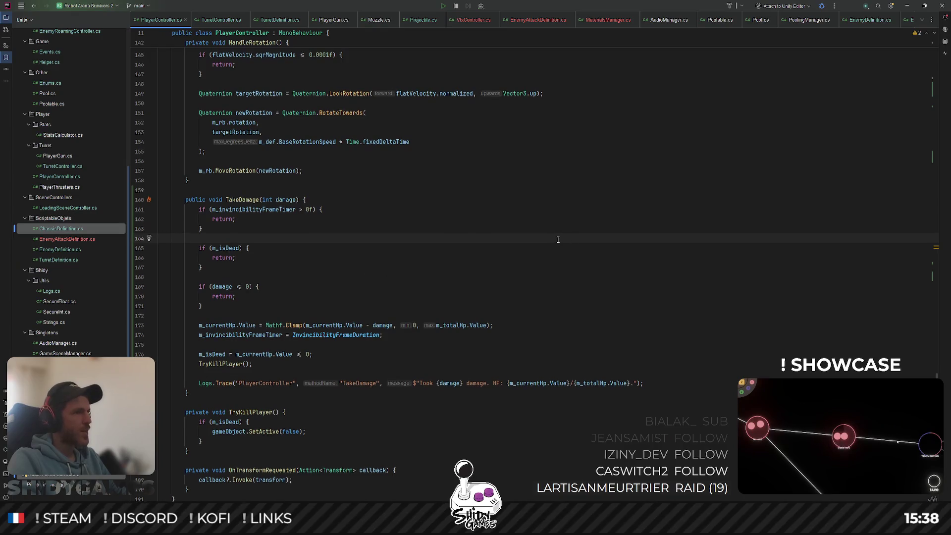
Open EnemyController.cs and delete the m_debug field line.
scroll(569, 242, "up", 5)
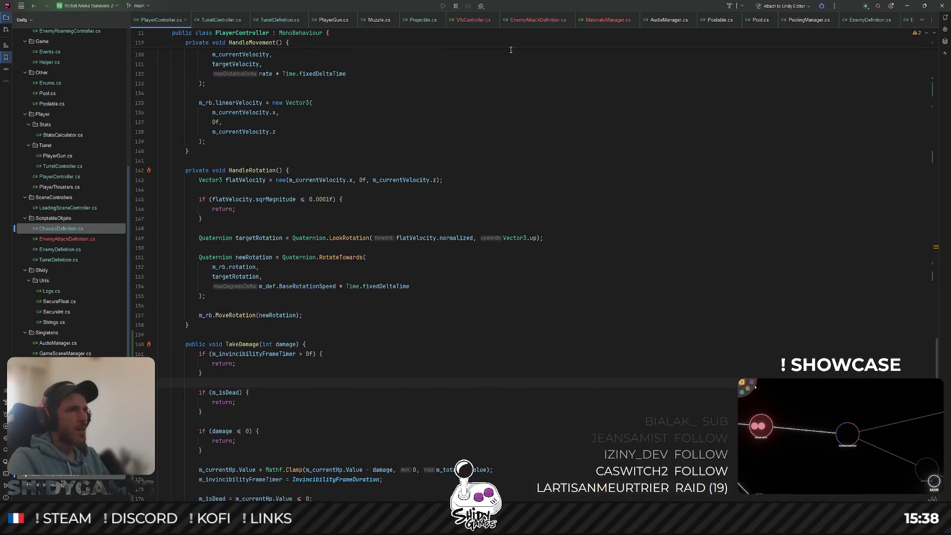
key("ctrl+shift+n")
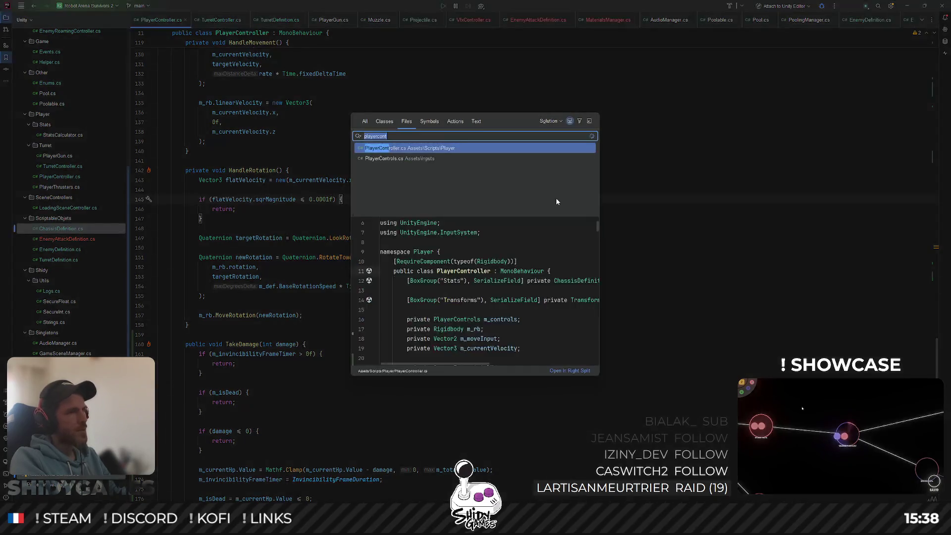
type("enemycont")
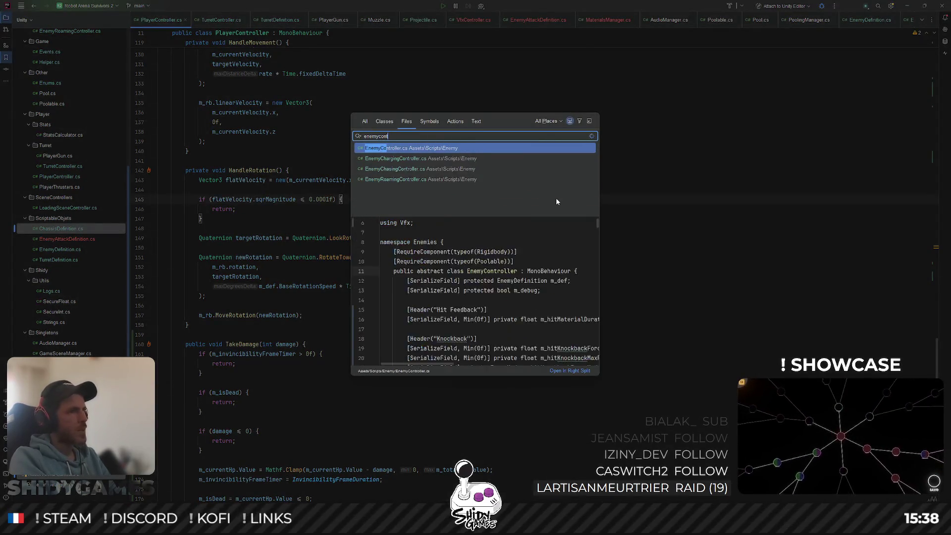
key("Return")
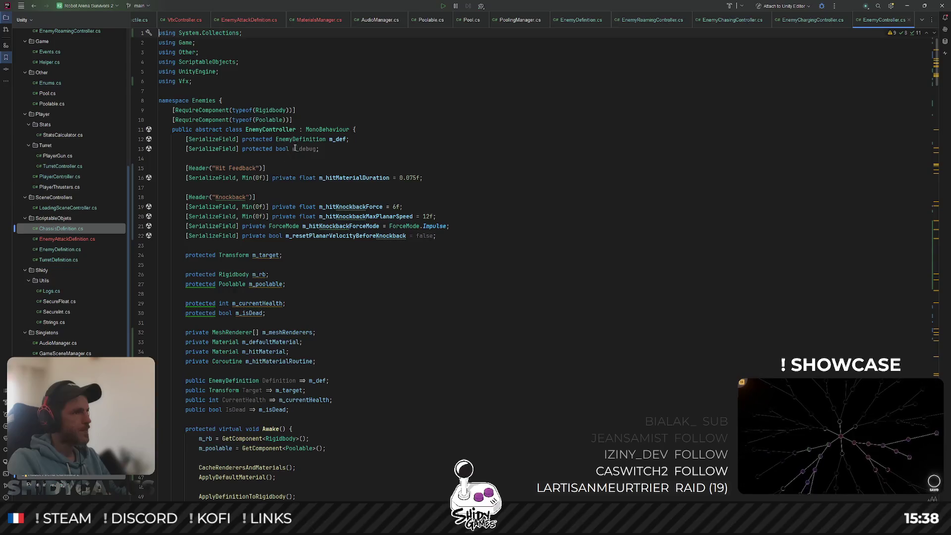
triple_click(308, 149)
key("BackSpace")
Look through the file, highlight m_isDead's usages, and search it for m_target.
scroll(532, 171, "down", 7)
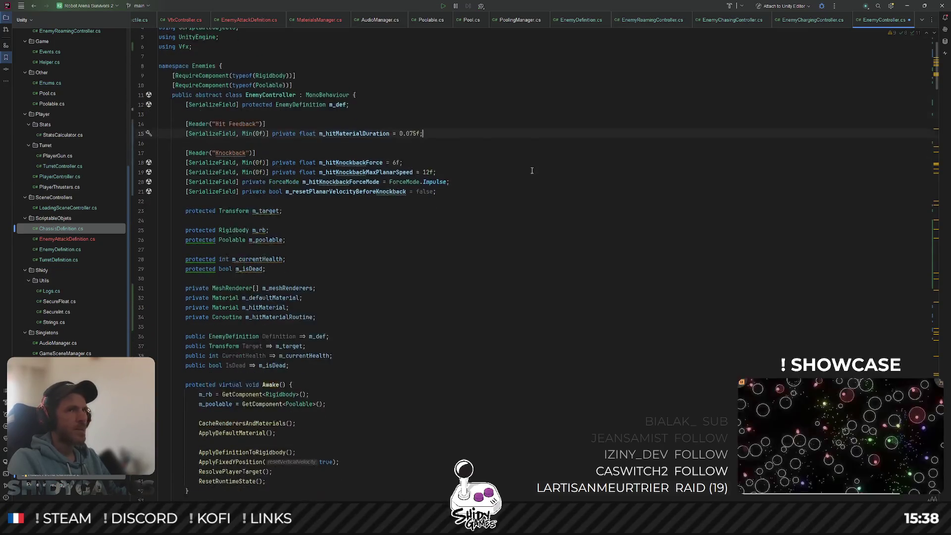
scroll(532, 171, "down", 3)
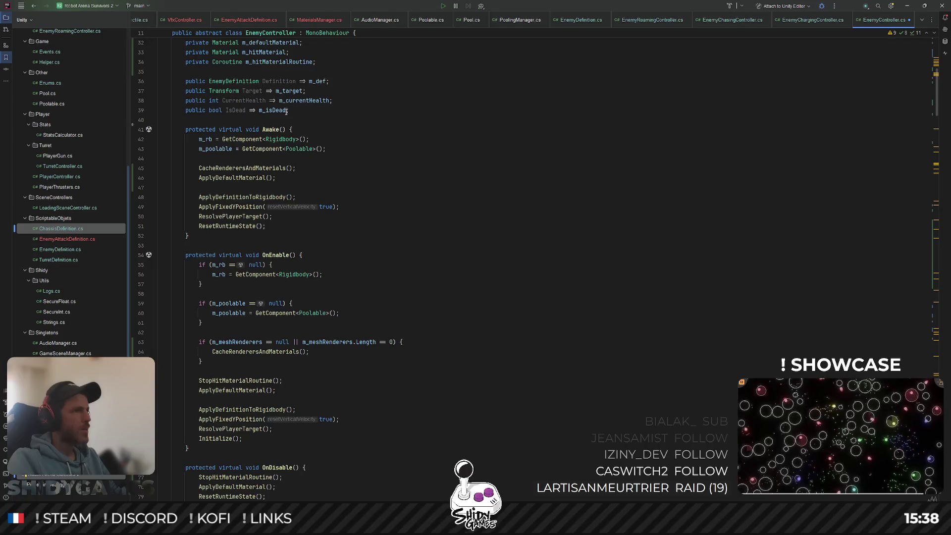
scroll(286, 111, "down", 4)
scroll(332, 112, "down", 4)
scroll(379, 113, "down", 4)
scroll(426, 115, "down", 4)
scroll(426, 114, "down", 2)
scroll(427, 114, "down", 3)
scroll(427, 115, "down", 3)
scroll(427, 115, "down", 3)
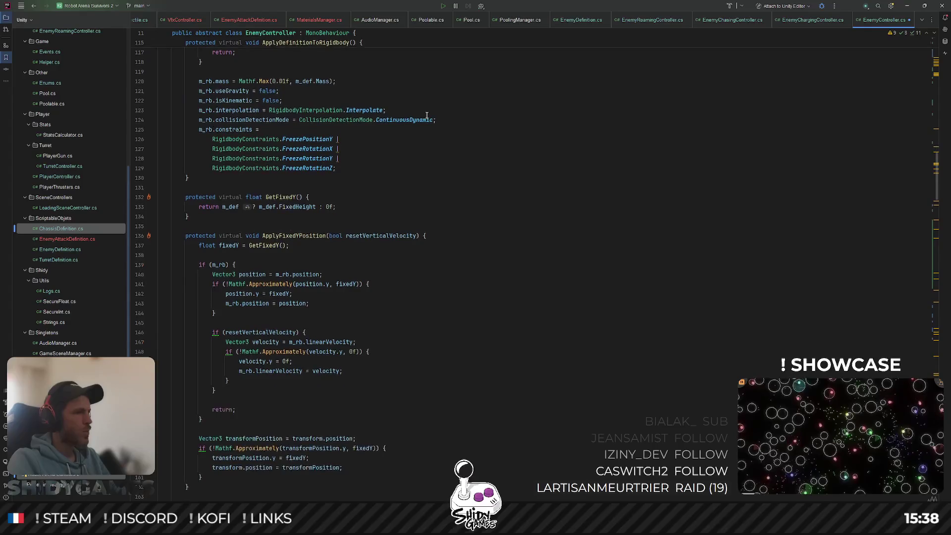
scroll(464, 127, "down", 2)
scroll(463, 130, "down", 7)
scroll(461, 134, "up", 7)
scroll(458, 143, "up", 20)
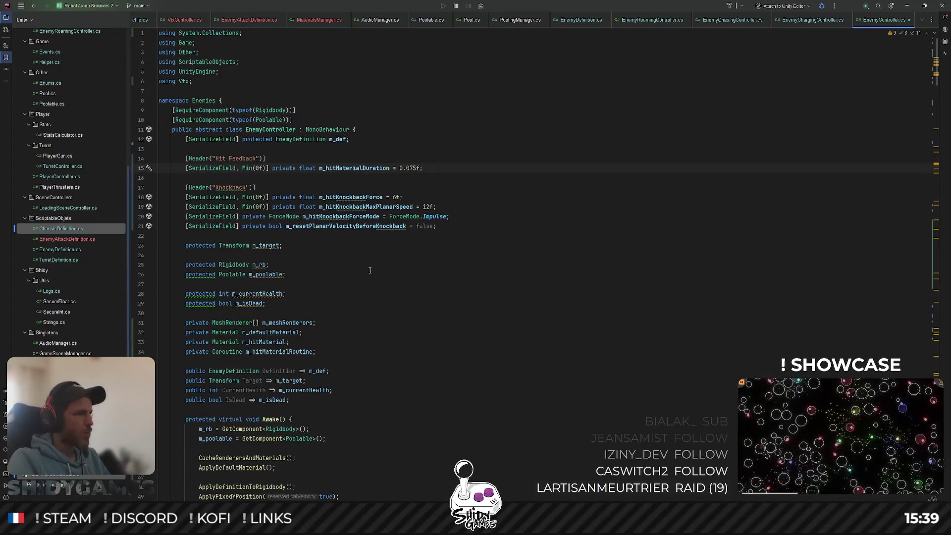
double_click(249, 303)
scroll(268, 304, "down", 1)
scroll(298, 312, "down", 2)
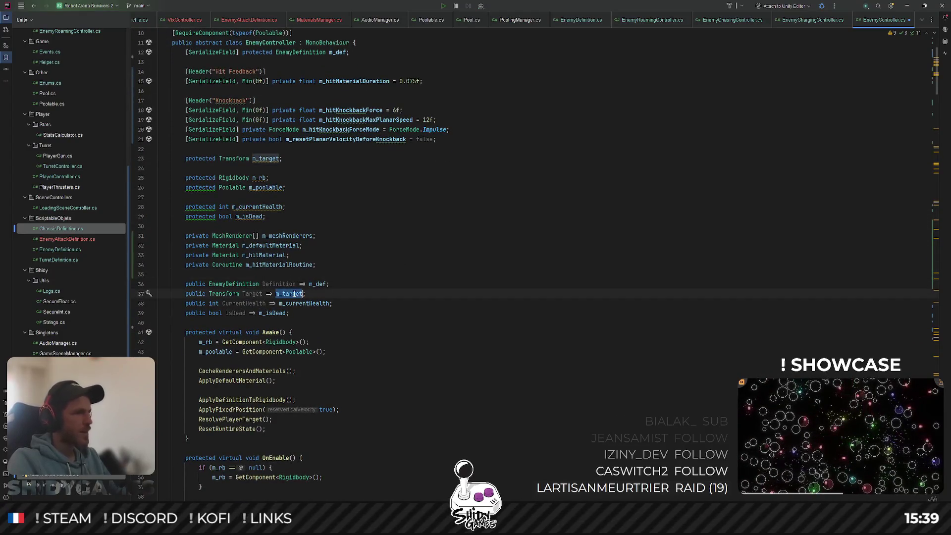
key("ctrl+f")
key("Return")
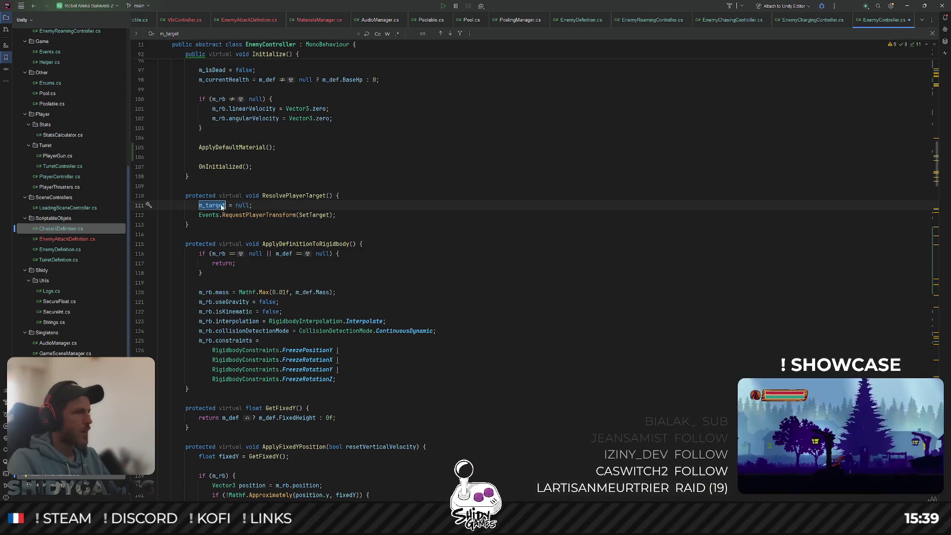
Step through the m_target matches in SetTarget, ResetRuntimeState and ResolvePlayerTarget, then close the search.
scroll(266, 206, "up", 5)
key("Return")
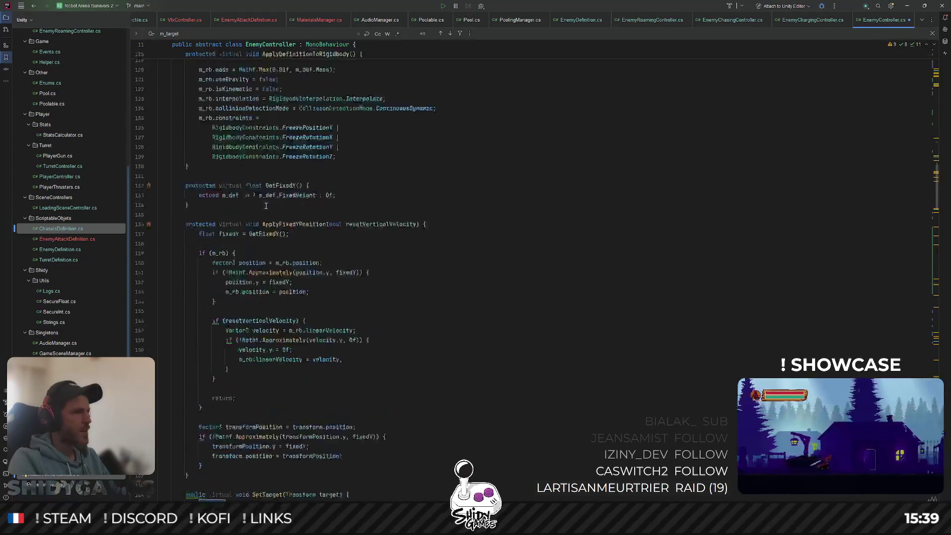
key("Return")
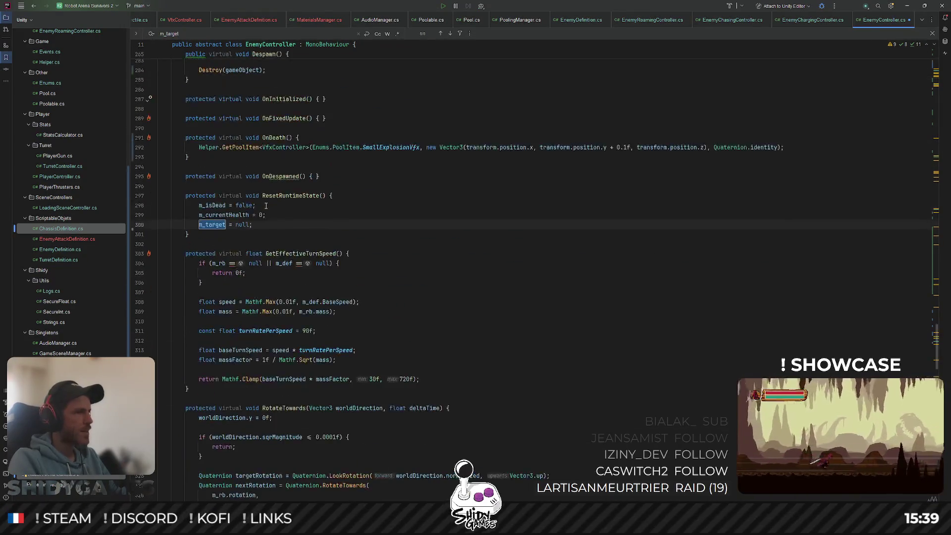
key("Return")
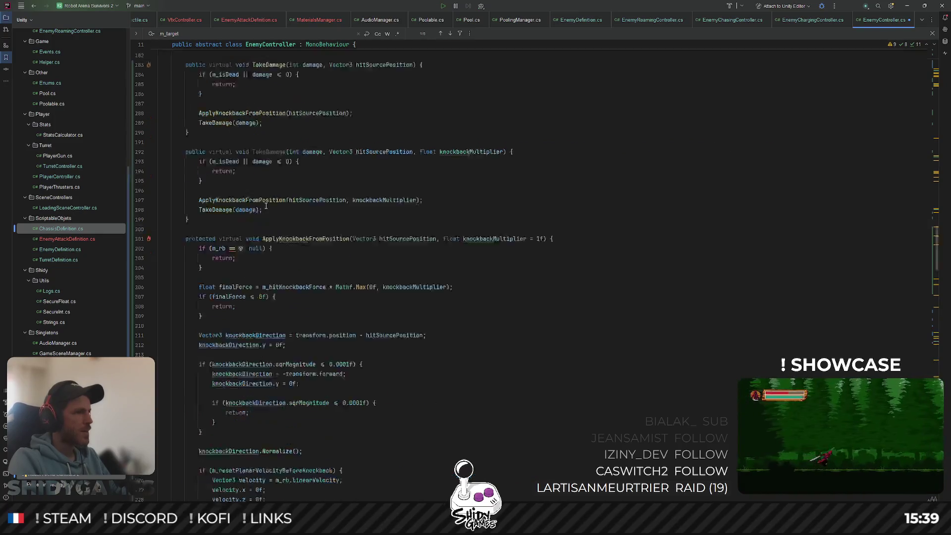
key("Return")
key("Return")
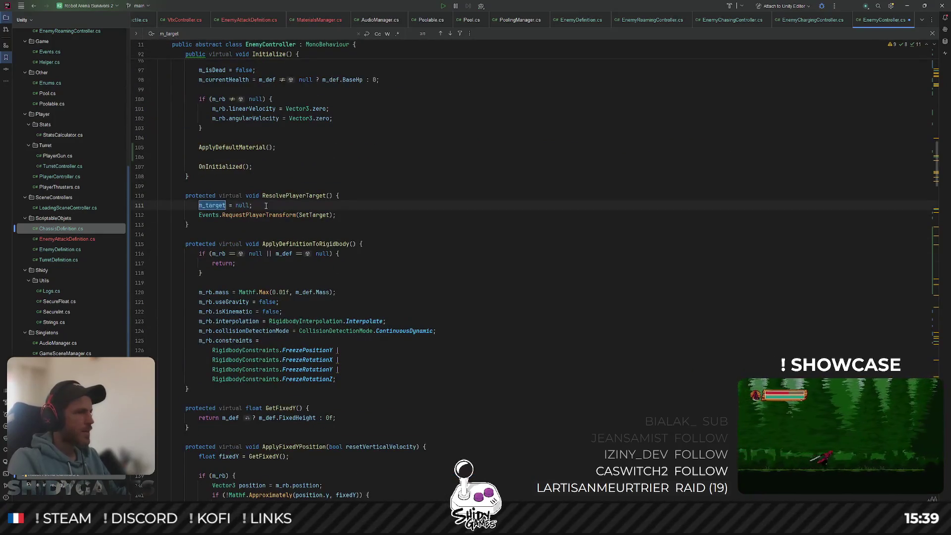
key("Escape")
At the end of EnemyController.cs, show and dismiss the usages of GetPlanarDirection.
scroll(429, 199, "down", 6)
scroll(429, 199, "down", 4)
scroll(430, 199, "down", 4)
scroll(429, 198, "down", 4)
scroll(430, 197, "down", 4)
scroll(429, 198, "down", 4)
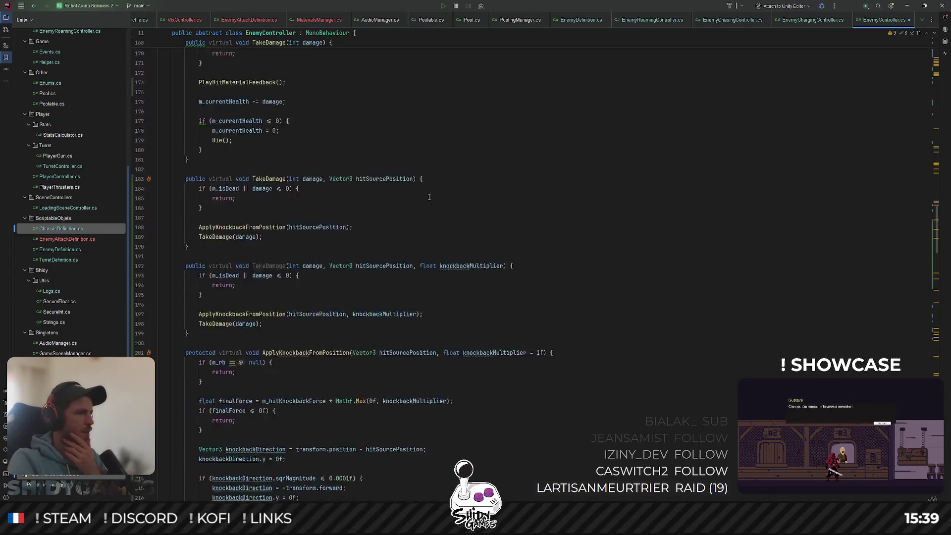
scroll(429, 197, "down", 1)
scroll(545, 188, "down", 5)
scroll(546, 189, "down", 5)
scroll(547, 188, "down", 5)
scroll(548, 188, "down", 5)
scroll(550, 186, "down", 6)
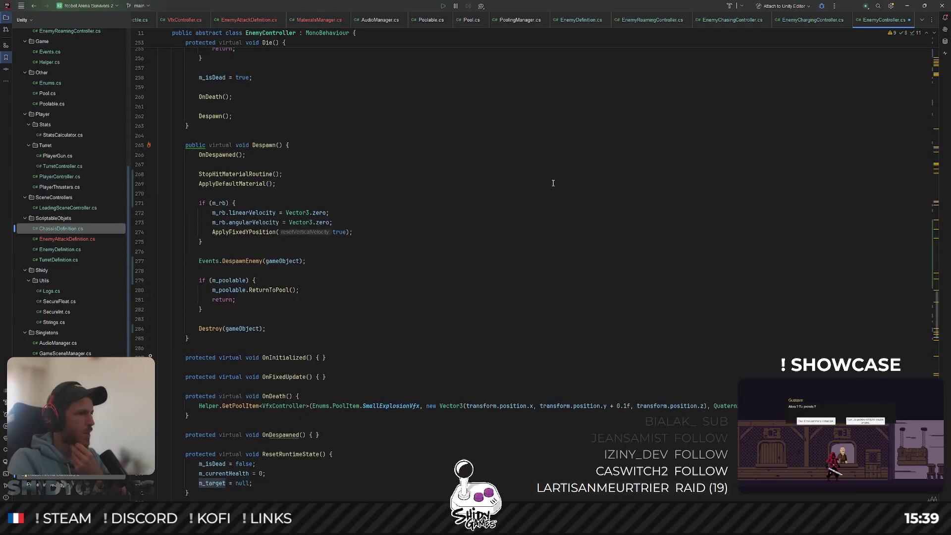
scroll(553, 184, "down", 3)
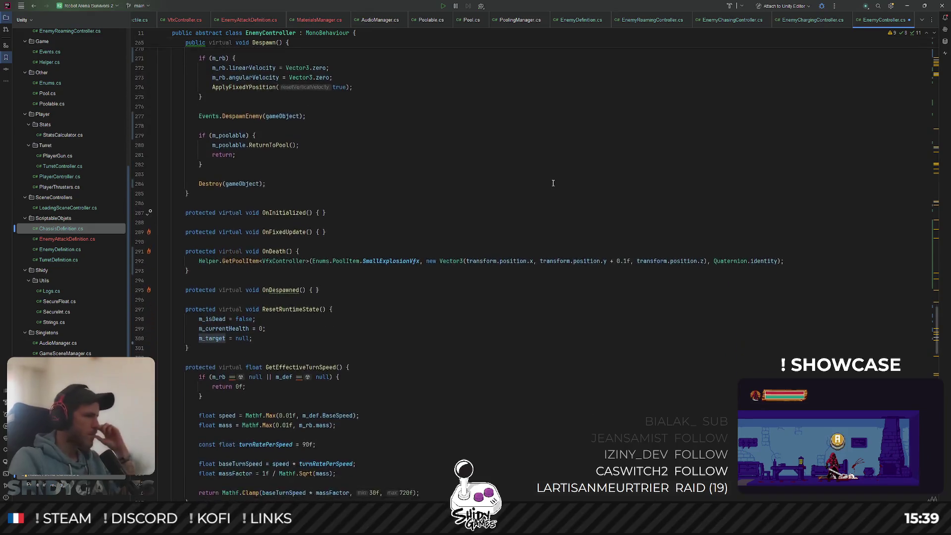
scroll(554, 183, "down", 8)
scroll(515, 181, "down", 4)
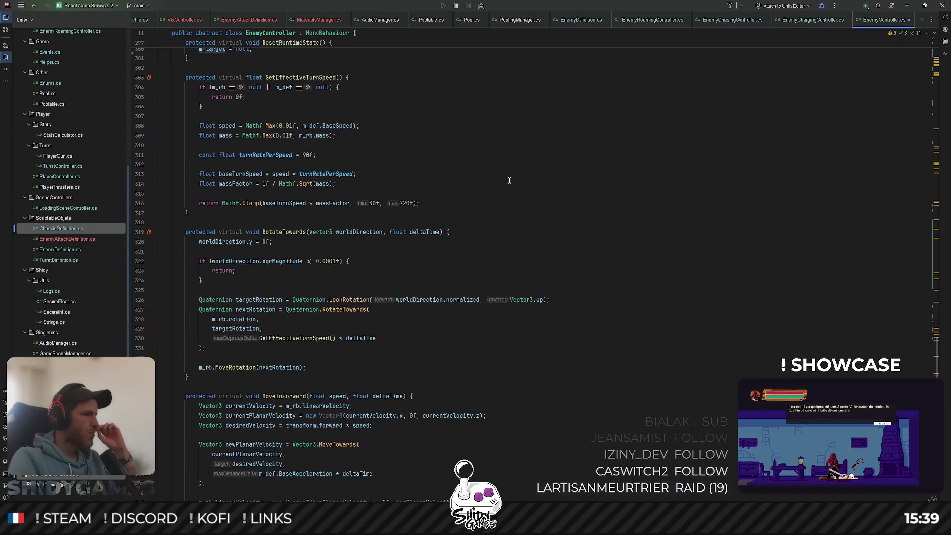
scroll(510, 181, "down", 3)
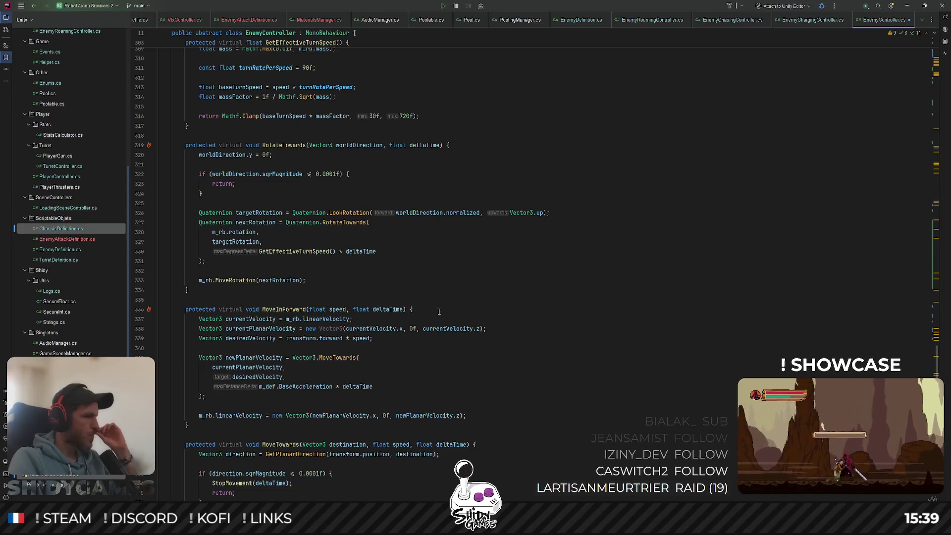
scroll(523, 298, "down", 2)
scroll(523, 298, "down", 2)
scroll(523, 298, "down", 6)
scroll(523, 298, "down", 2)
scroll(523, 298, "down", 2)
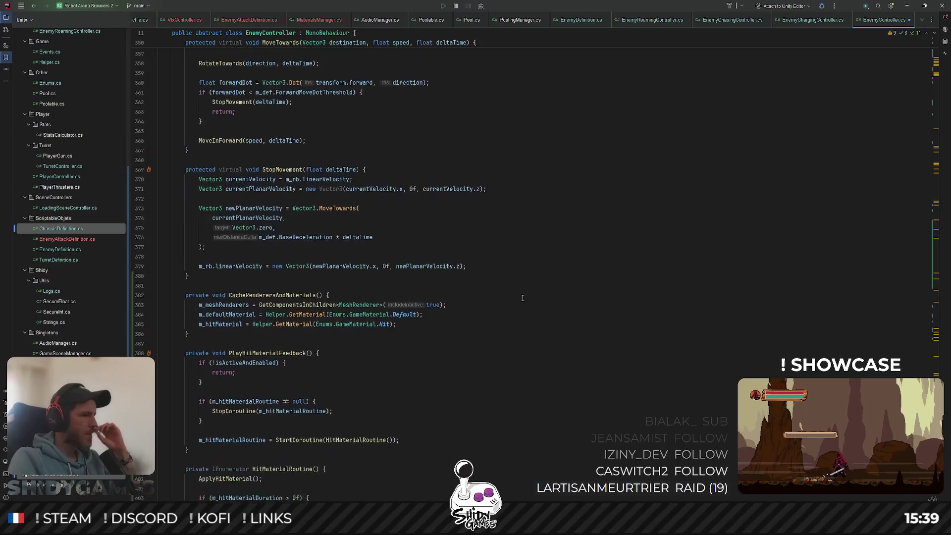
scroll(523, 297, "down", 4)
scroll(525, 297, "down", 5)
scroll(525, 297, "down", 3)
scroll(524, 297, "down", 5)
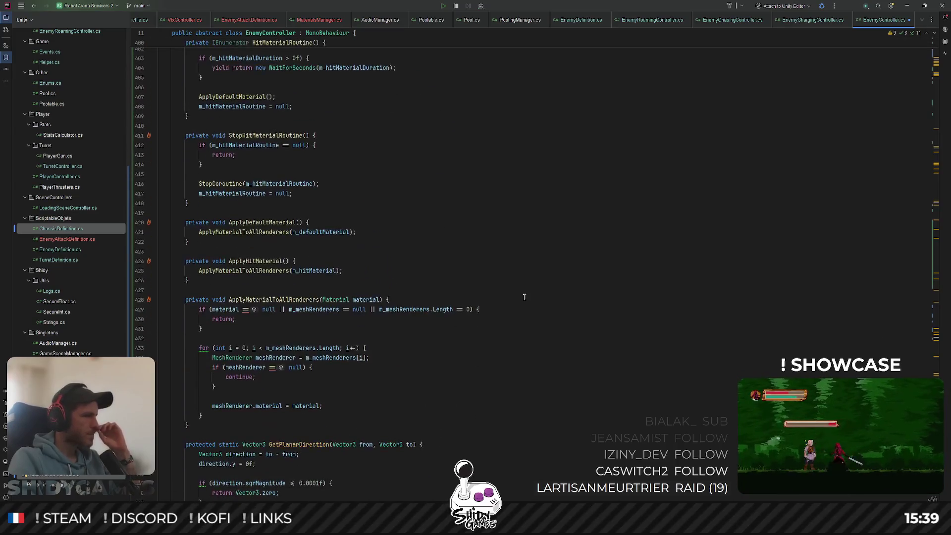
scroll(525, 298, "down", 5)
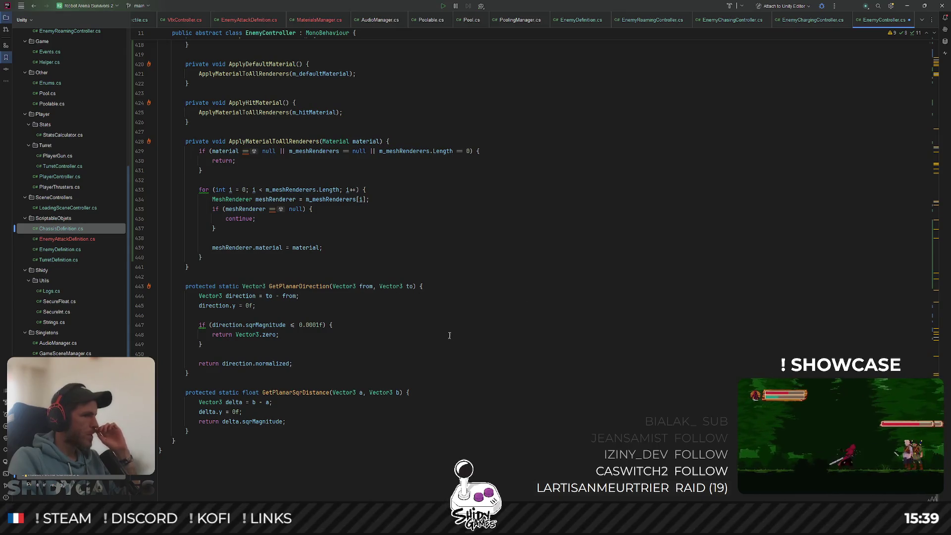
left_click(312, 287, "ctrl")
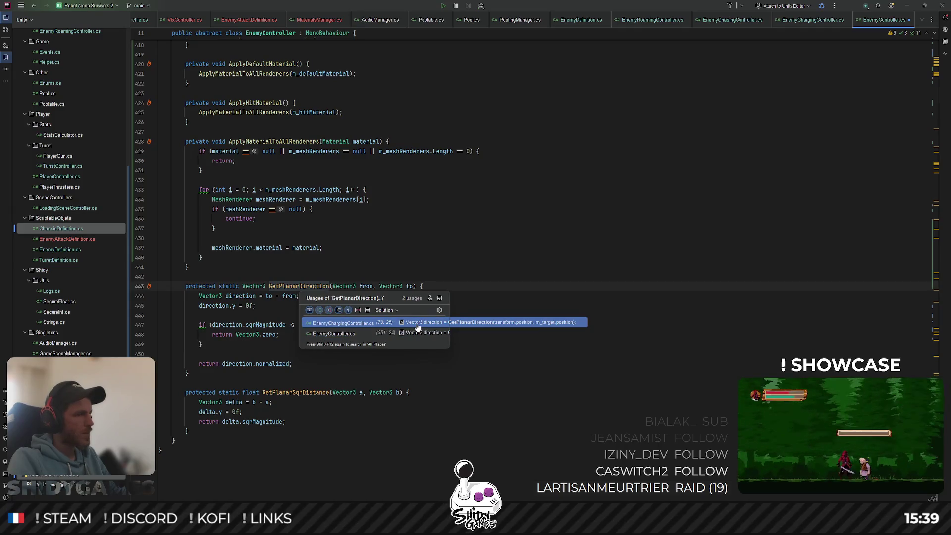
key("Escape")
Show and dismiss the usages of GetPlanarSqrDistance.
left_click(311, 397, "ctrl")
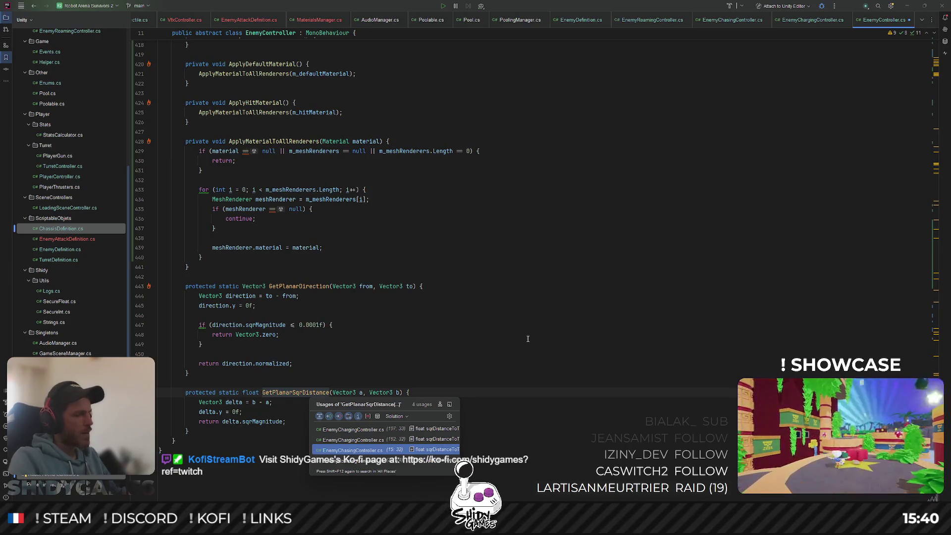
left_click(527, 339)
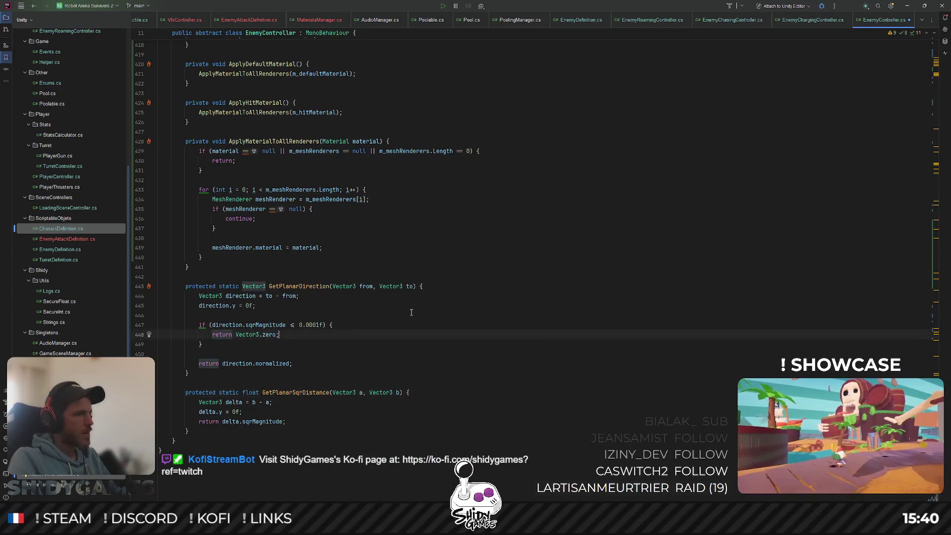
key("ctrl+shift+n")
Open EnemyChasingController.cs and inspect the missing-target check on line 10.
type("chasi")
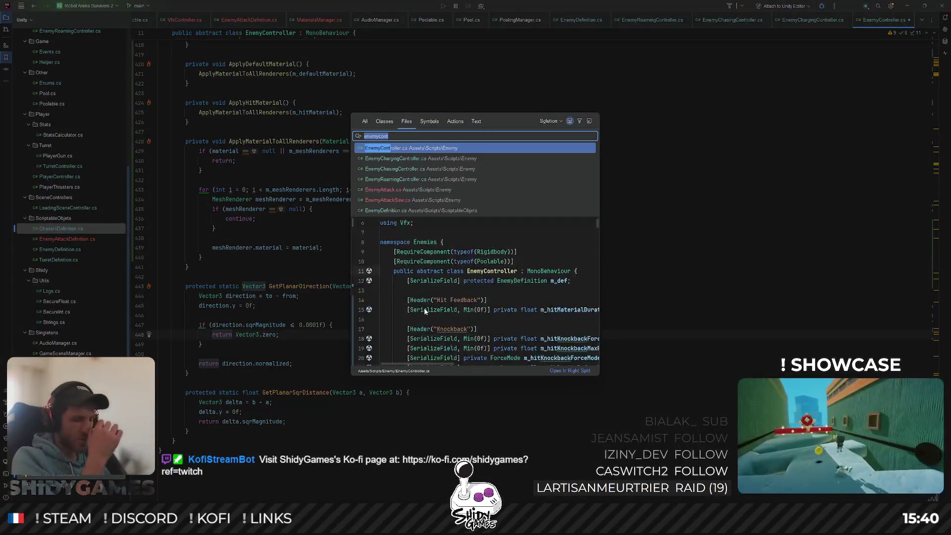
type("ng")
key("Return")
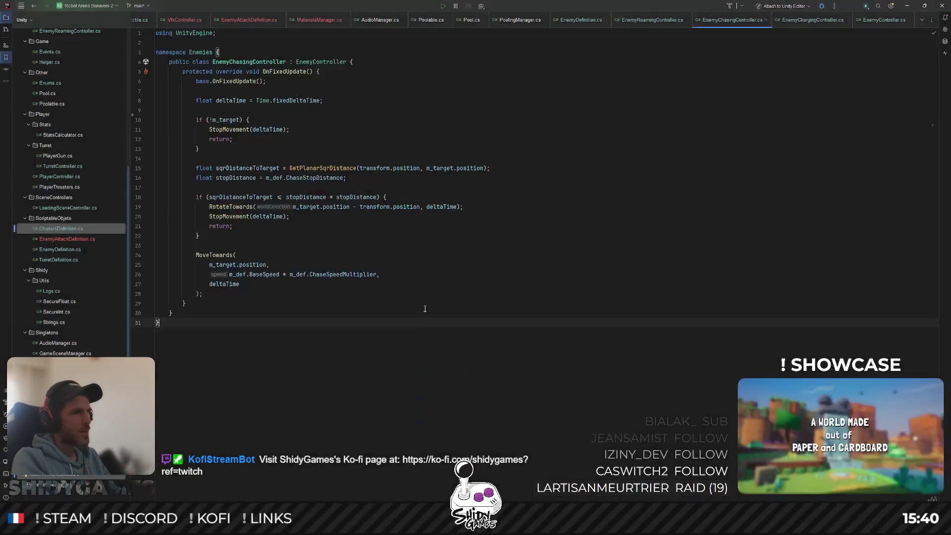
left_click(291, 124)
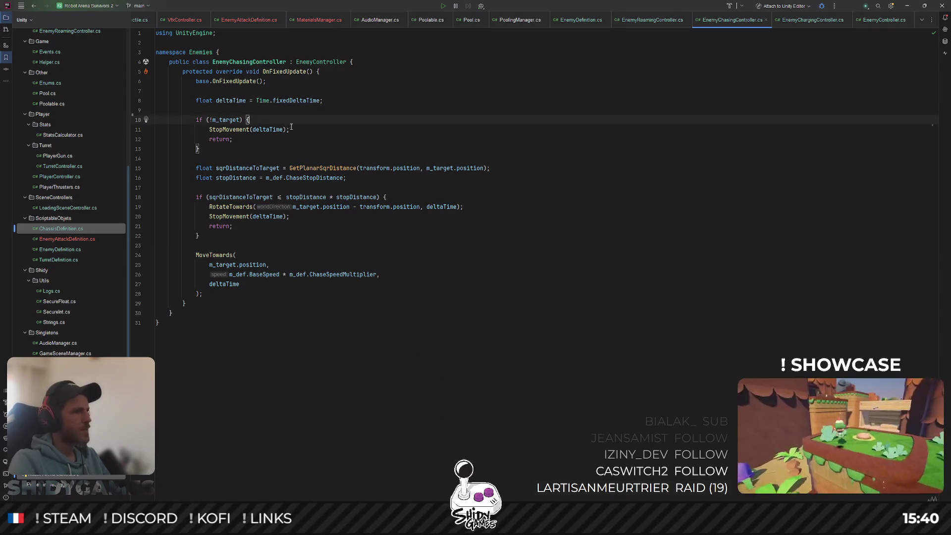
left_click(436, 171)
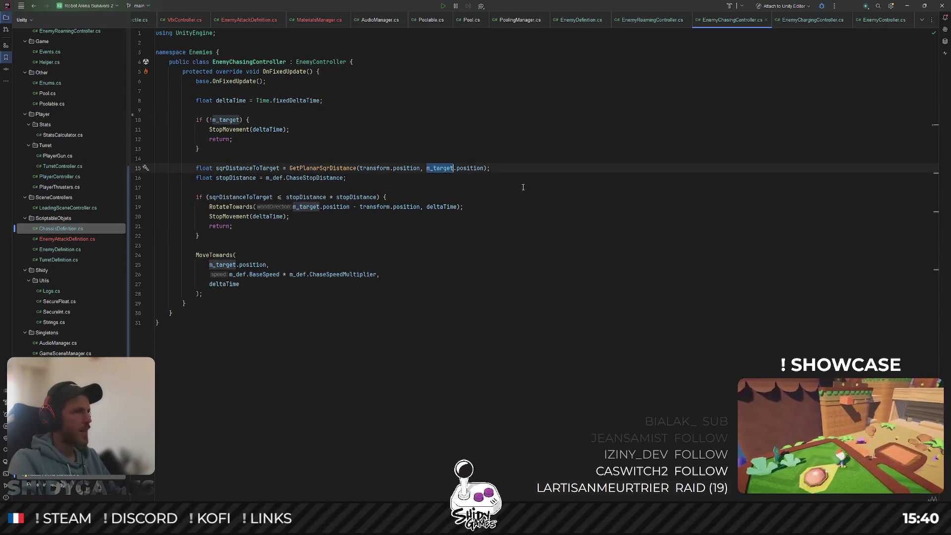
Change line 10 to if (!m_target || !m_target.gameObject.activeInHierarchy).
left_click(257, 150)
left_click(240, 120)
left_click(242, 120)
type("|| m_target.")
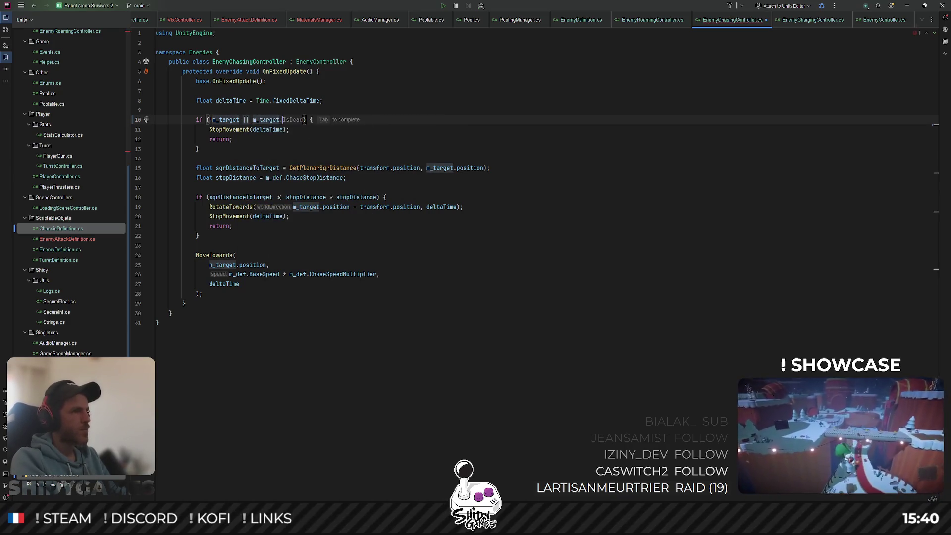
key("ctrl+space")
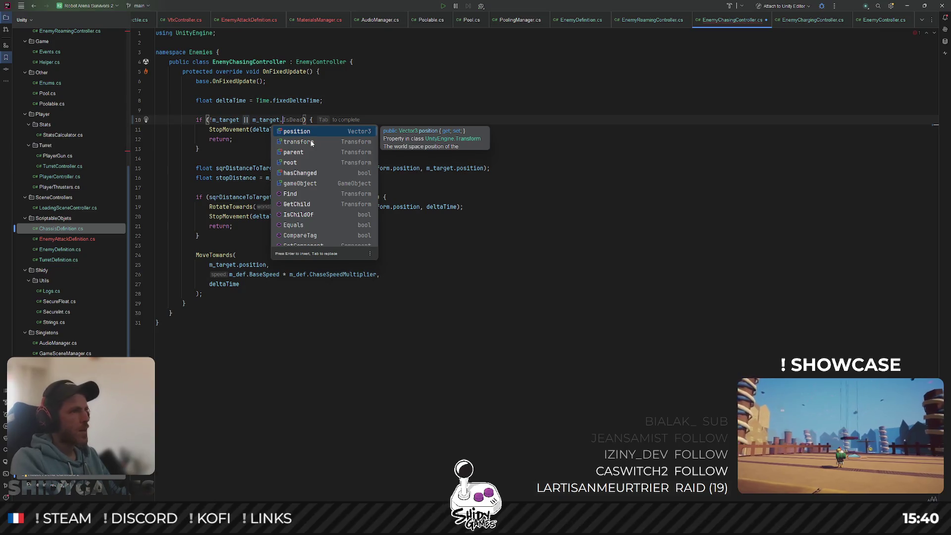
type("gameObject.")
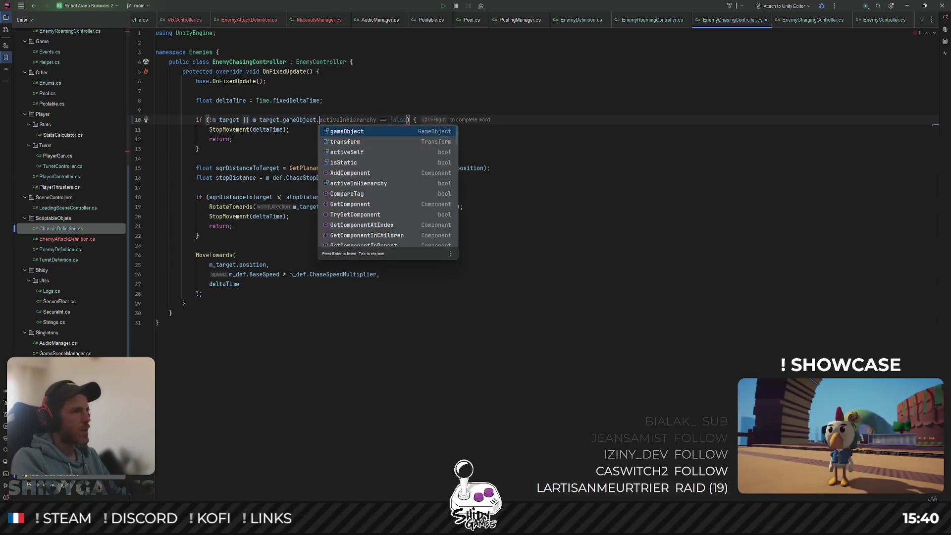
key("Escape")
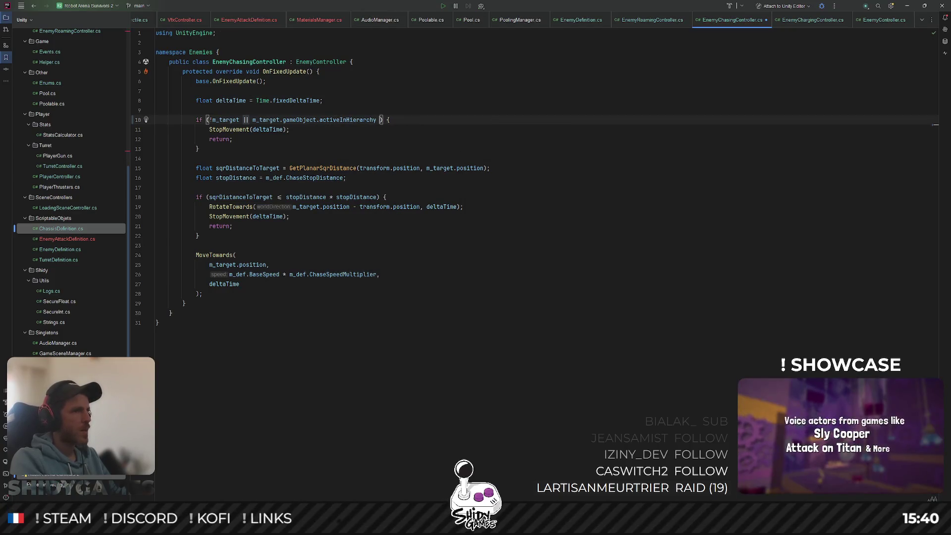
key("BackSpace")
key("ctrl+Left")
key("ctrl+Left")
key("ctrl+Left")
type("!")
left_click(380, 274)
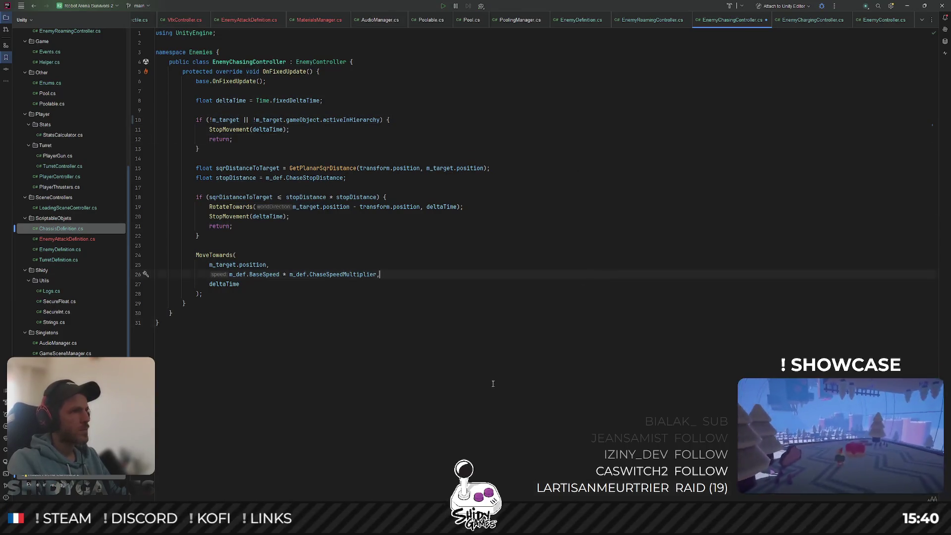
left_click(493, 384)
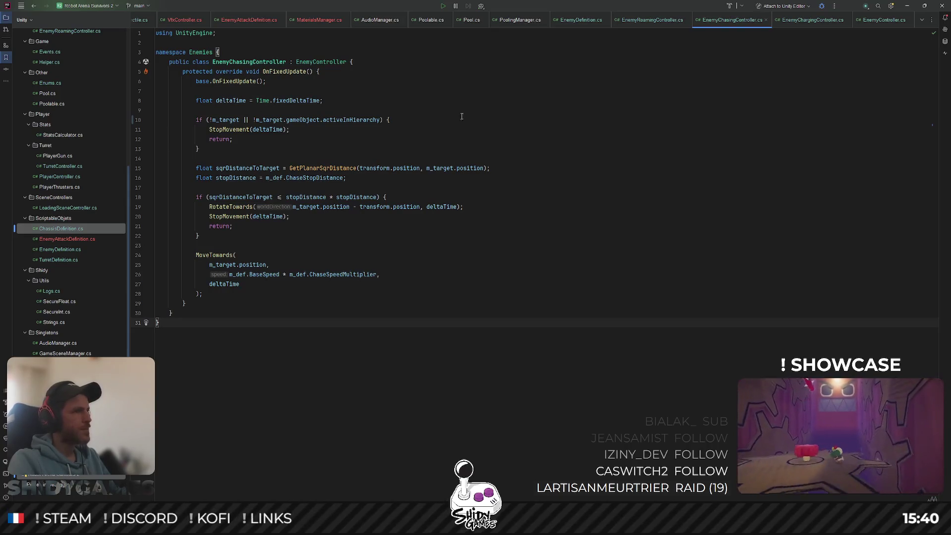
Check StopMovement's usages and the early return, then switch to Unity.
left_click(234, 131)
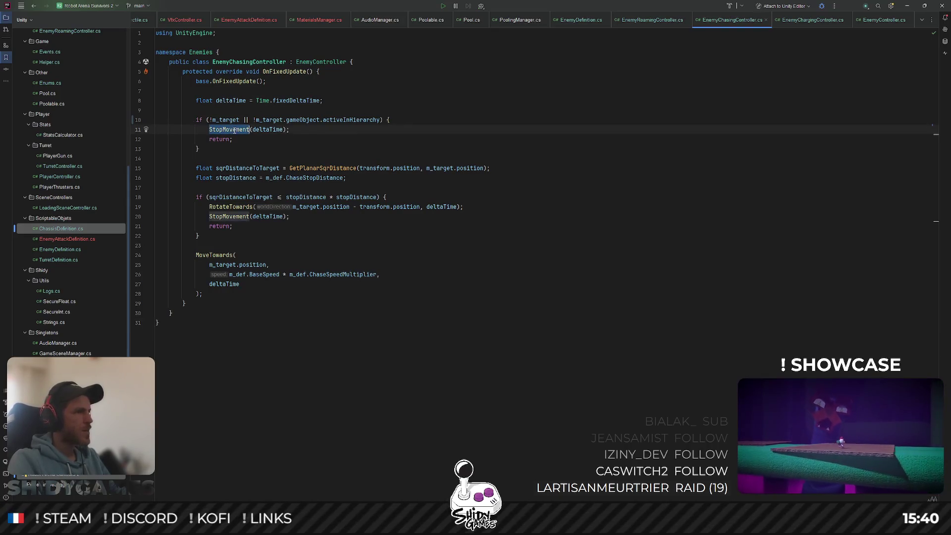
left_click(617, 205)
left_click(559, 136)
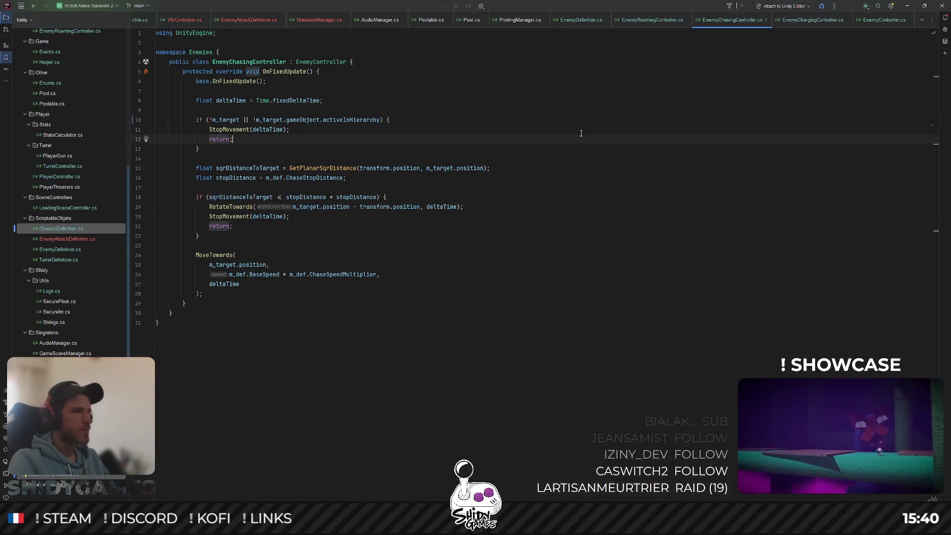
left_click(907, 6)
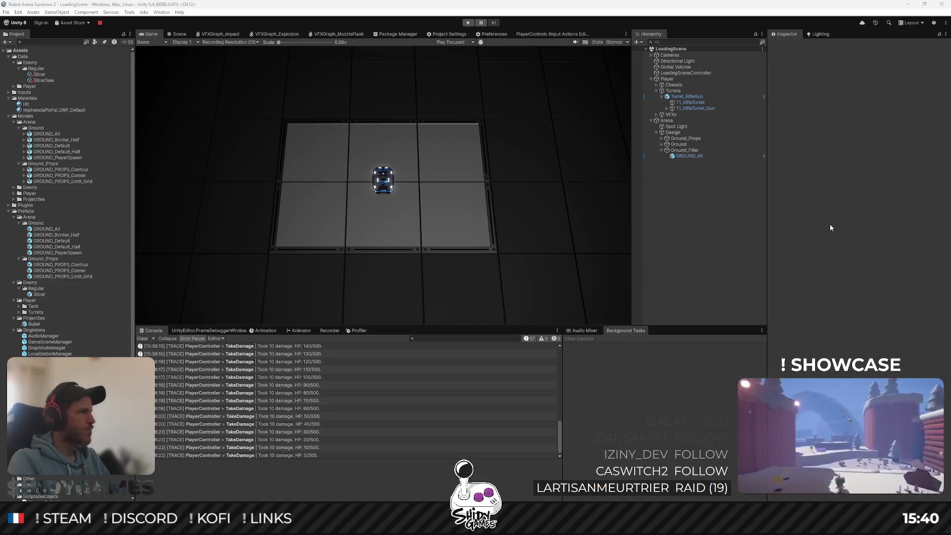
Set the Slicer Saw's Base Damage to 25, play-test it, then return to Rider.
left_click(698, 229)
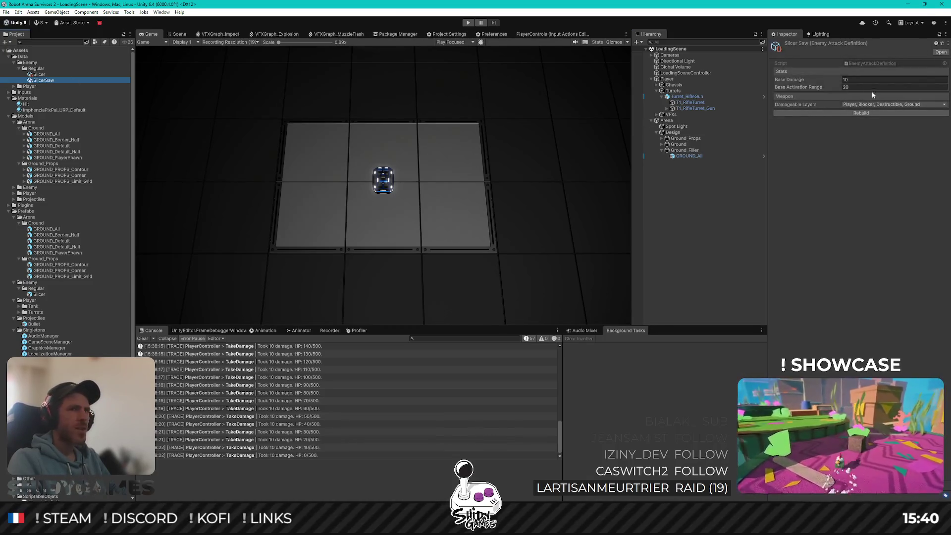
left_click(857, 80)
type("25")
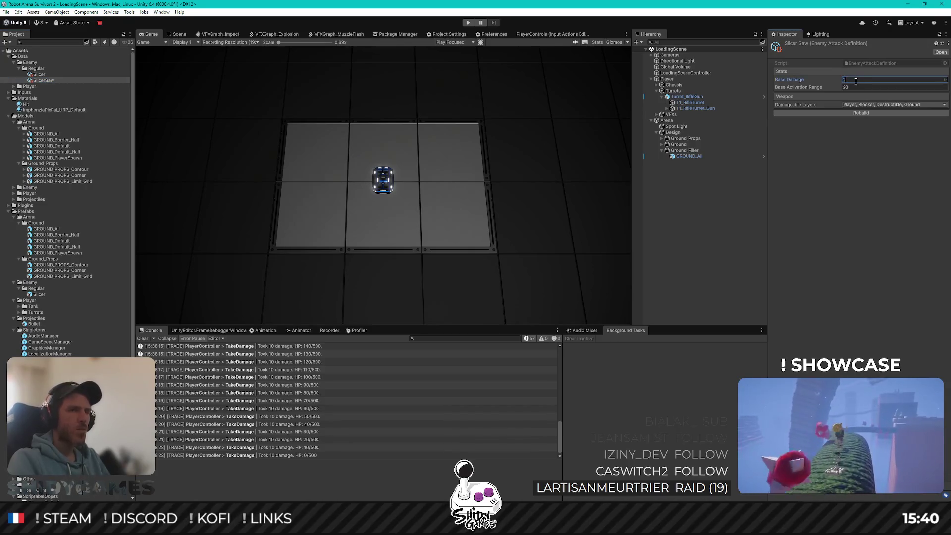
key("Return")
key("ctrl+p")
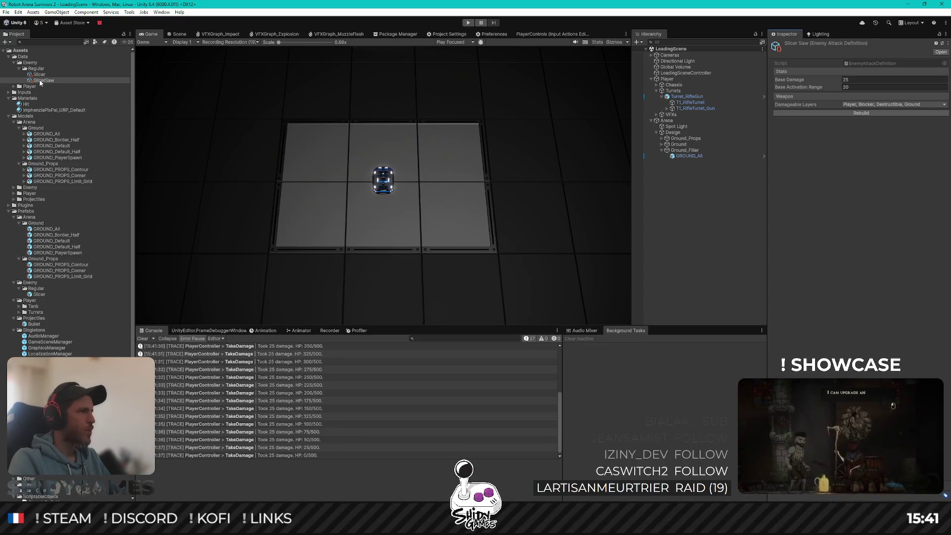
key("alt+Tab")
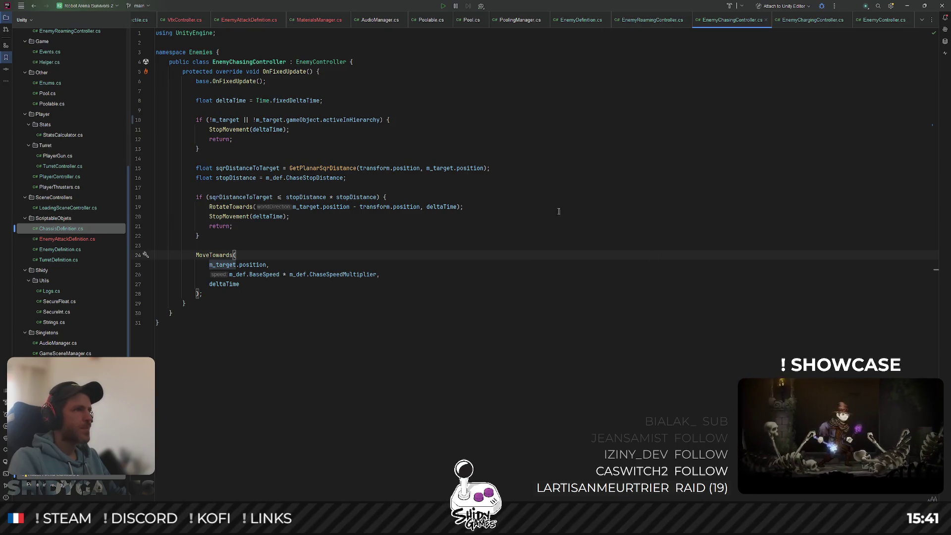
left_click(639, 238)
key("ctrl+t")
type("EnemyAttackSaw")
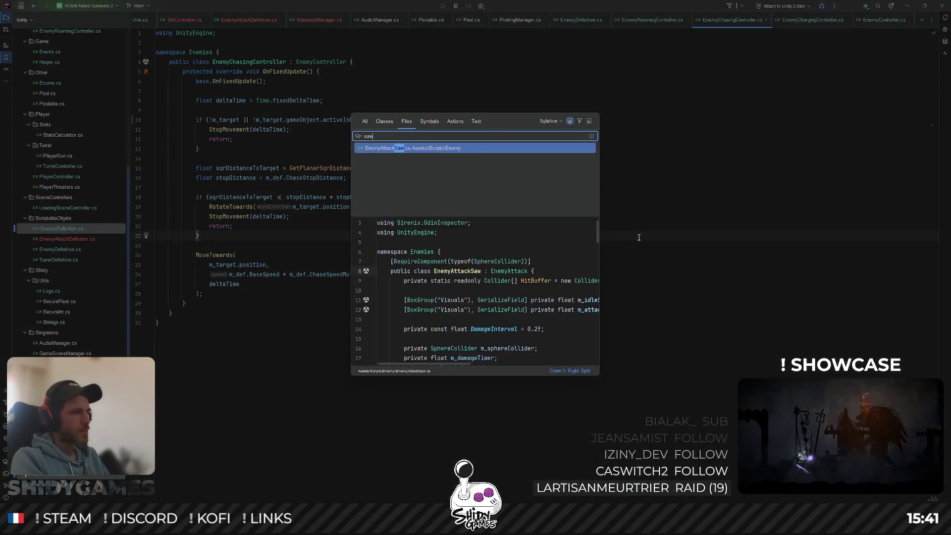
key("Return")
scroll(392, 213, "up", 13)
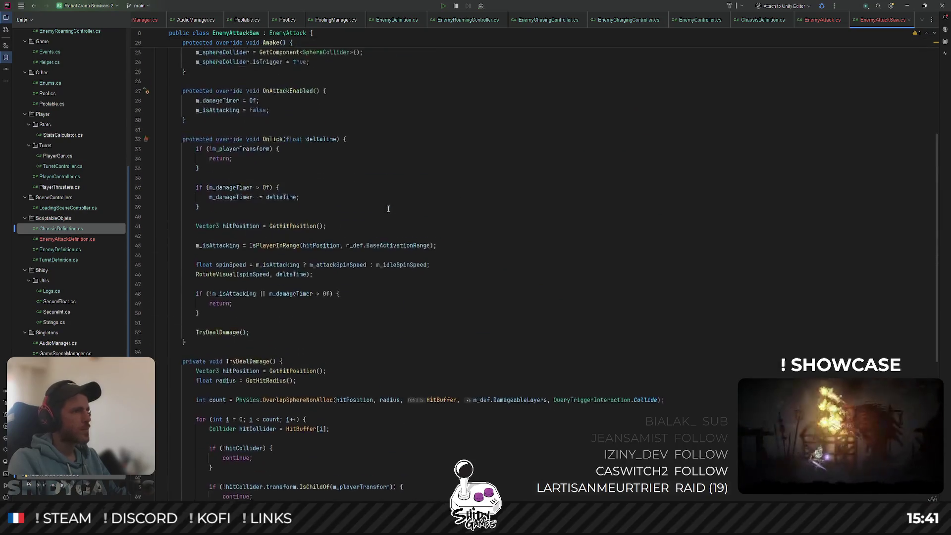
scroll(392, 213, "up", 5)
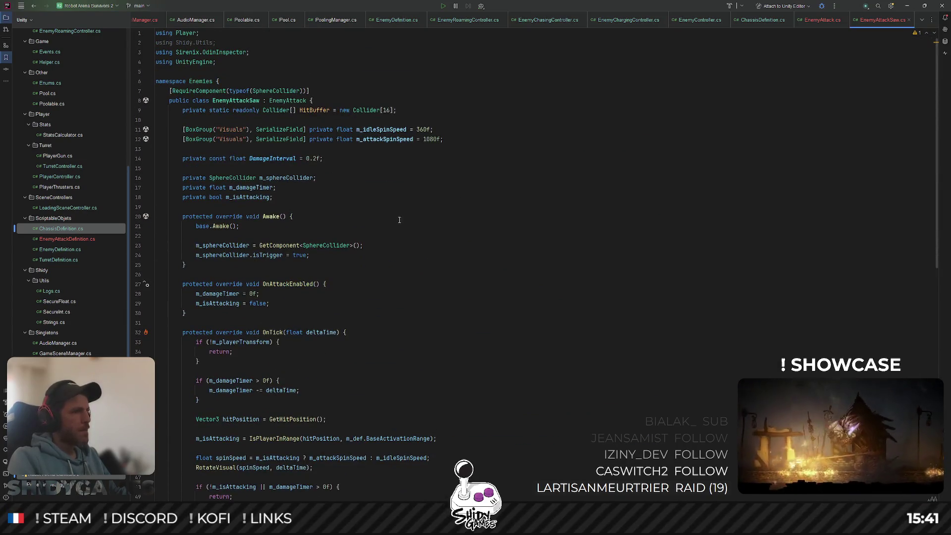
double_click(301, 286)
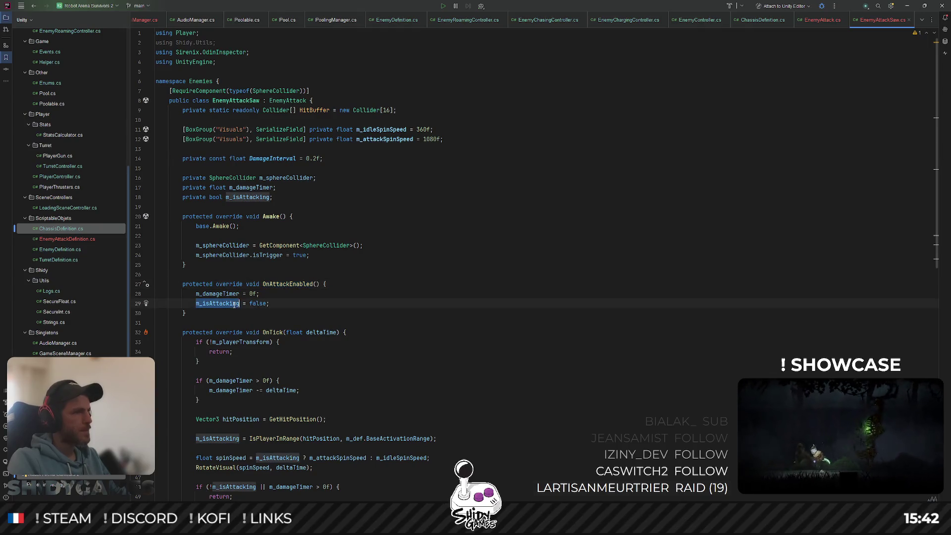
scroll(434, 273, "down", 1)
scroll(434, 273, "down", 1)
scroll(434, 274, "down", 4)
scroll(433, 273, "down", 1)
scroll(434, 273, "down", 2)
scroll(435, 270, "down", 2)
scroll(437, 265, "down", 6)
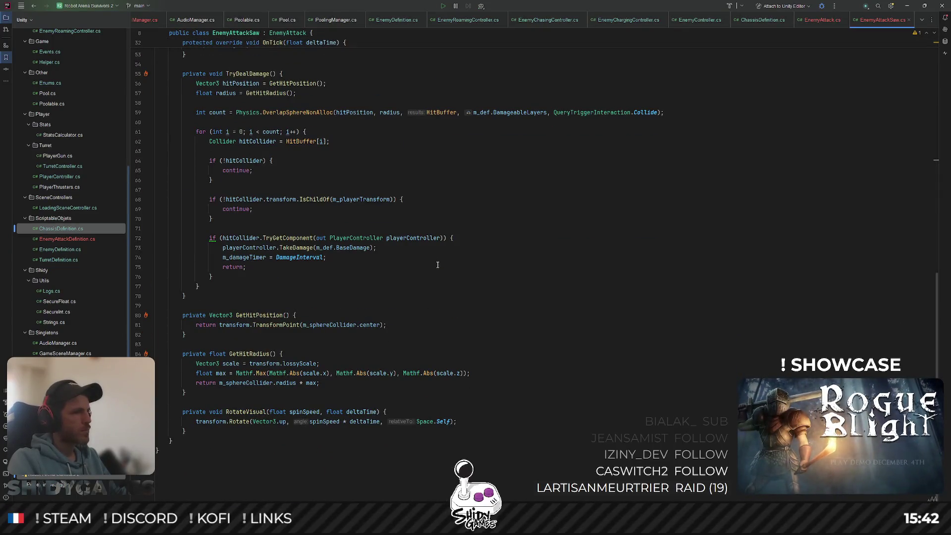
left_click(244, 413, "ctrl")
scroll(223, 250, "up", 2)
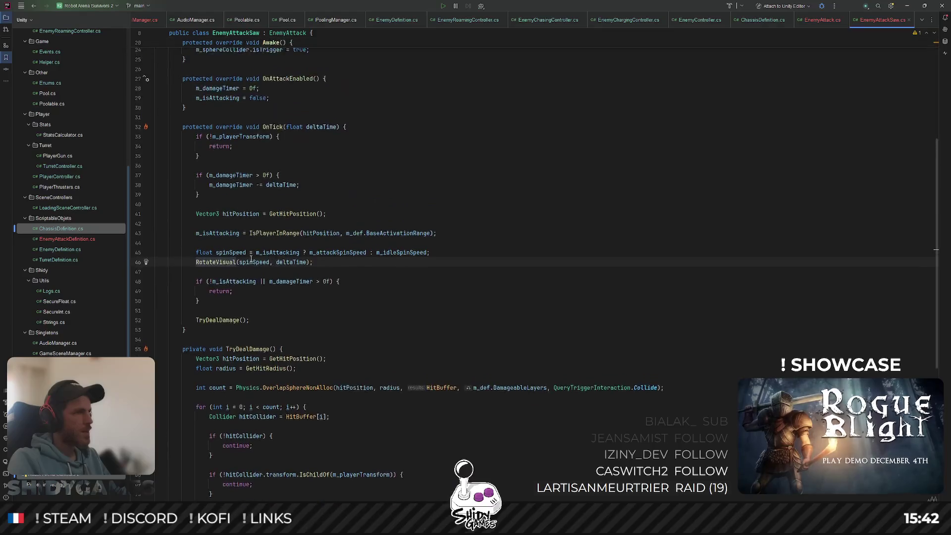
scroll(234, 299, "up", 3)
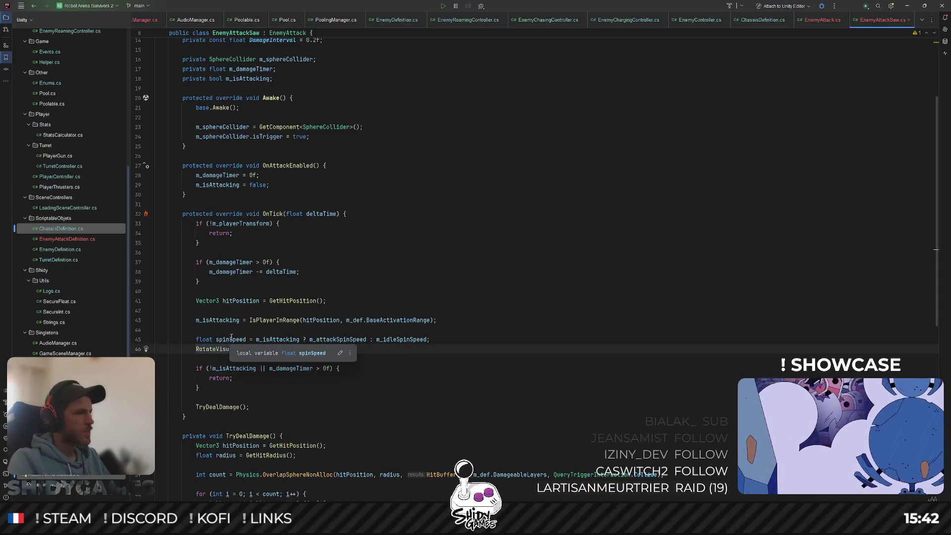
left_click(256, 338)
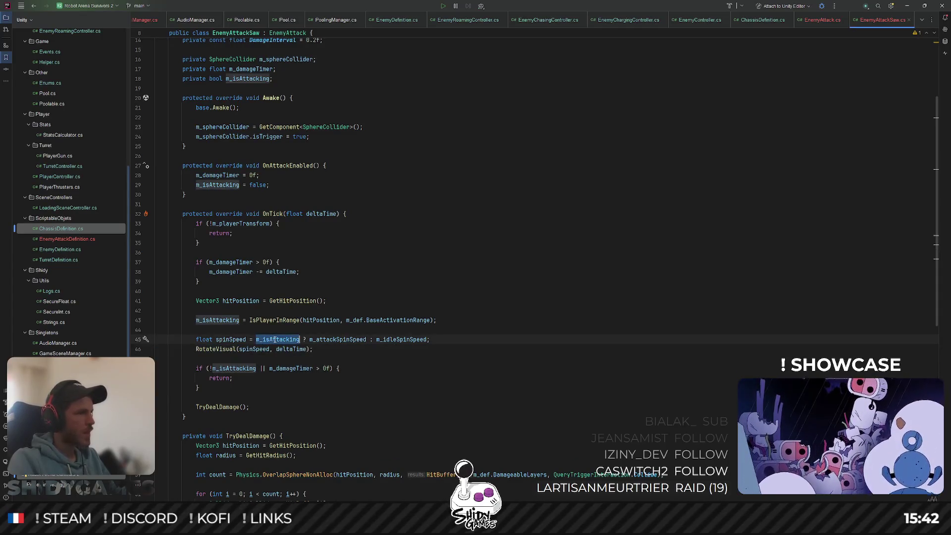
scroll(275, 300, "up", 1)
scroll(274, 299, "up", 4)
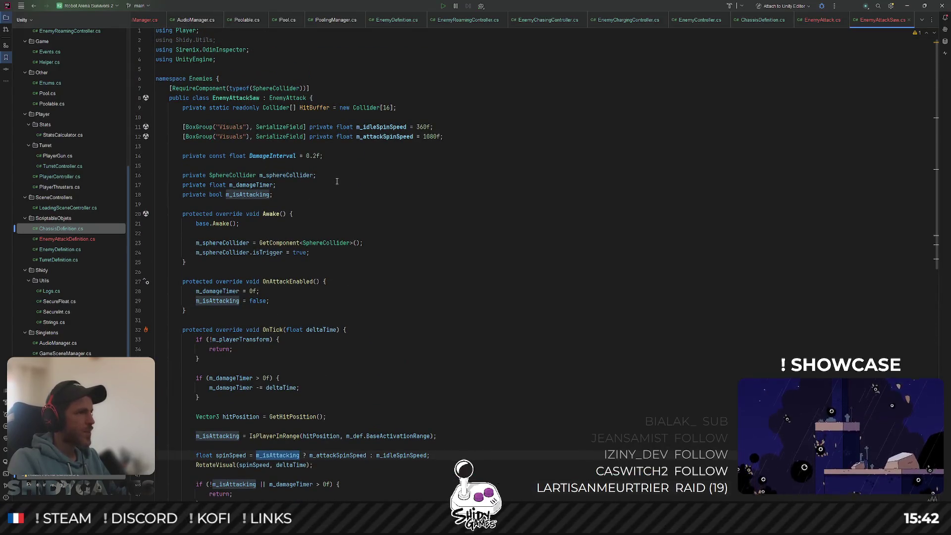
scroll(338, 196, "down", 2)
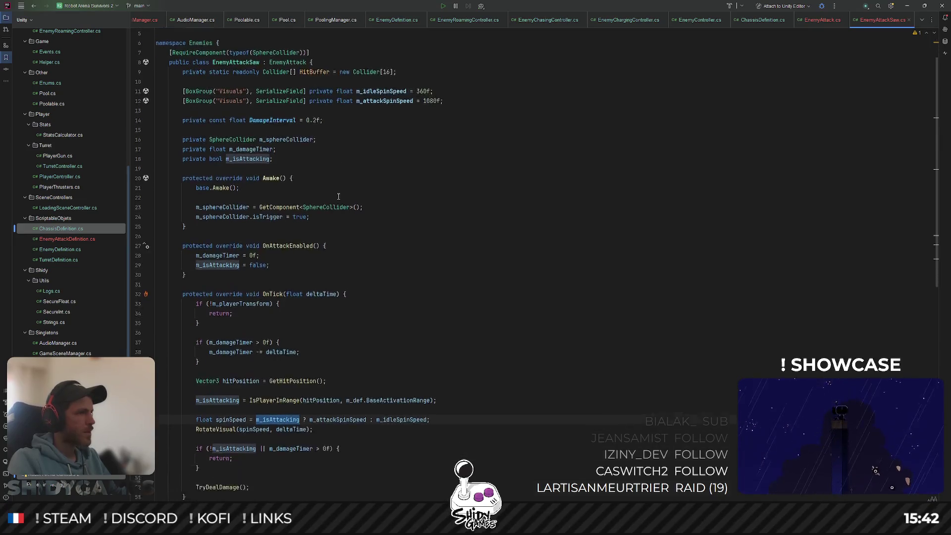
scroll(339, 196, "down", 2)
scroll(339, 196, "down", 1)
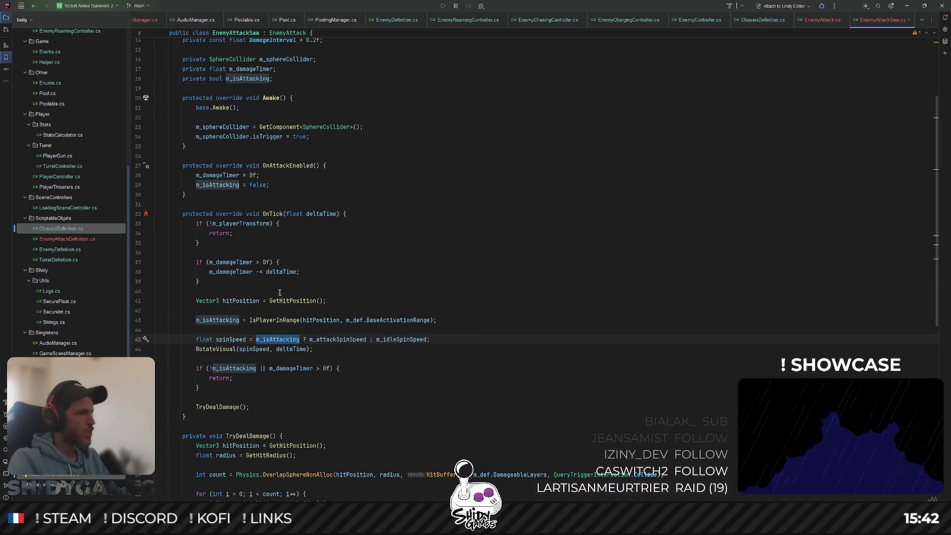
scroll(327, 288, "down", 3)
scroll(328, 286, "down", 5)
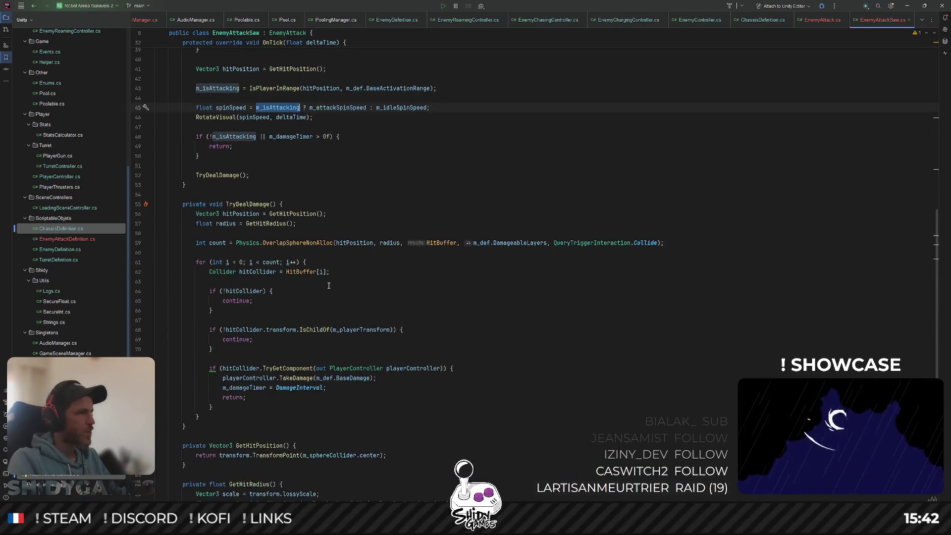
scroll(329, 286, "down", 1)
scroll(328, 286, "down", 4)
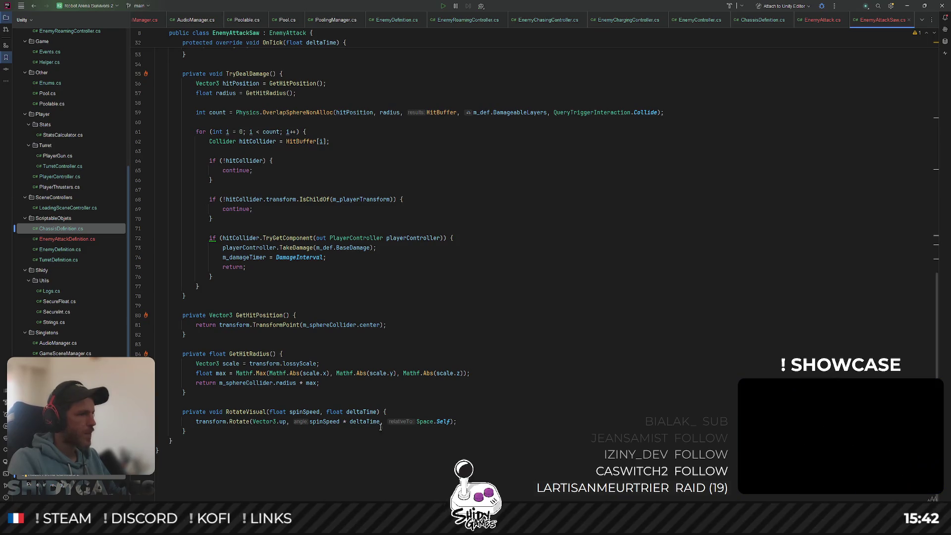
scroll(302, 419, "up", 15)
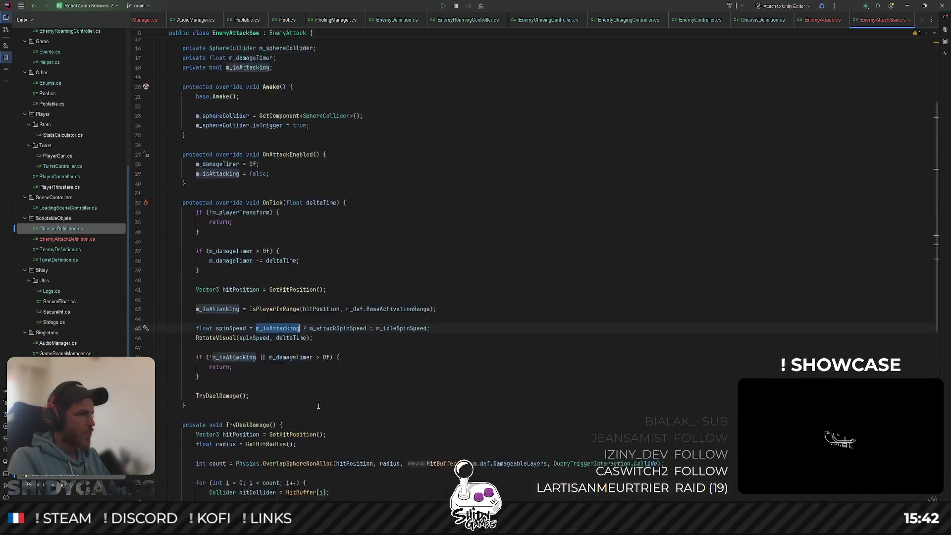
scroll(319, 406, "up", 3)
left_click(335, 255)
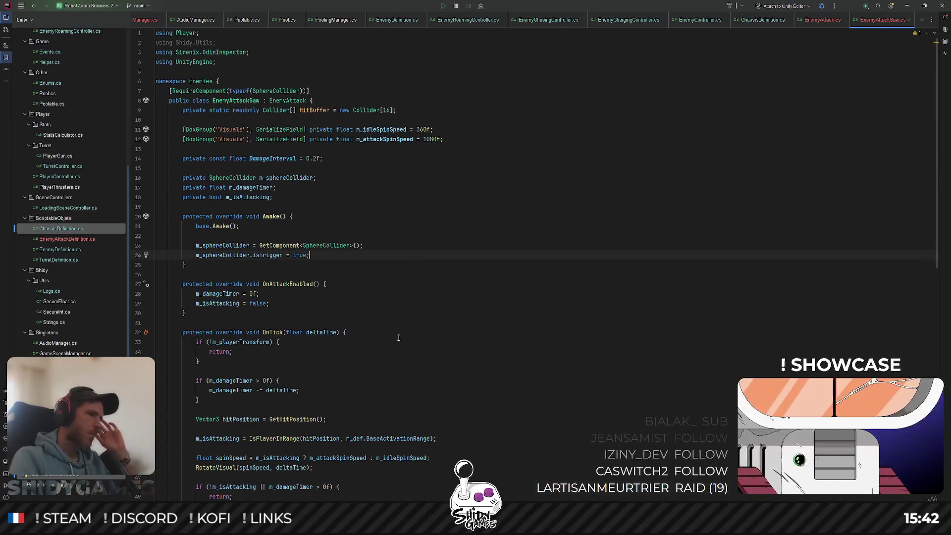
double_click(259, 342)
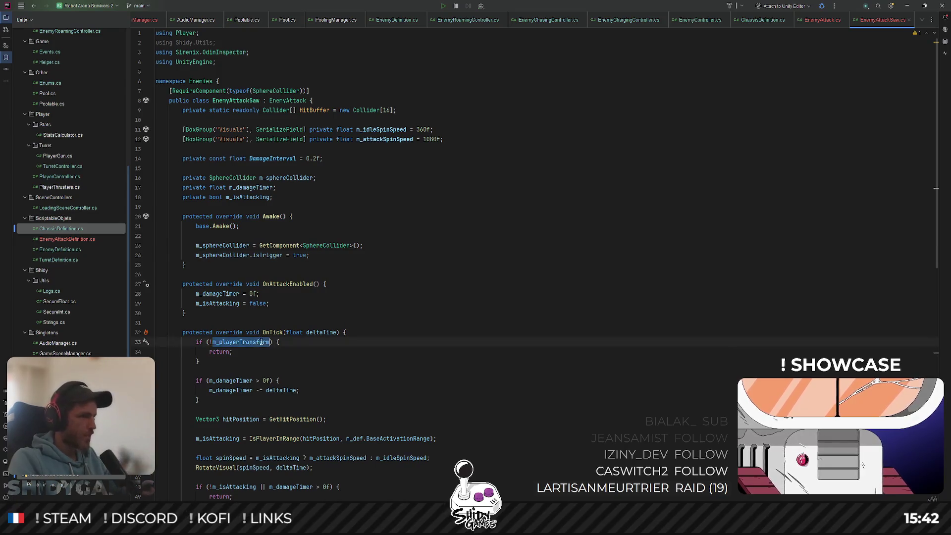
scroll(498, 314, "down", 4)
scroll(498, 315, "down", 2)
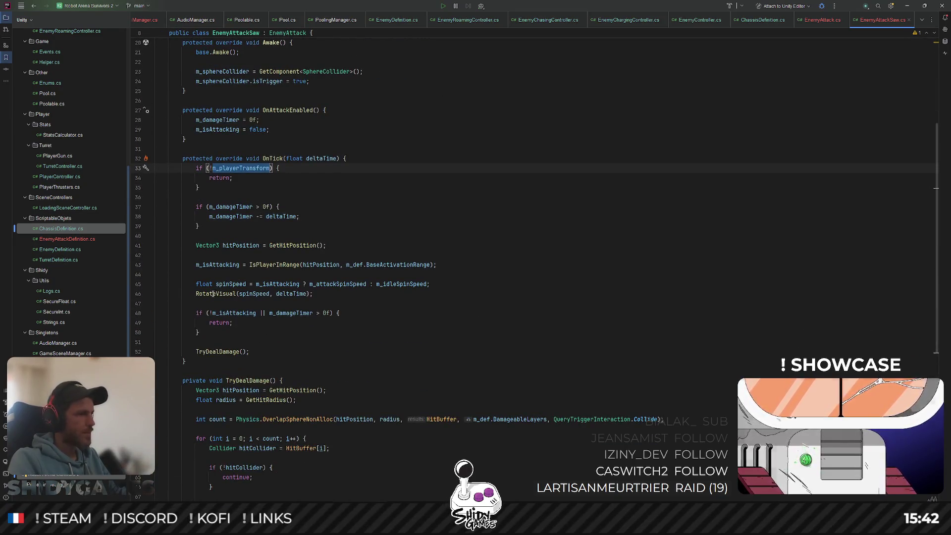
Prefix line 45's ternary with !m_playerTransform.gameObject.activeInHierarchy ? 0f :.
key("ctrl+c")
left_click(257, 286)
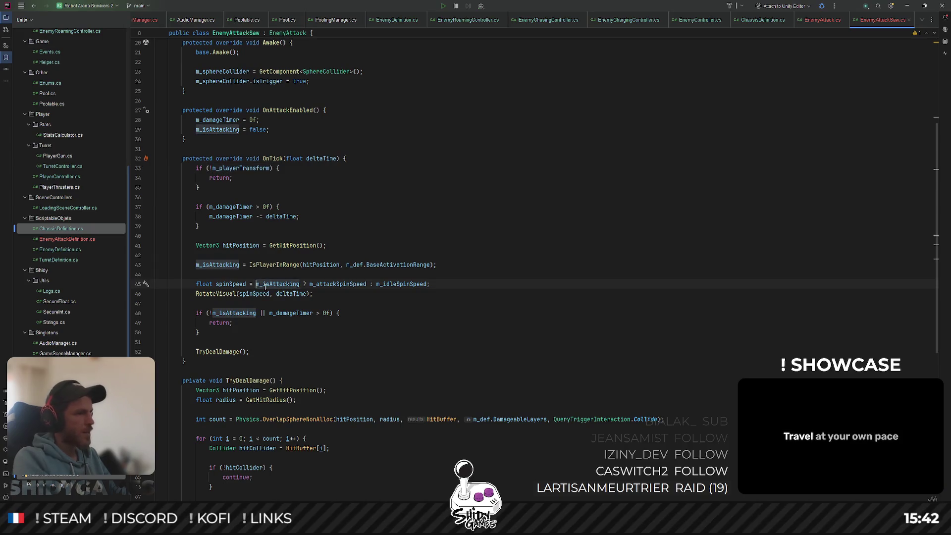
key("ctrl+v")
type(".")
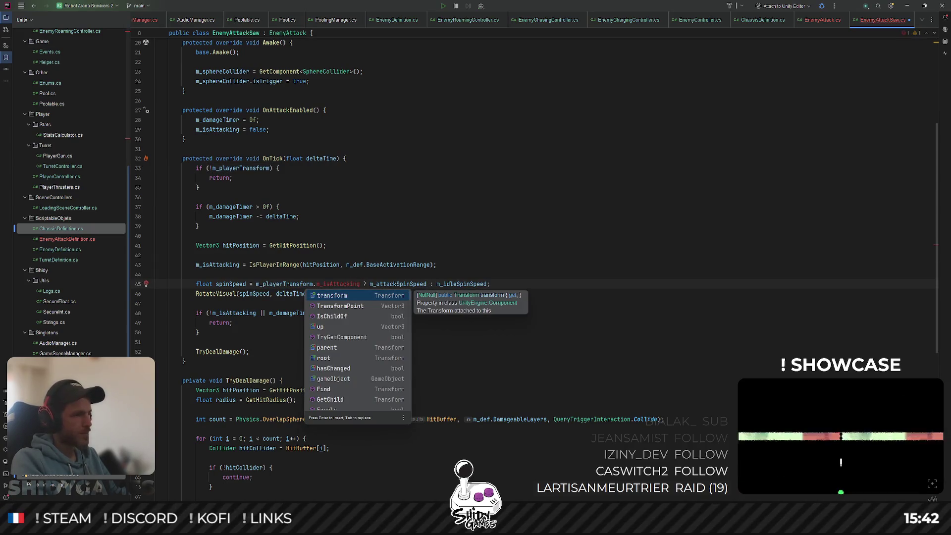
key("Escape")
type("ga")
key("Return")
type(".")
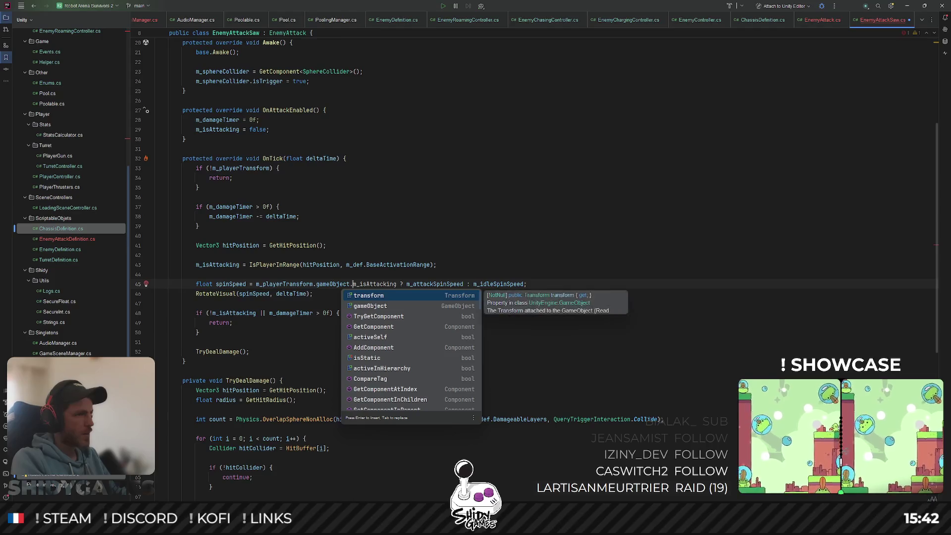
key("Down")
key("Down")
key("Down")
key("Down")
key("Down")
key("Down")
key("Down")
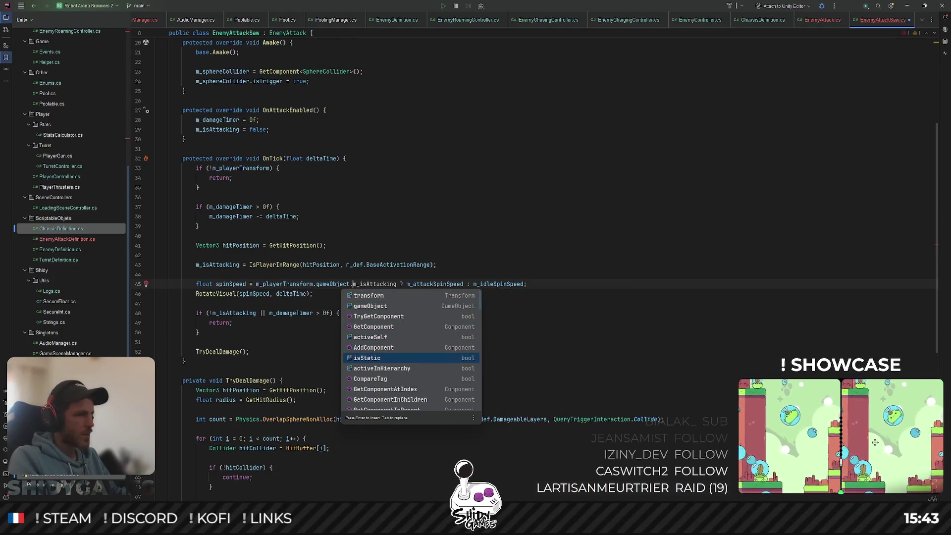
key("Return")
type("?")
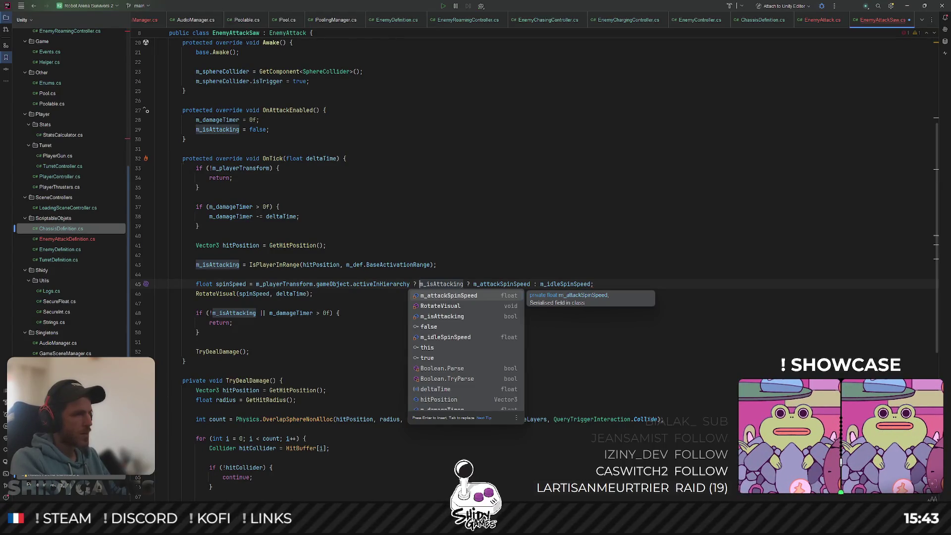
key("ctrl+Left")
key("ctrl+Left")
key("ctrl+Left")
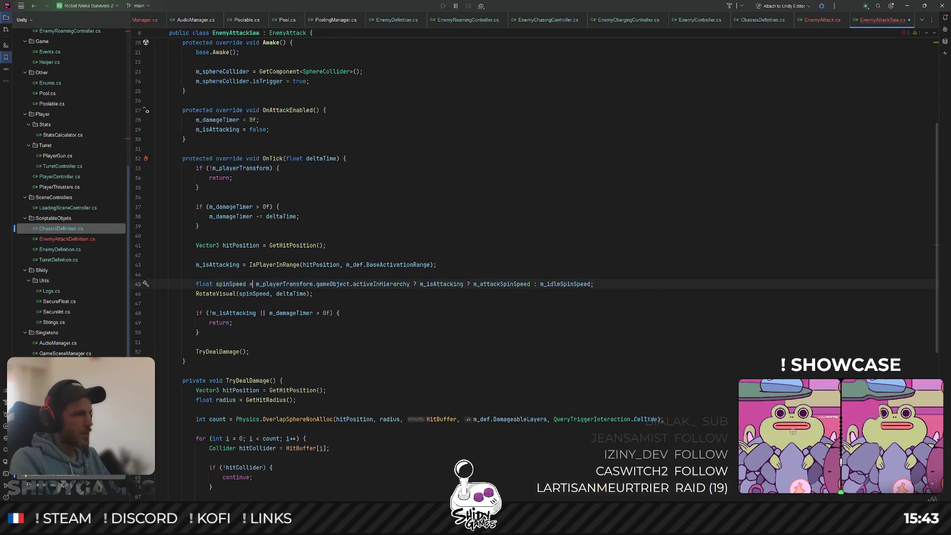
type("!")
key("ctrl+Right")
key("ctrl+Right")
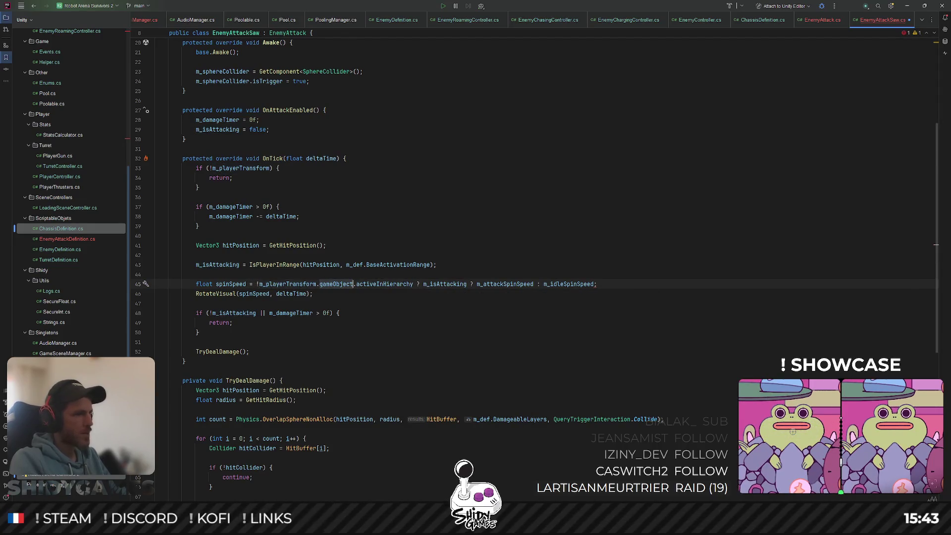
key("ctrl+Right")
key("ctrl+Right")
type("? 0")
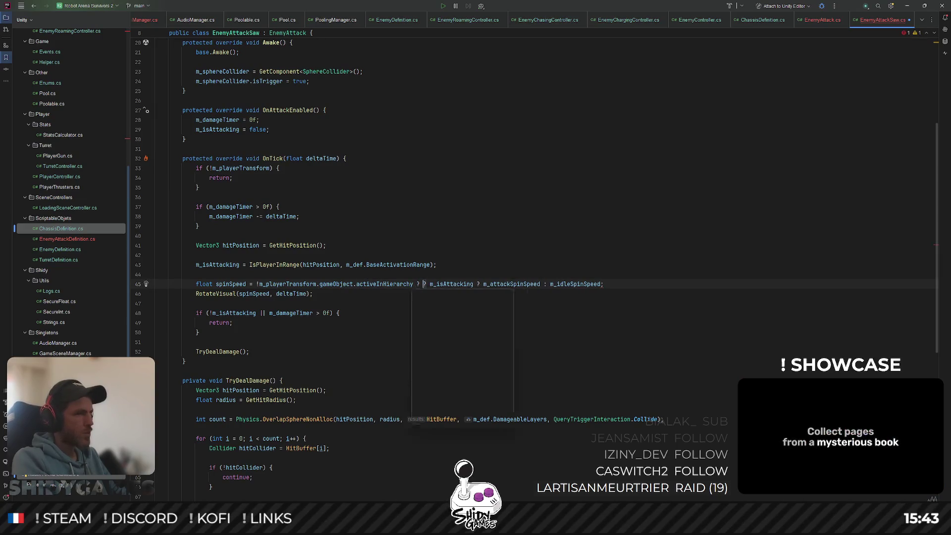
type("f :")
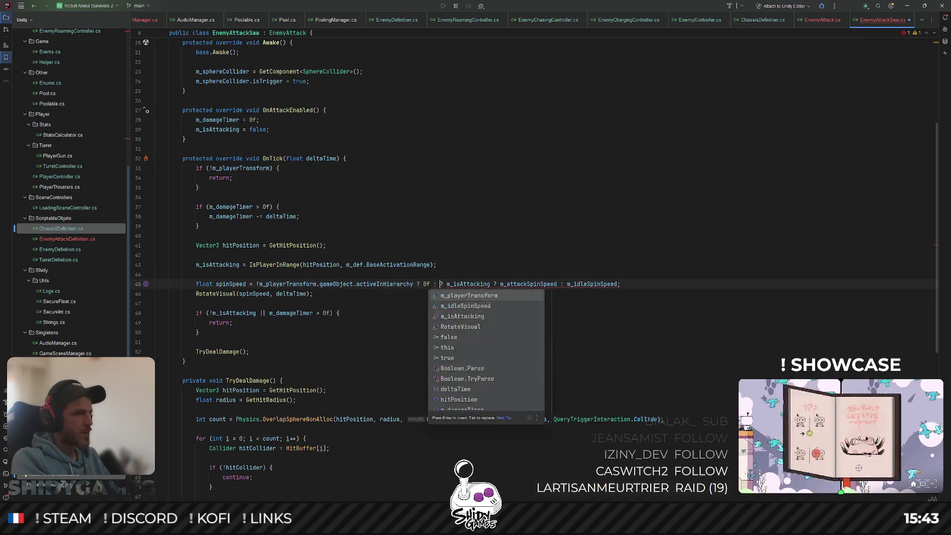
key("Delete")
key("Delete")
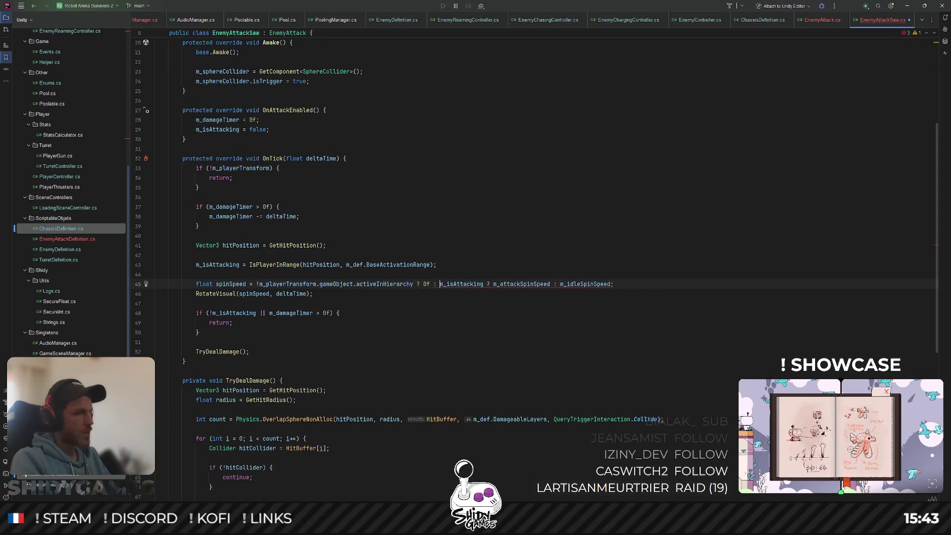
Wrap the ternary branches onto separate lines, add a blank line above RotateVisual, save, and switch to Unity.
left_click(446, 320)
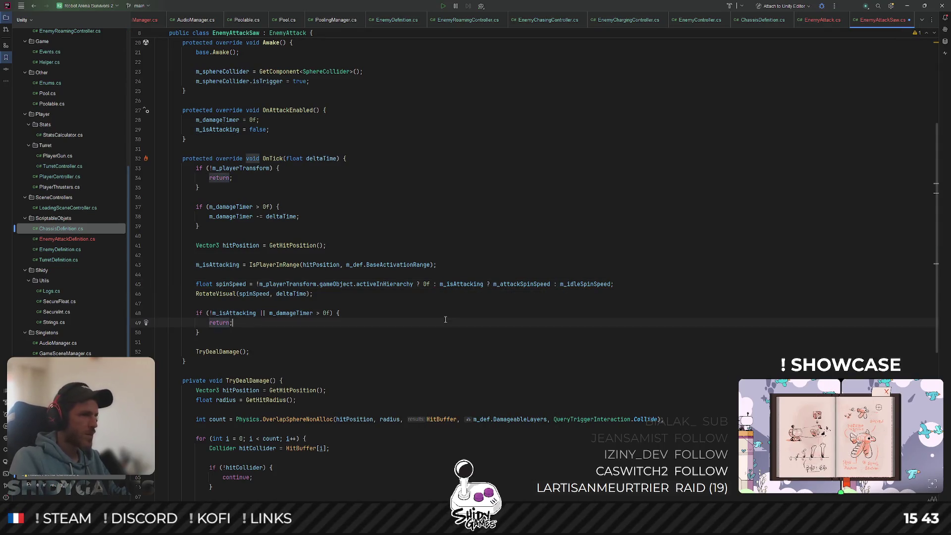
left_click(417, 285)
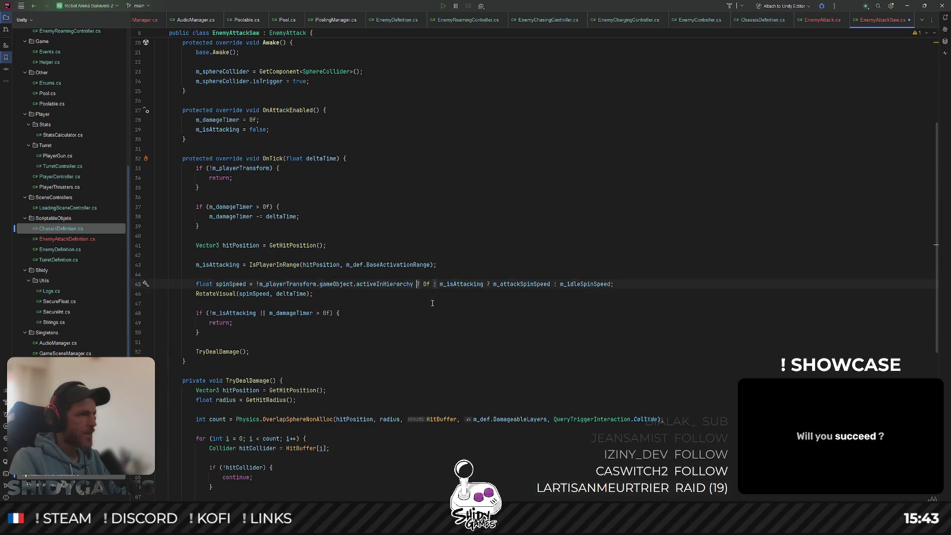
key("Return")
left_click(280, 293)
key("Return")
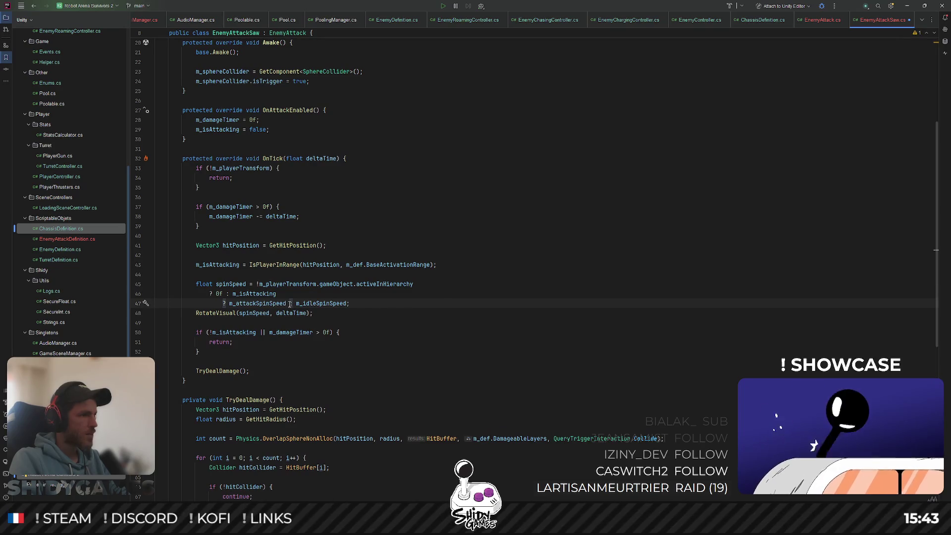
scroll(548, 307, "down", 1)
left_click(551, 311)
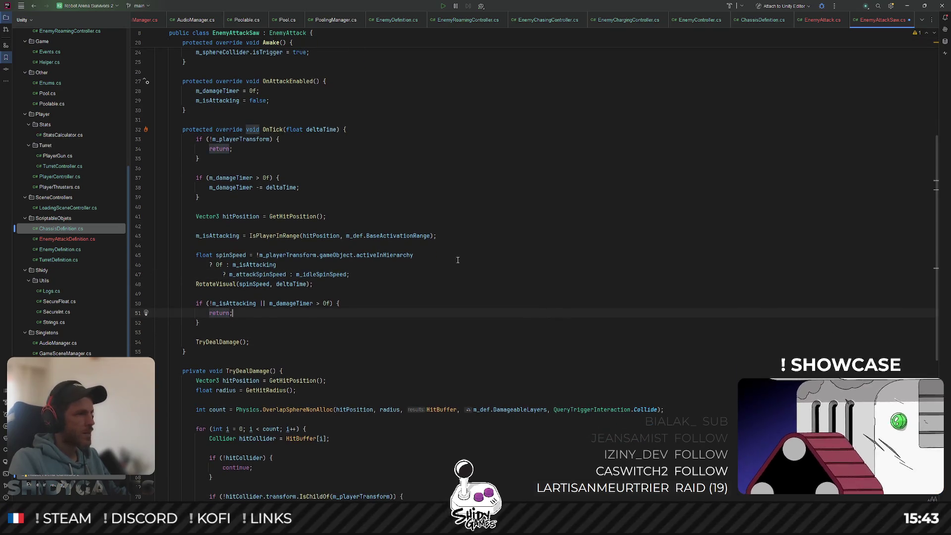
left_click(479, 286)
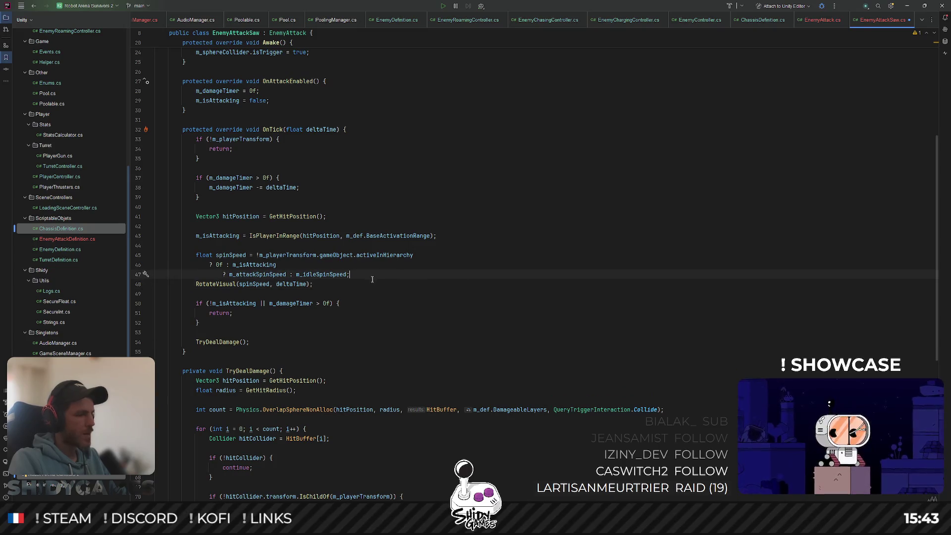
key("ctrl+alt+Return")
key("ctrl+s")
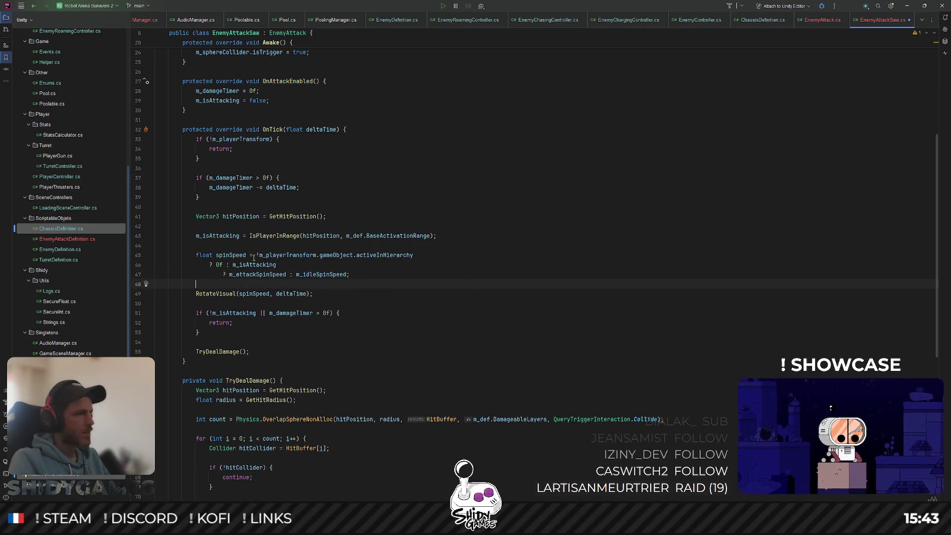
left_click(520, 248)
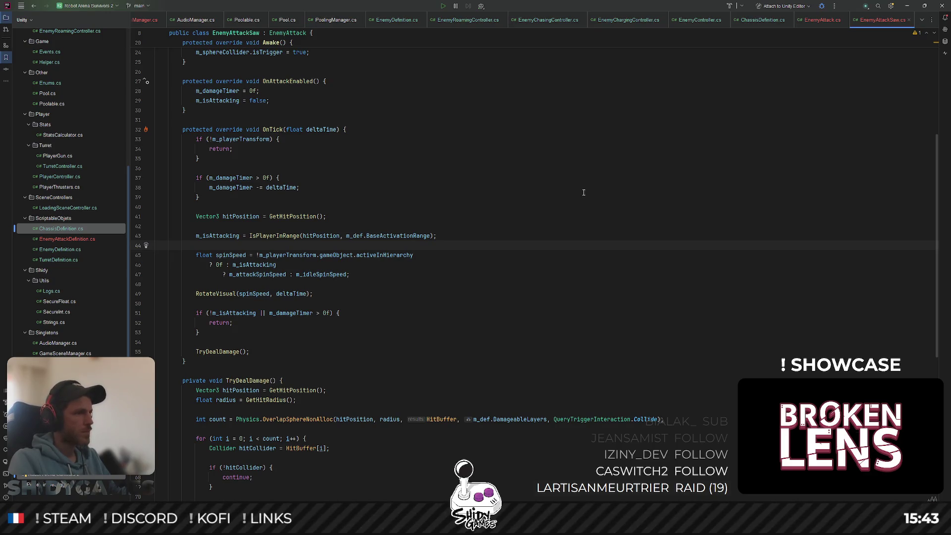
key("alt+Tab")
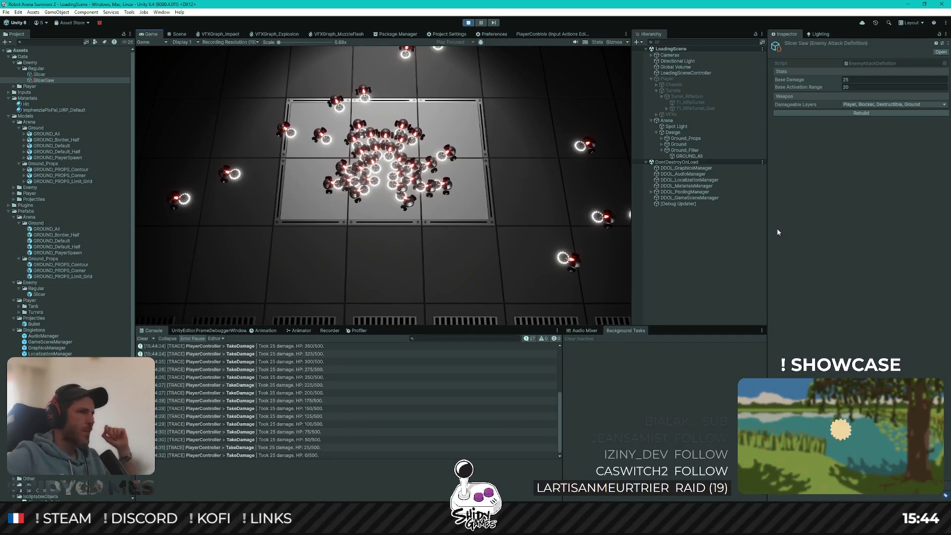
Stop the play test and return to EnemyAttackSaw.cs in Rider.
left_click(468, 23)
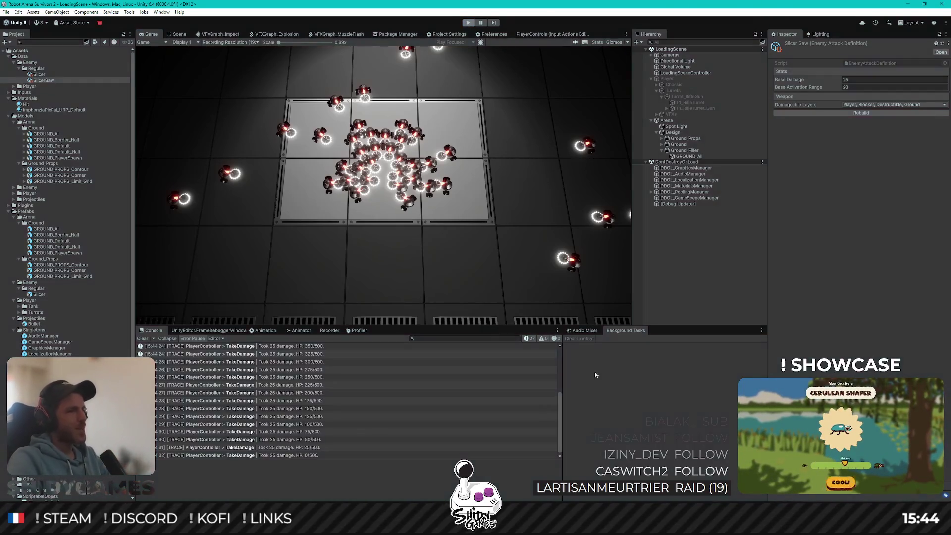
key("alt+Tab")
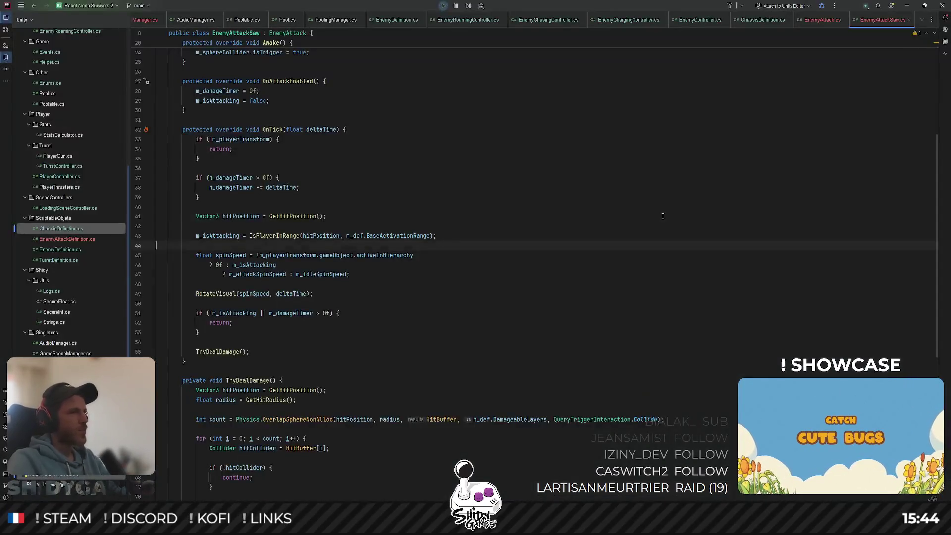
left_click(650, 217)
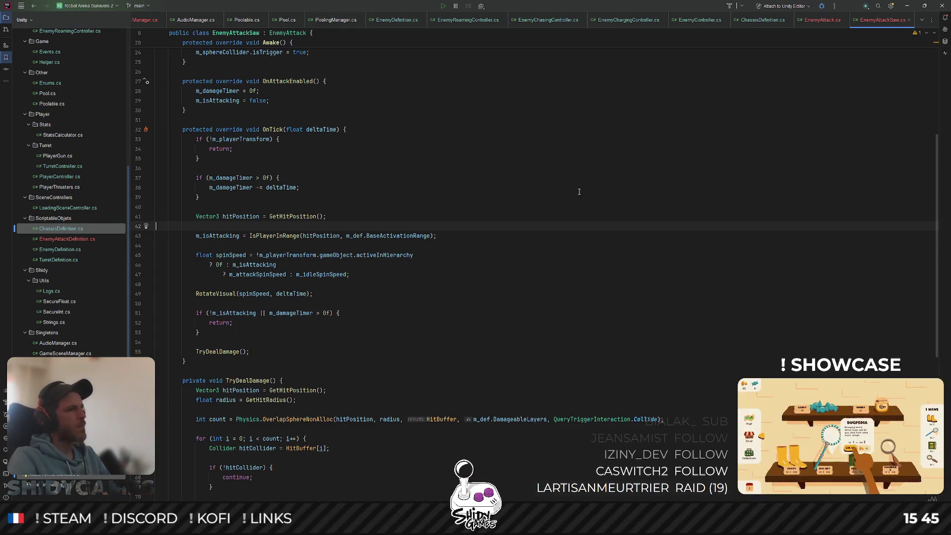
left_click(544, 159)
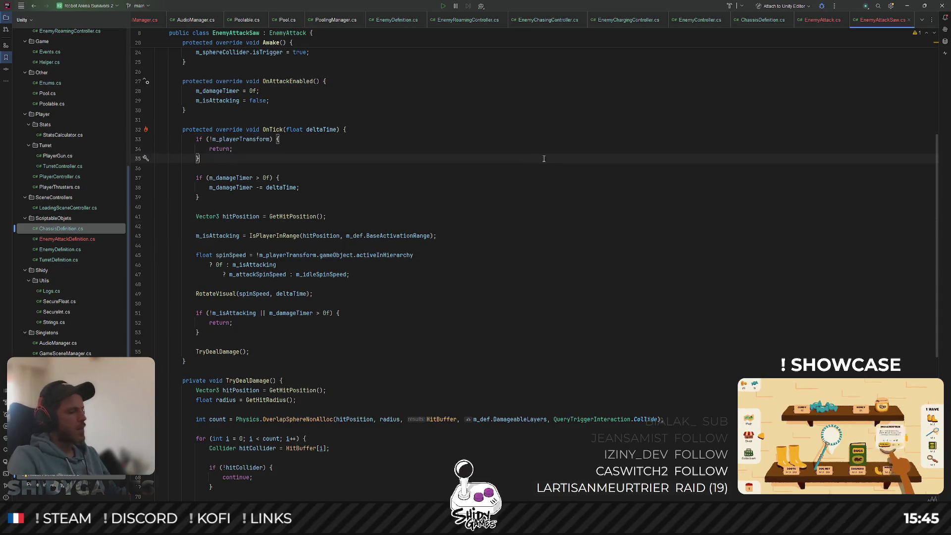
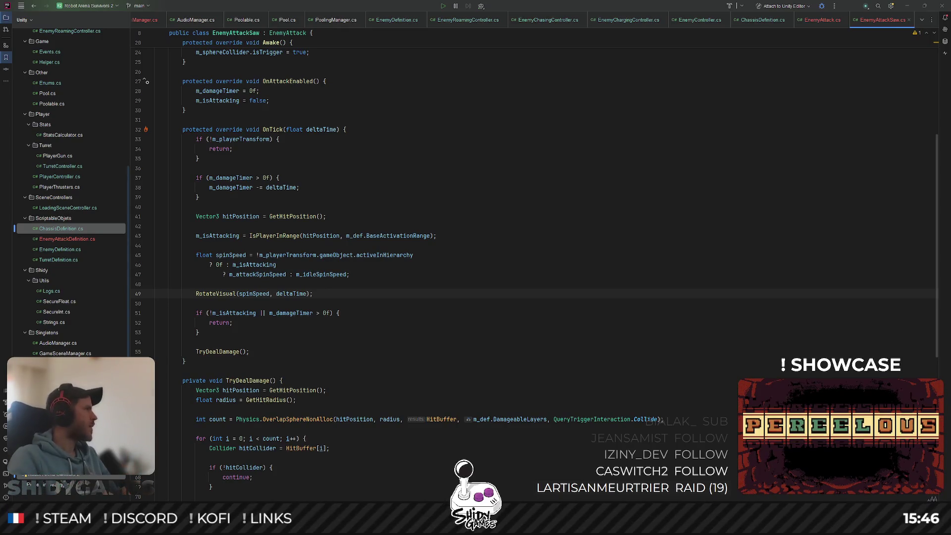
Search the project files for 'enums' and open Enums.cs.
left_click(199, 197)
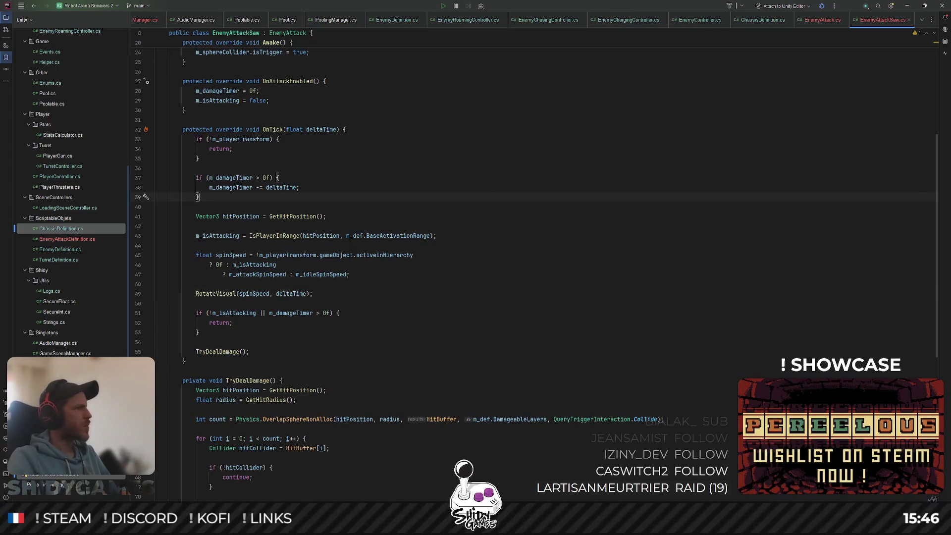
left_click(544, 162)
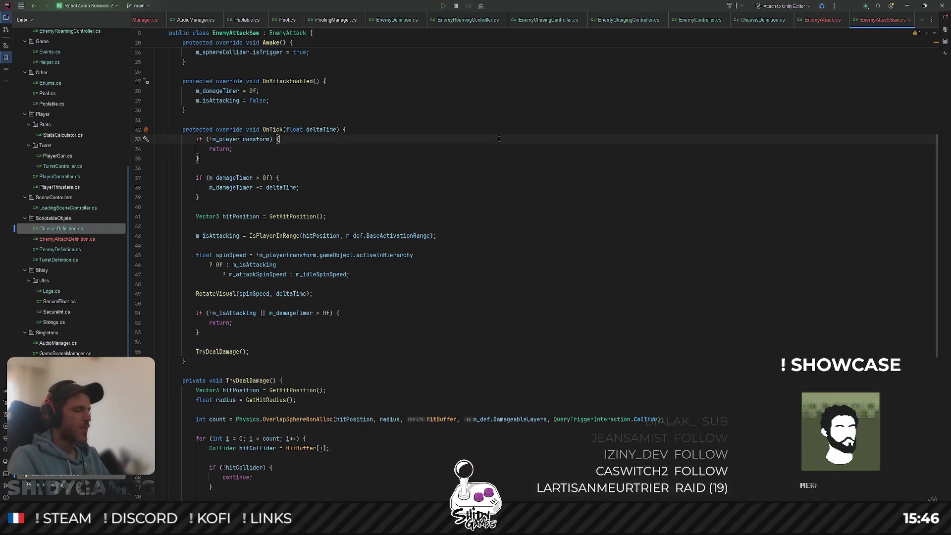
key("ctrl+shift+n")
type("enums")
key("Return")
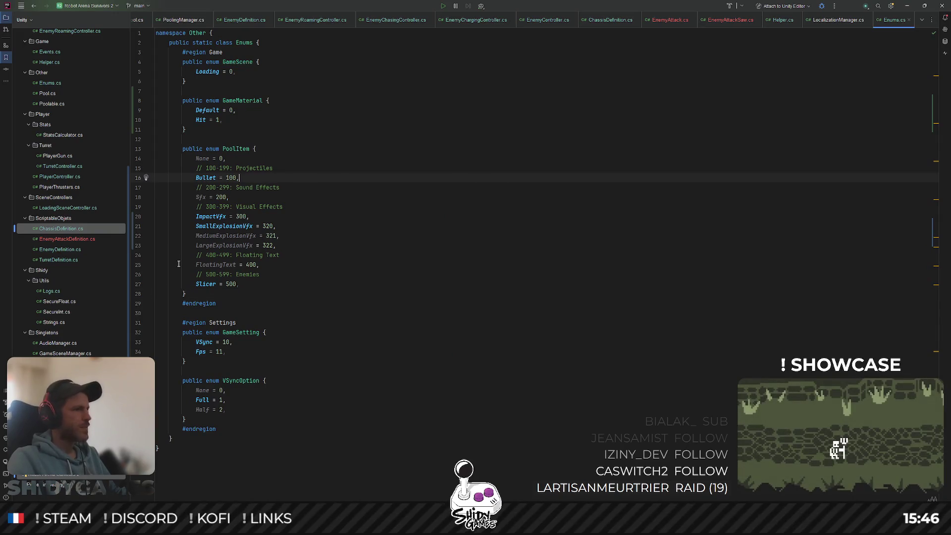
Rename the Slicer pool item to EnemySlicer.
left_click(206, 284)
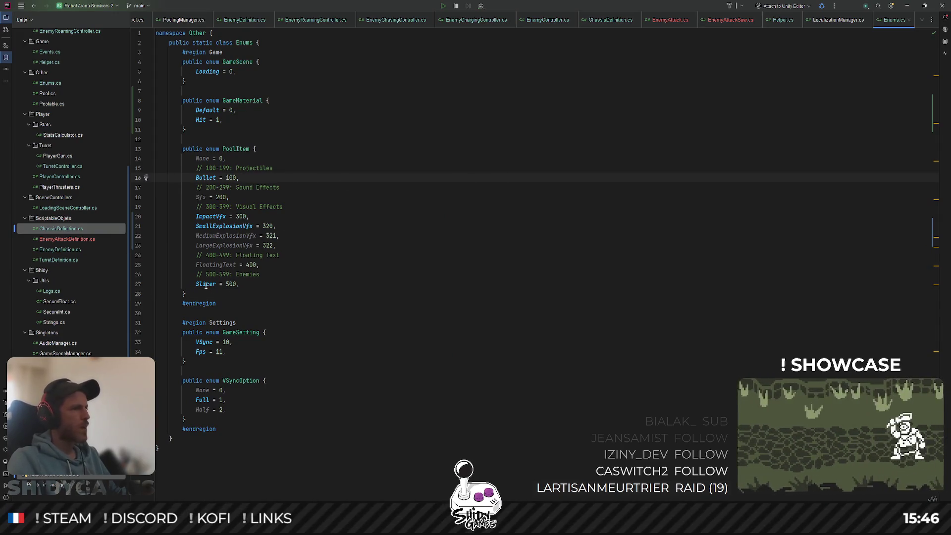
key("ctrl+r")
key("ctrl+r")
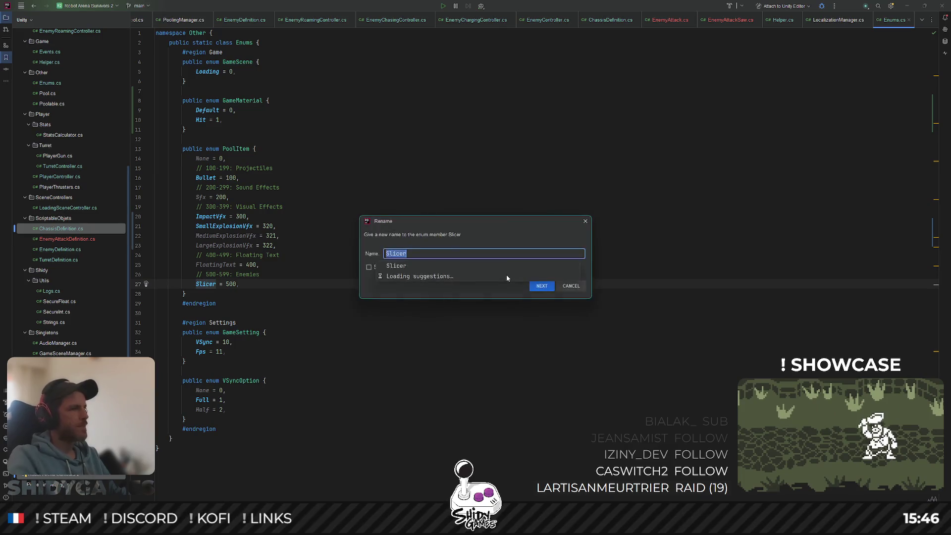
key("Home")
type("Enemy")
key("Return")
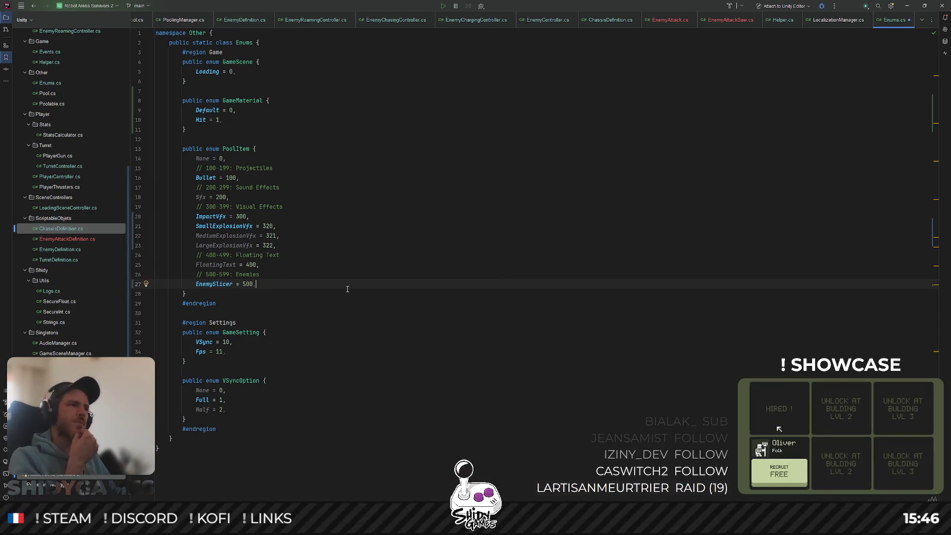
Rename the ImpactVfx pool item to BulletImpactVfx.
left_click(205, 217)
key("F2")
key("Home")
type("B")
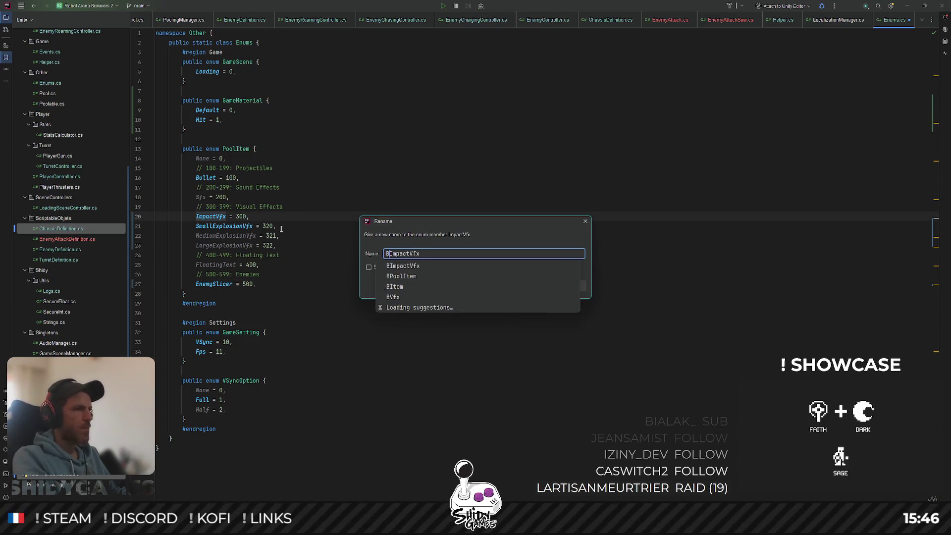
type("u")
key("Return")
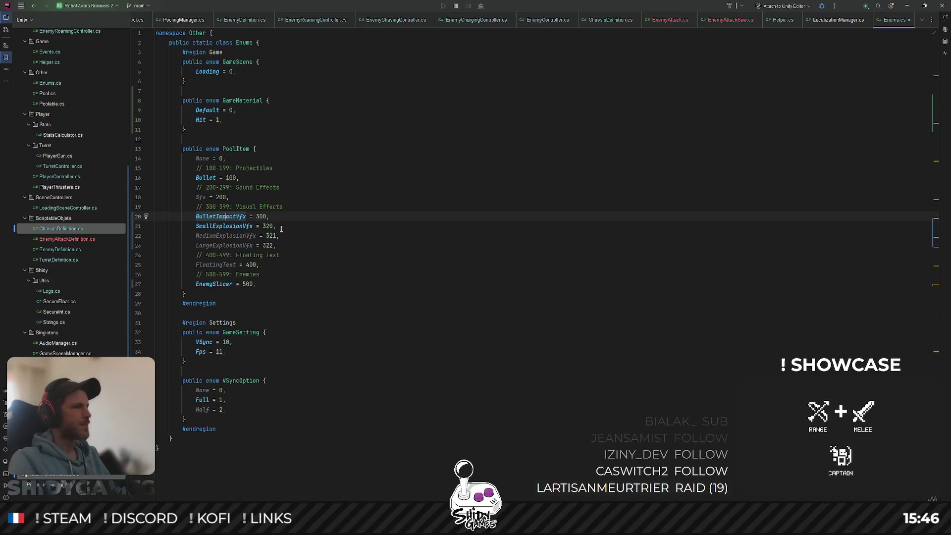
left_click_drag(415, 139, 417, 134)
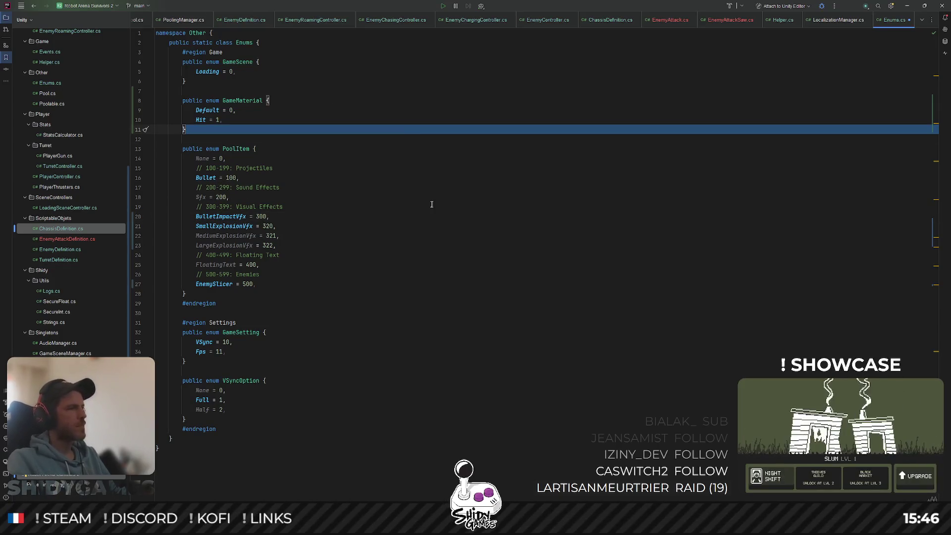
left_click(278, 196)
left_click(412, 205)
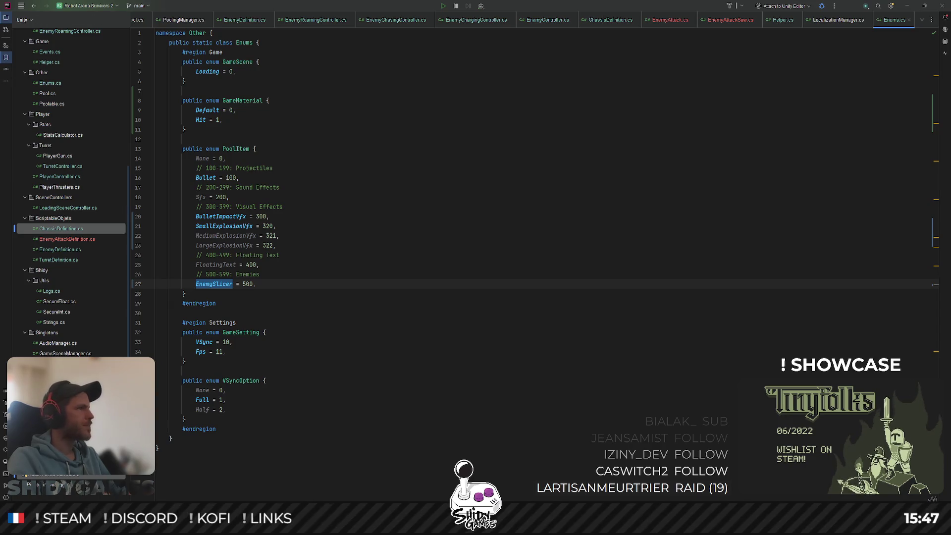
Switch from Rider to the Unity Editor showing the LoadingScene arena.
key("alt+Tab")
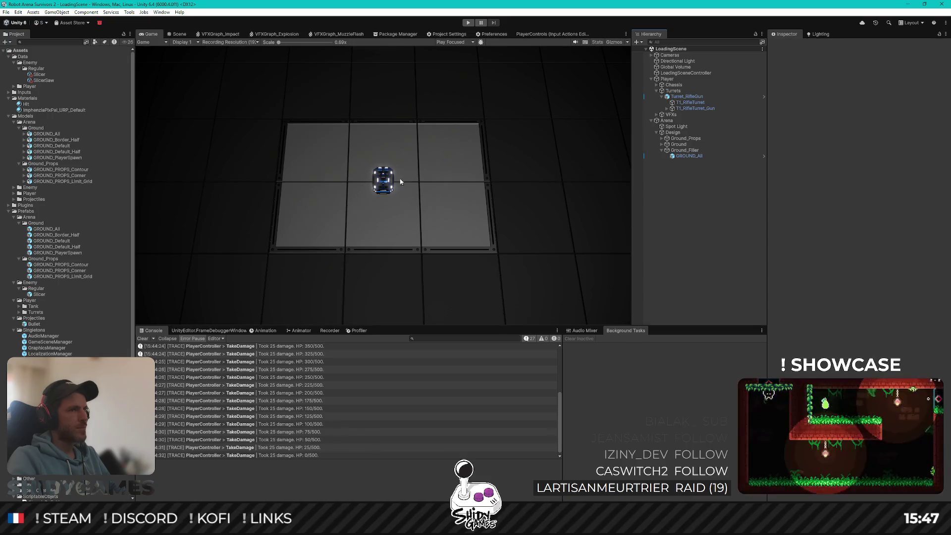
Bring Blender forward and widen the 3D view beside the palette image, angled on the Slicer robot.
key("alt+Tab")
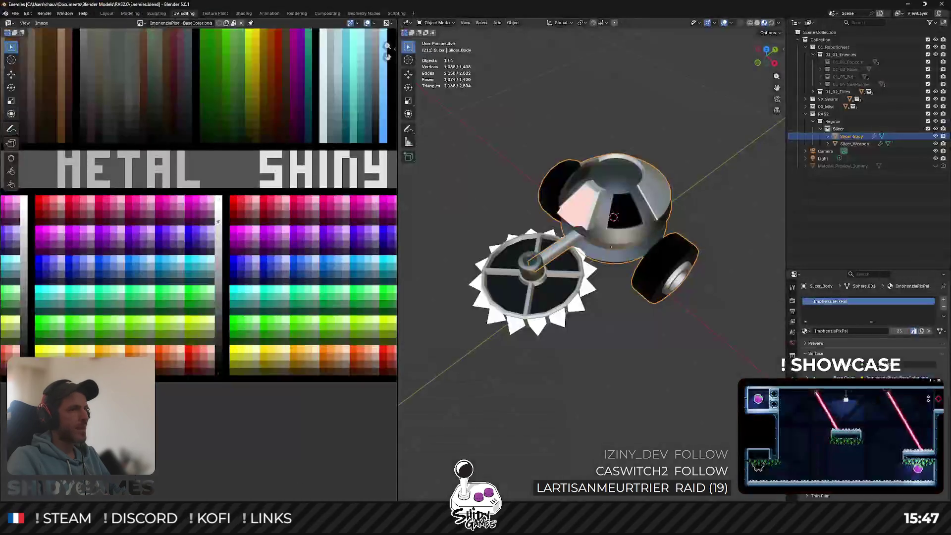
middle_click_drag(591, 274, 617, 228)
scroll(614, 223, "down", 5)
left_click_drag(397, 229, 309, 233)
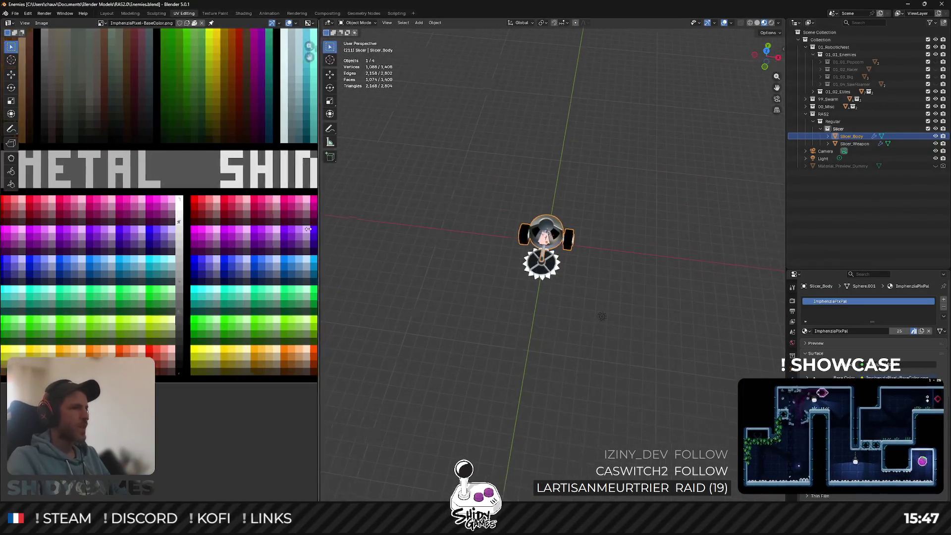
mouse_move(429, 246)
middle_mouse_down()
mouse_move(574, 192)
mouse_move(561, 206)
middle_mouse_up()
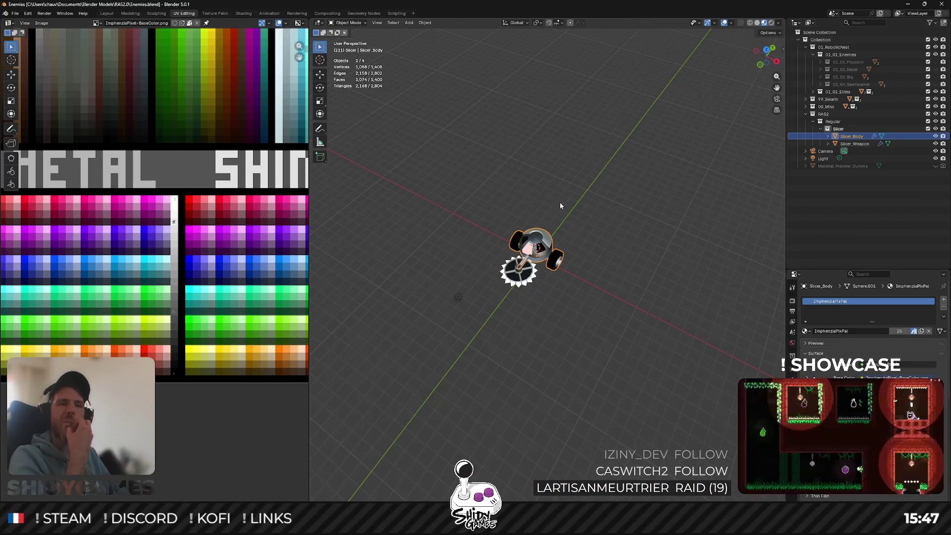
left_click(560, 205)
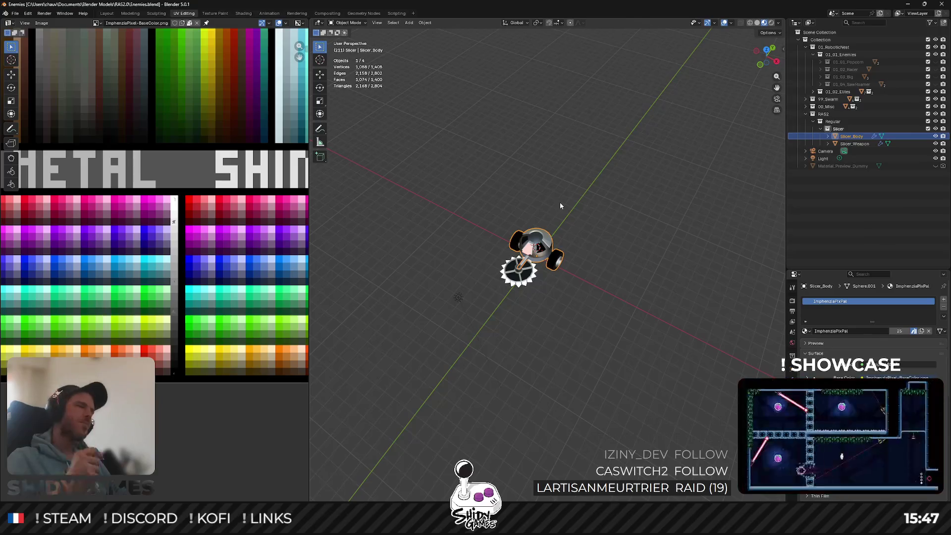
scroll(542, 251, "up", 4)
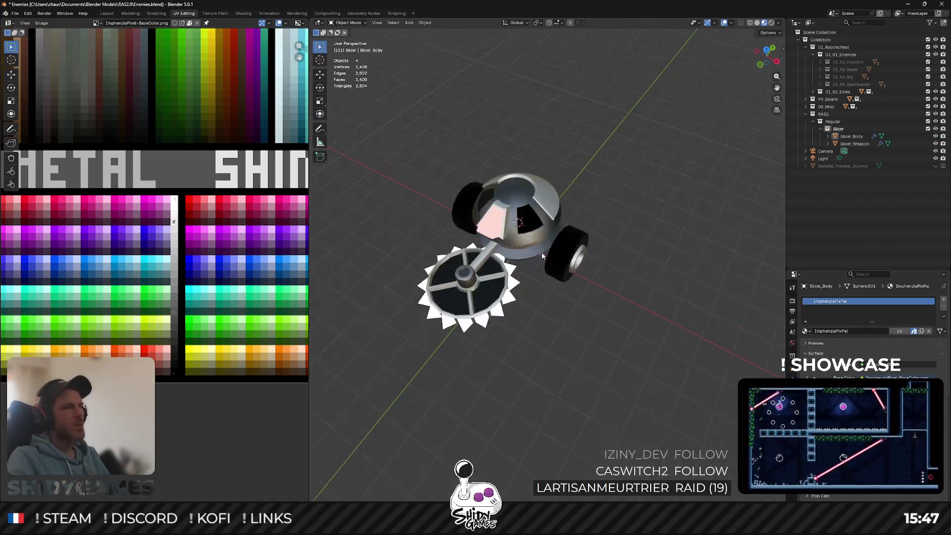
scroll(543, 252, "down", 1)
middle_click_drag(542, 251, 756, 190)
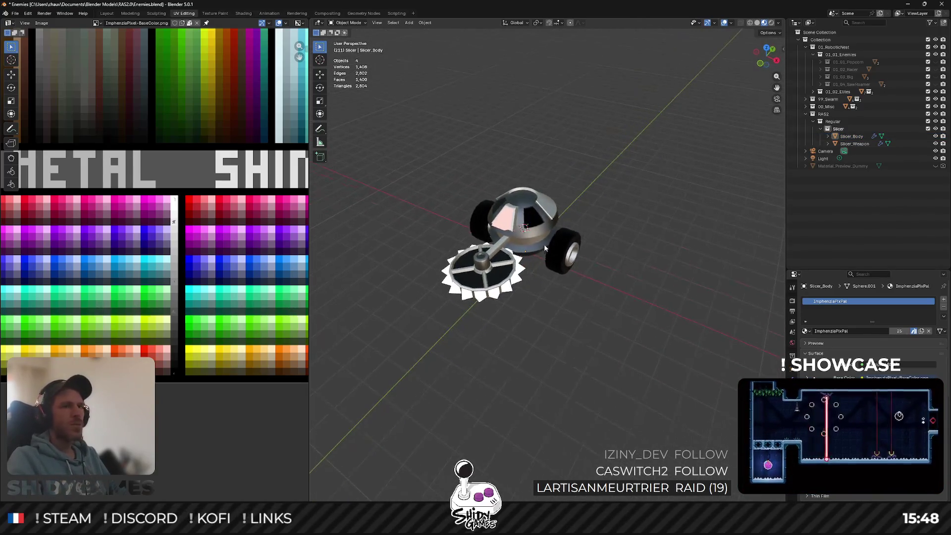
right_click(831, 122)
Add a new collection under Regular named Racer.
left_click(837, 128)
double_click(842, 151)
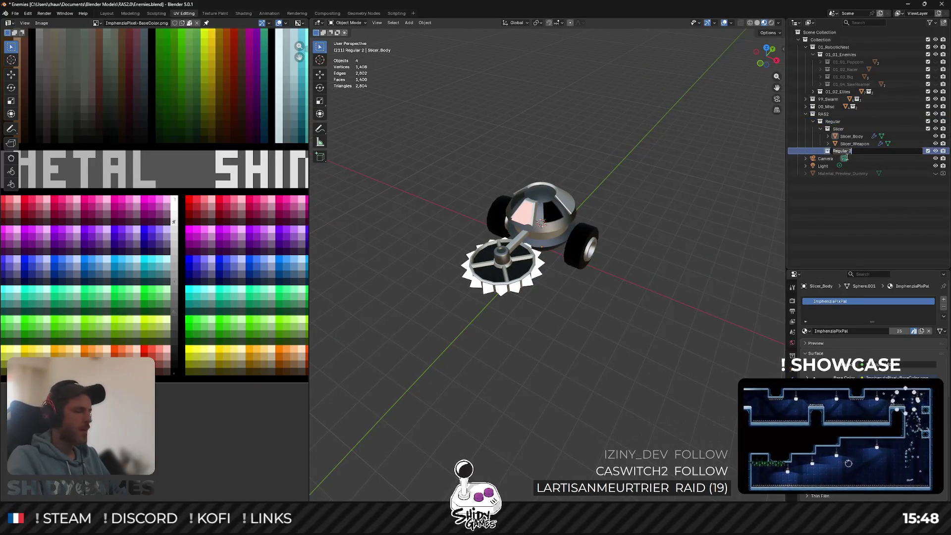
type("Rocer")
key("Return")
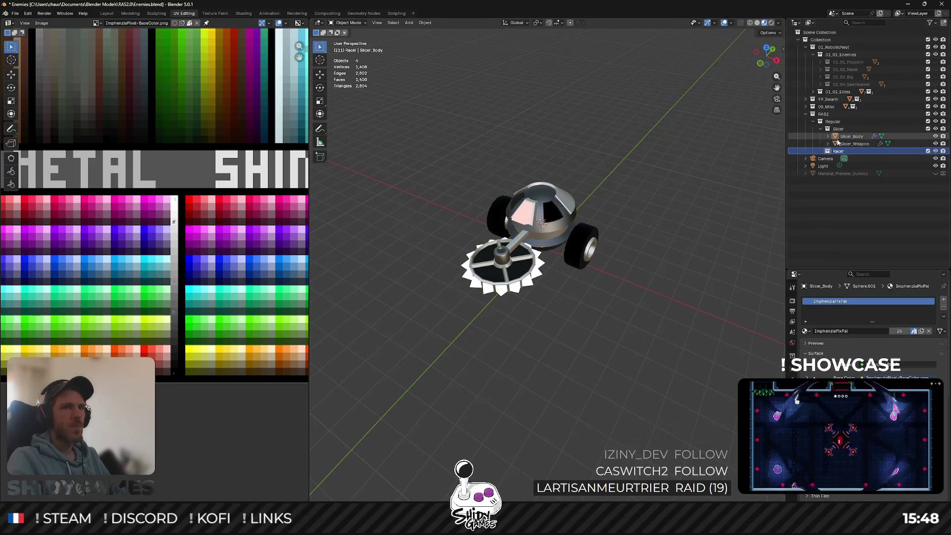
Collapse and hide the Slicer collection, then snap the 3D cursor to world origin.
left_click(821, 129)
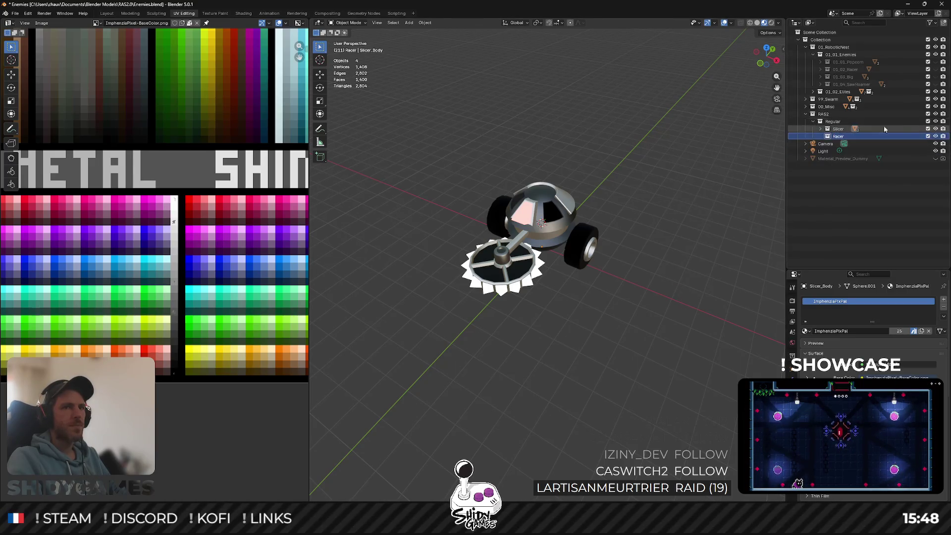
left_click(936, 129)
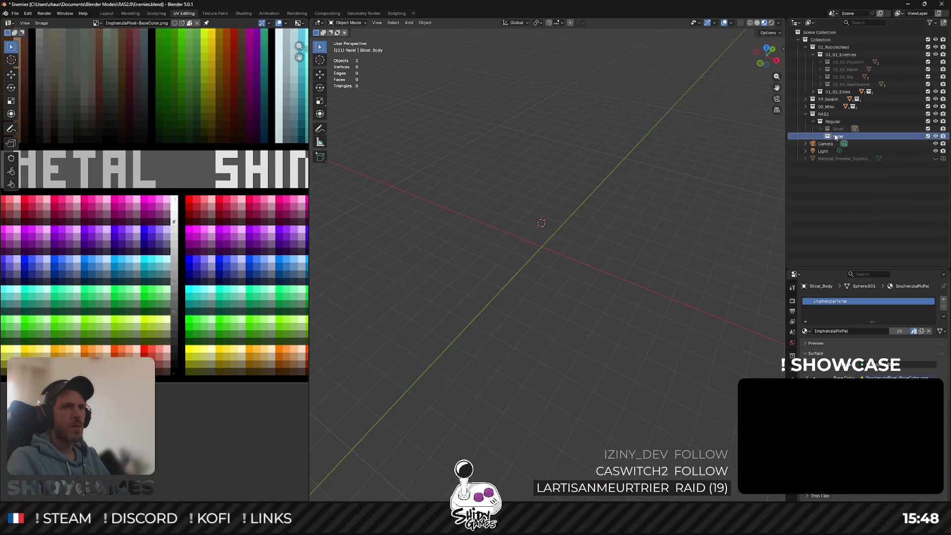
key("shift+s")
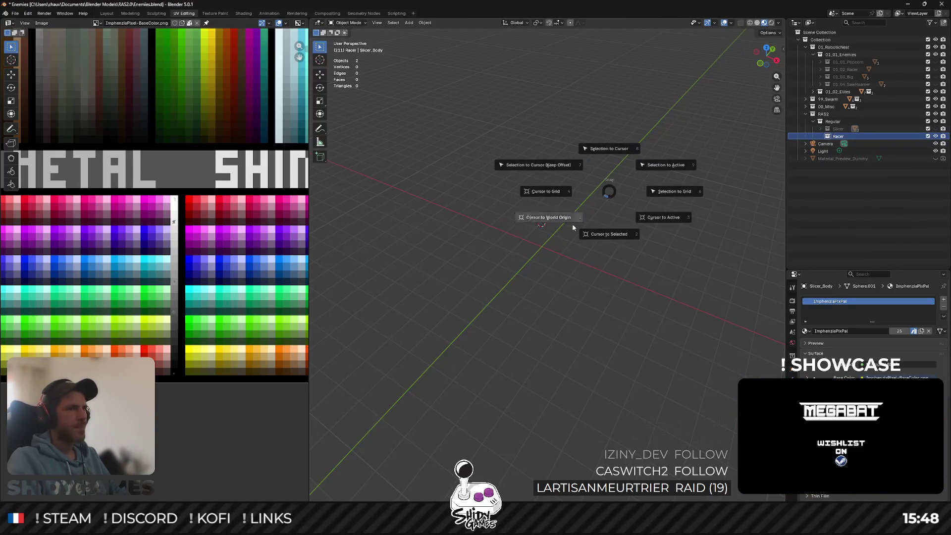
left_click(562, 228)
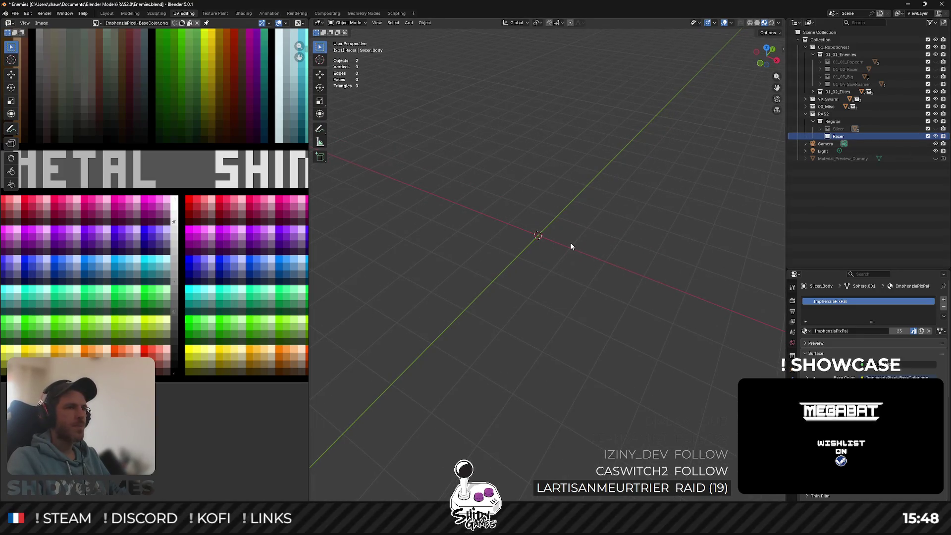
key("shift+a")
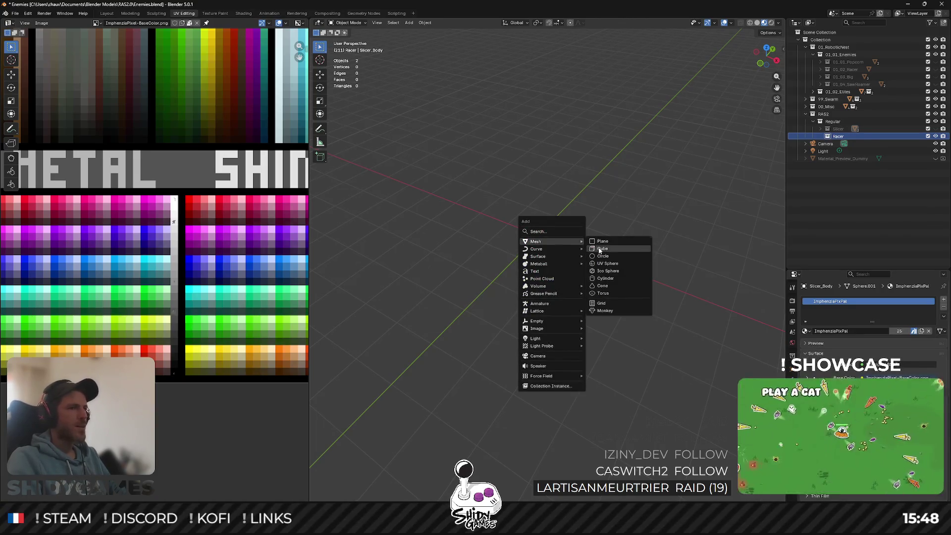
Add a cube at the origin and raise its mesh 1 m along Z.
left_click(602, 249)
key("Tab")
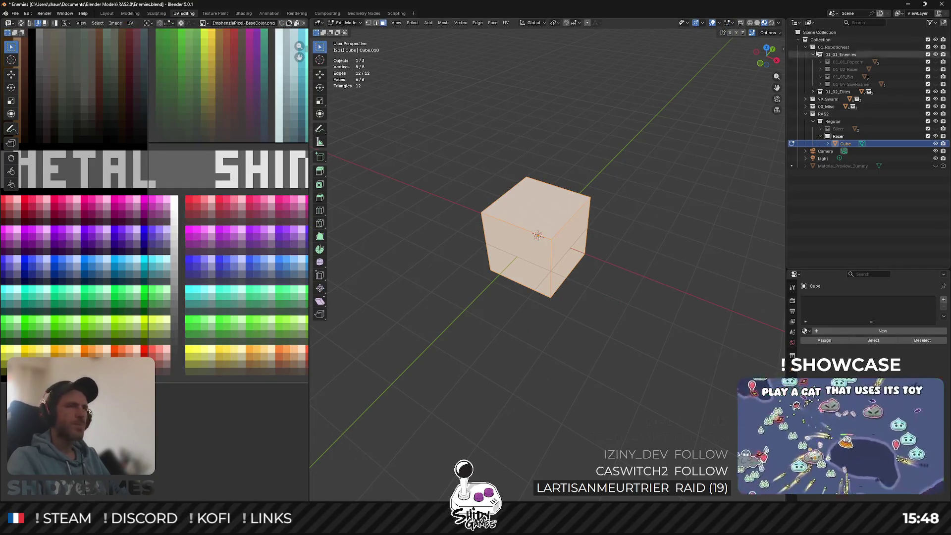
left_click(760, 63)
key("g")
key("z")
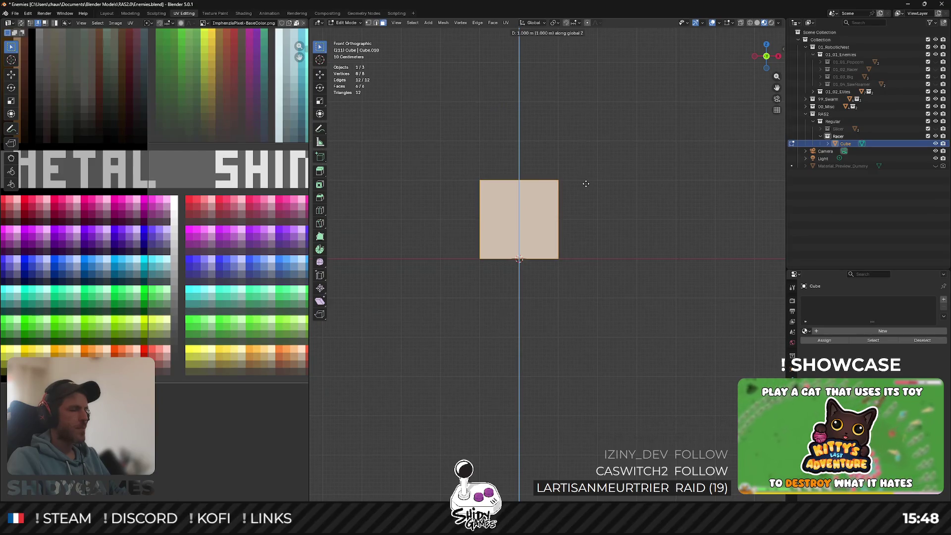
left_click(590, 183)
mouse_move(597, 182)
middle_mouse_down()
mouse_move(522, 238)
mouse_move(535, 221)
middle_mouse_up()
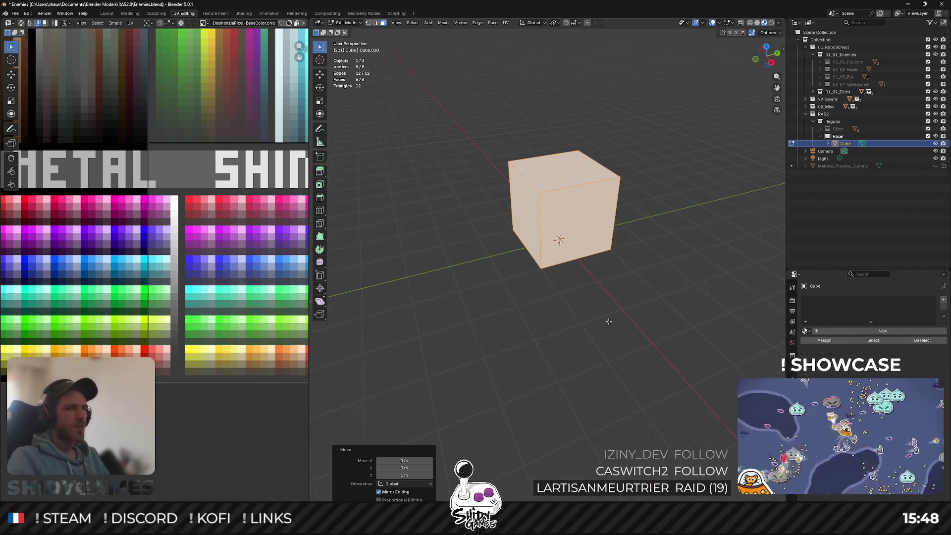
Assign the ImphenziaPixPal material to the cube and Smart UV Project it.
left_click(805, 331)
left_click(831, 343)
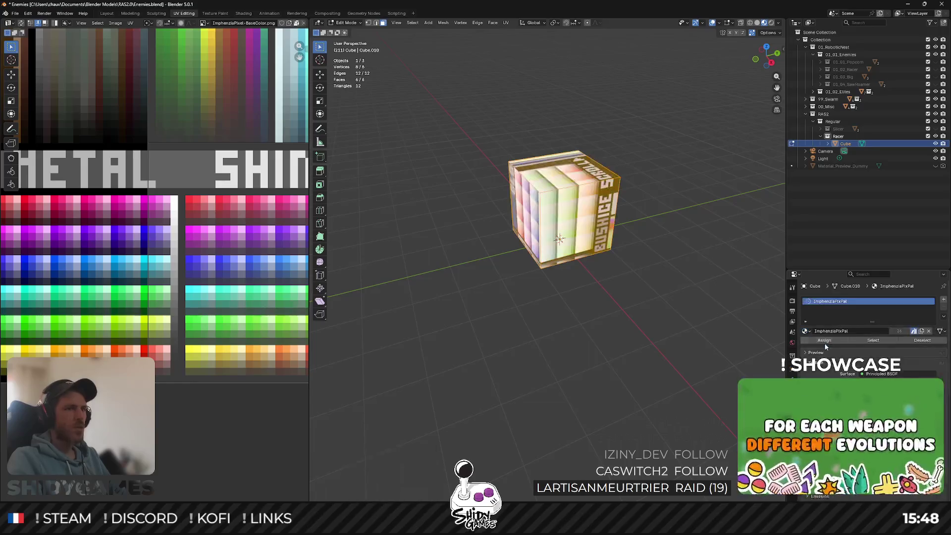
key("u")
left_click(599, 266)
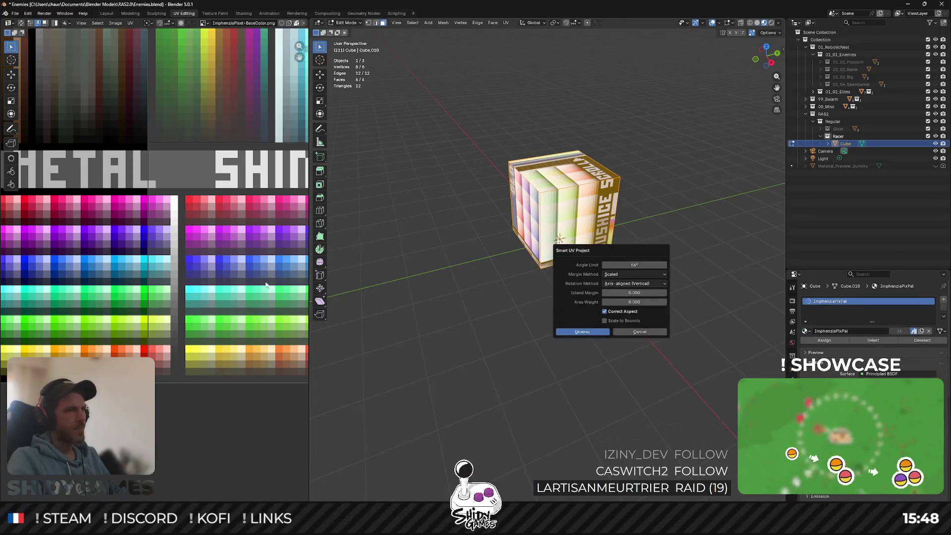
left_click(583, 335)
scroll(267, 342, "down", 3)
scroll(266, 342, "down", 2)
Shrink the UV islands and move them onto a dark palette swatch.
key("s")
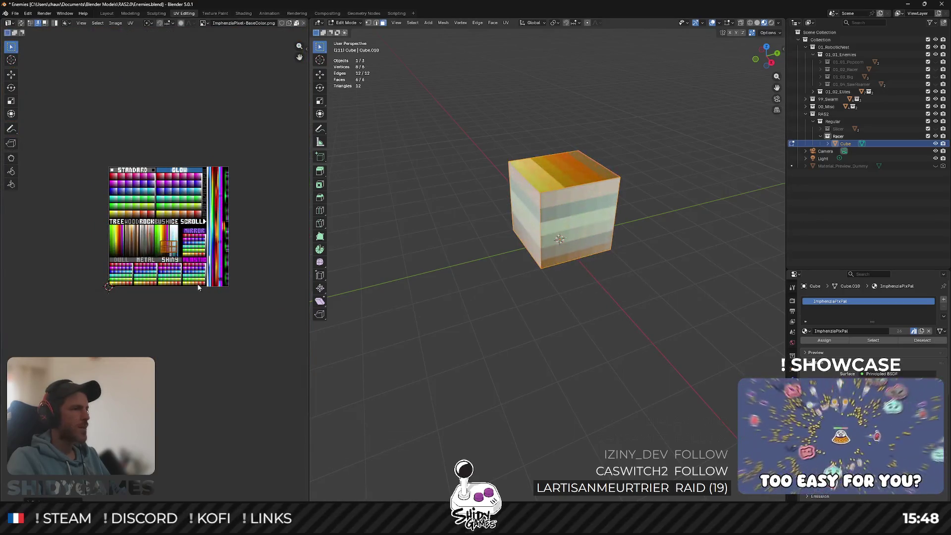
left_click(177, 304)
scroll(158, 277, "up", 8)
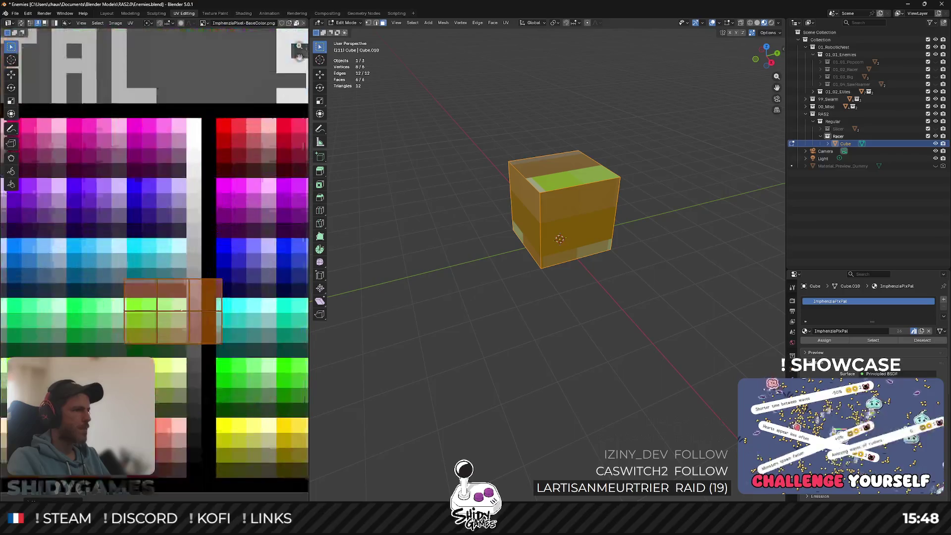
scroll(157, 278, "up", 3)
key("s")
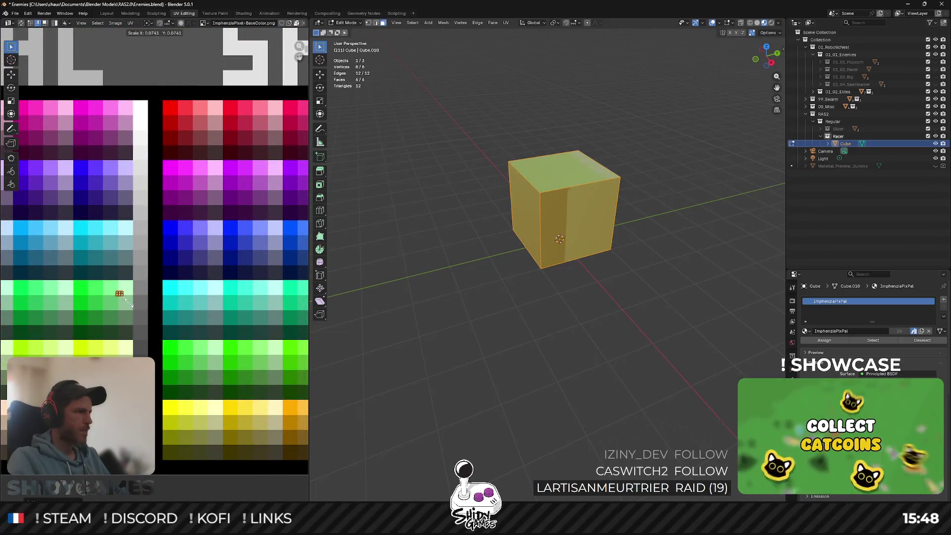
left_click(141, 311)
key("g")
key("Tab")
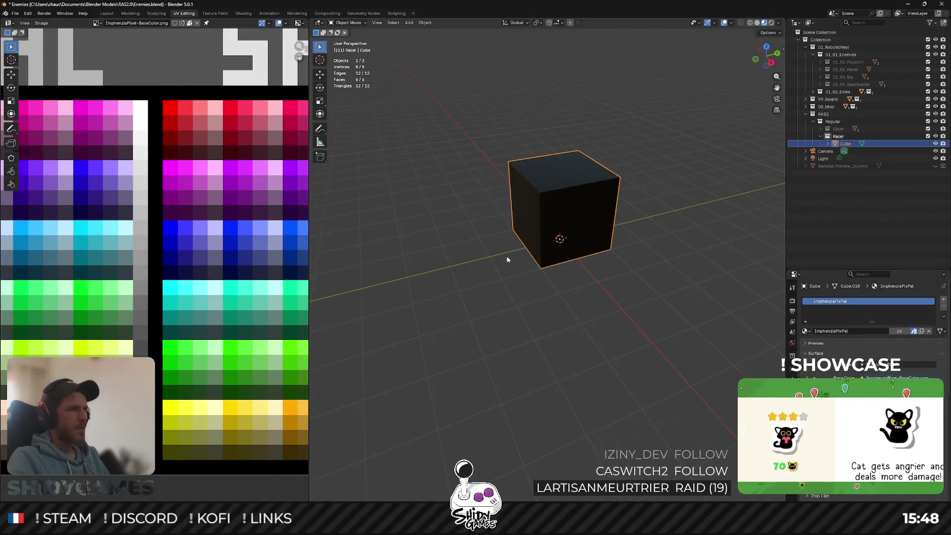
middle_click_drag(505, 259, 543, 261)
scroll(482, 248, "down", 2)
mouse_move(483, 248)
middle_mouse_down()
mouse_move(530, 255)
mouse_move(595, 234)
middle_mouse_up()
scroll(489, 263, "down", 3)
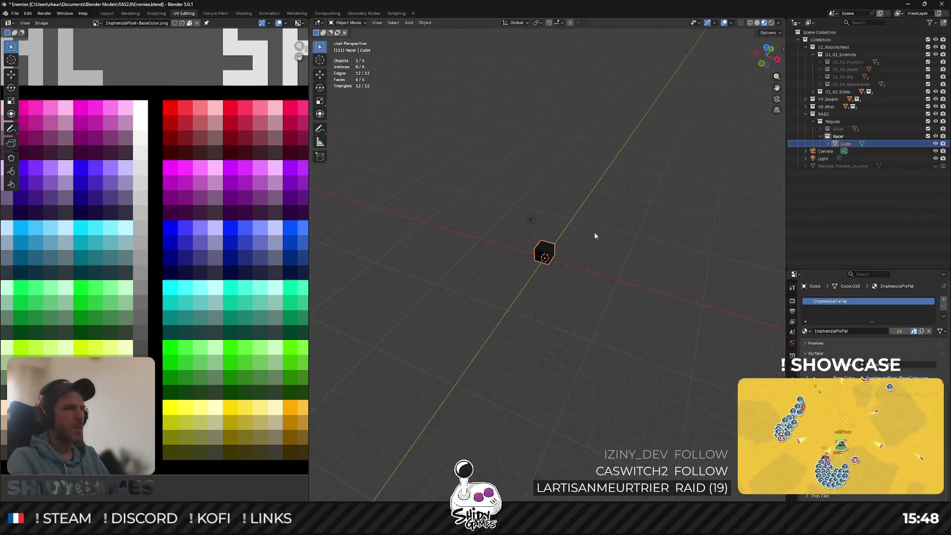
scroll(548, 251, "up", 3)
scroll(548, 251, "up", 2)
mouse_move(552, 263)
middle_mouse_down()
mouse_move(547, 238)
mouse_move(501, 253)
middle_mouse_up()
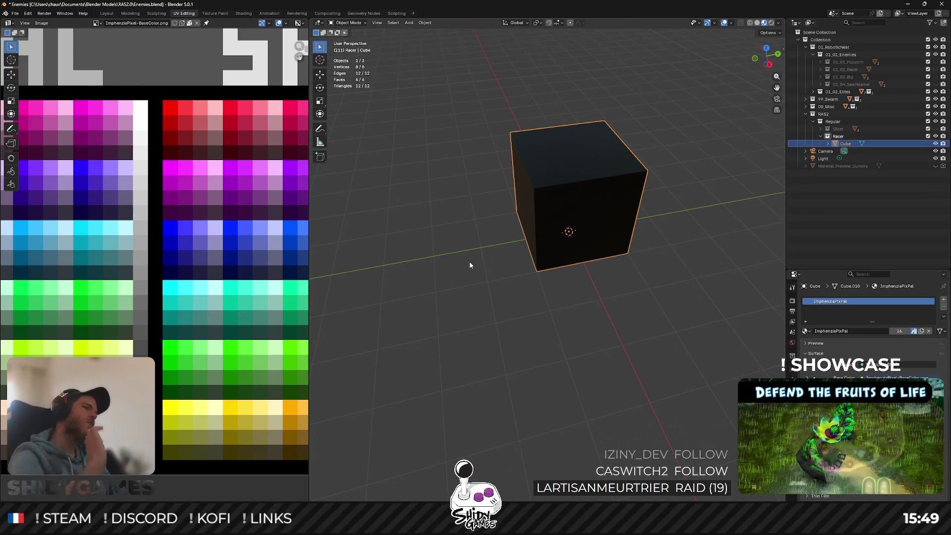
mouse_move(458, 263)
middle_mouse_down()
mouse_move(452, 206)
mouse_move(559, 173)
mouse_move(485, 176)
mouse_move(501, 192)
middle_mouse_up()
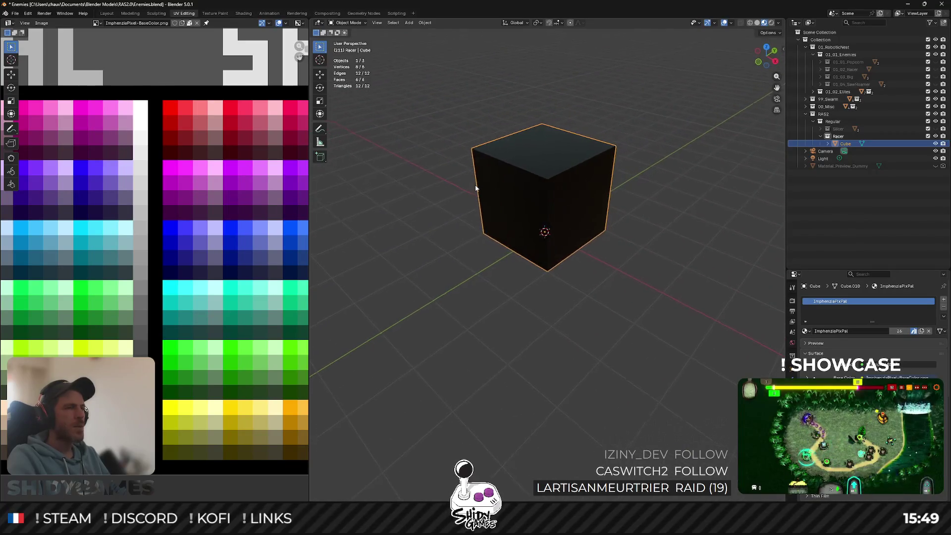
key("Tab")
Move the cube's end face 1 m along Y to make a longer box.
left_click(530, 228)
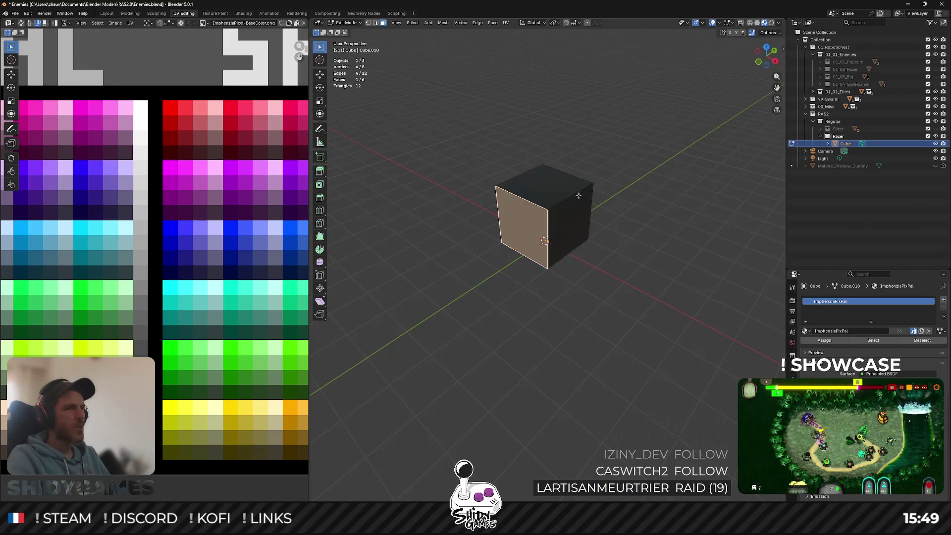
left_click(767, 47)
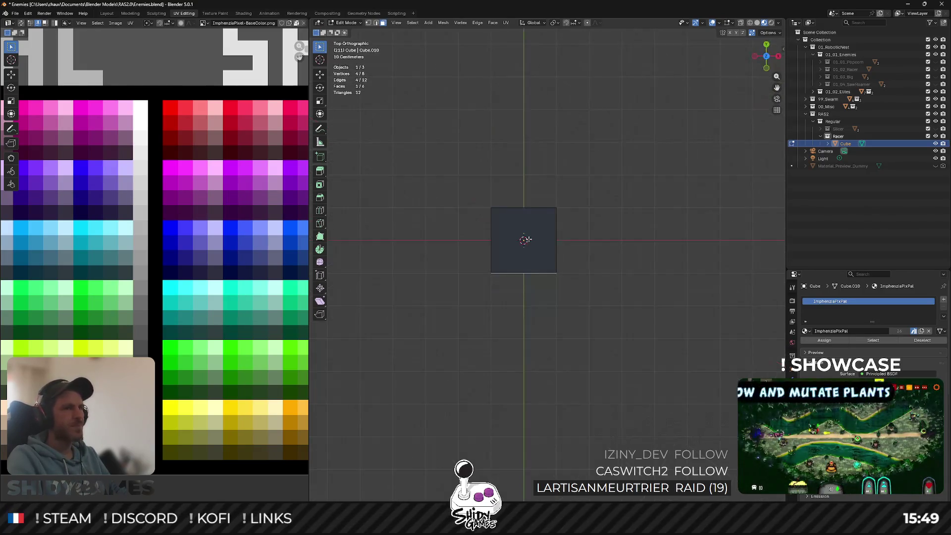
key("g")
key("y")
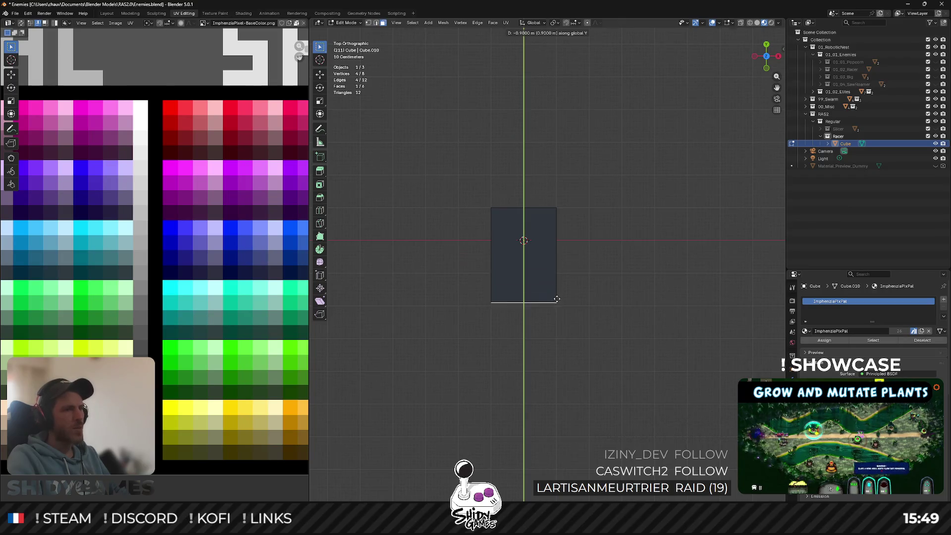
left_click(557, 301)
middle_click_drag(565, 270, 522, 216)
Slide a top edge along Y to give the box a sloped front.
key("2")
left_click(523, 217)
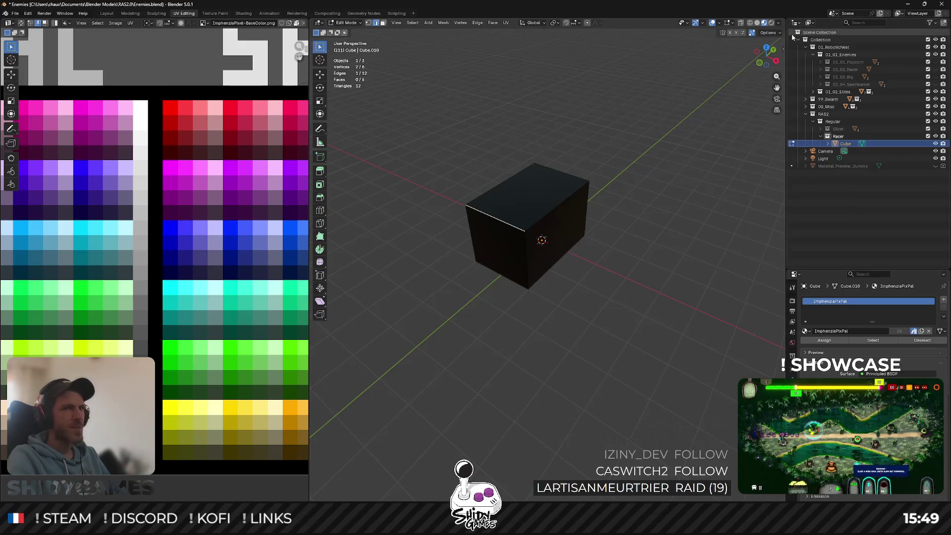
scroll(576, 229, "up", 2)
scroll(575, 229, "down", 1)
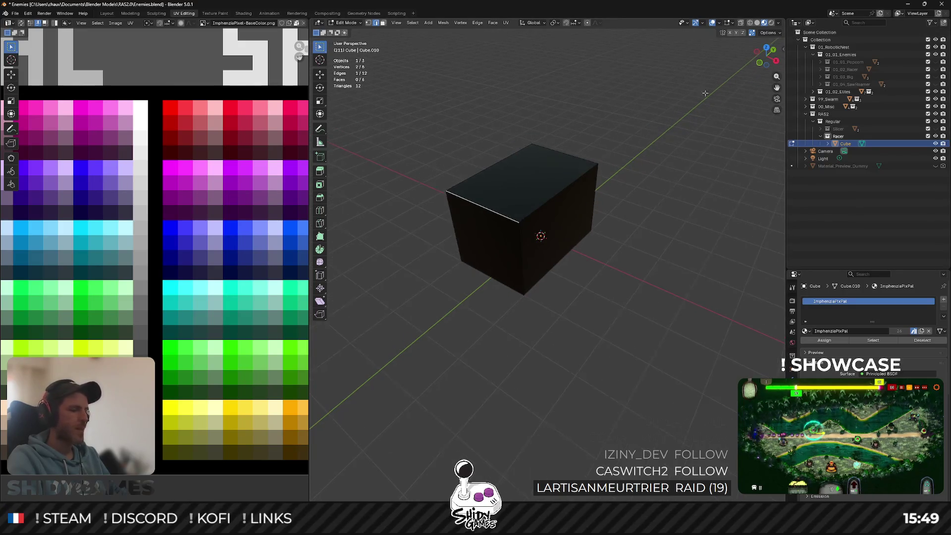
left_click(778, 62)
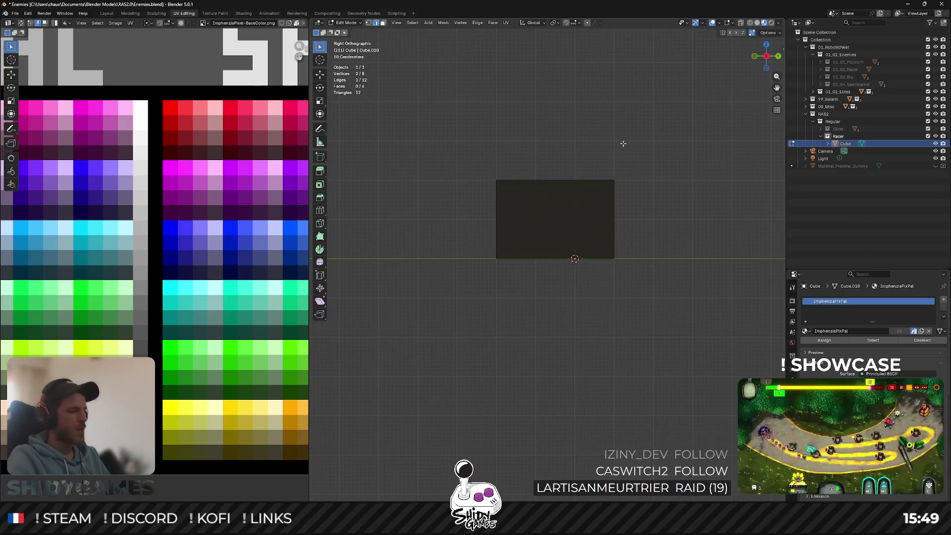
key("g")
key("y")
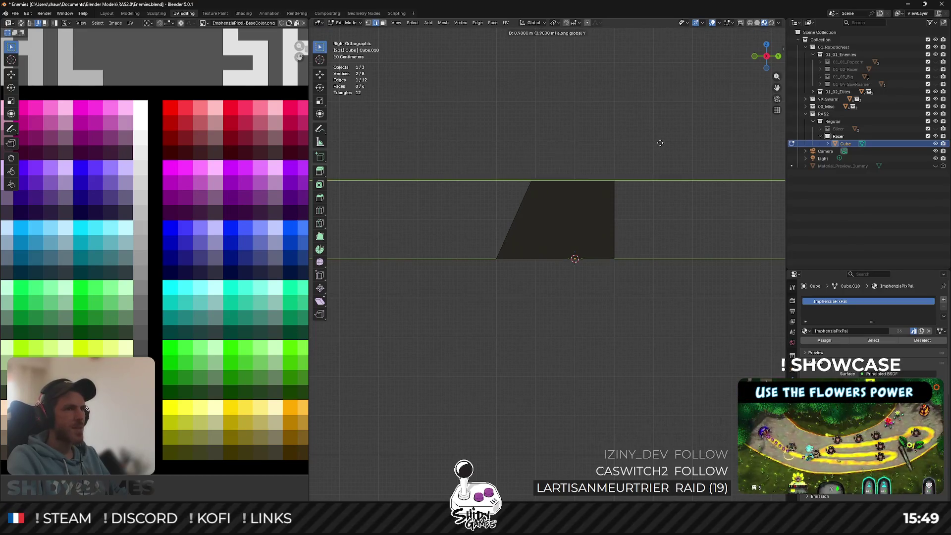
left_click(664, 142)
middle_click_drag(664, 143, 616, 159)
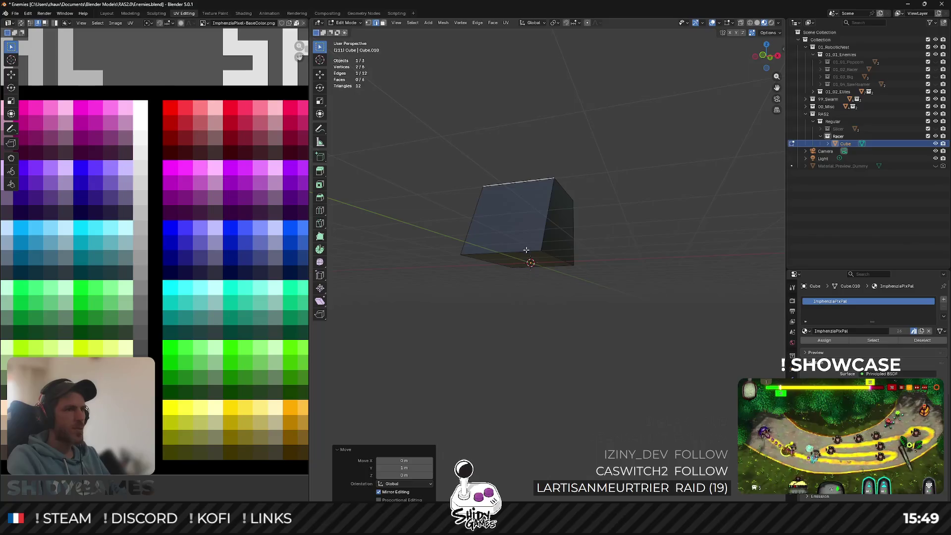
Bevel the box's lower front edge.
left_click(526, 250)
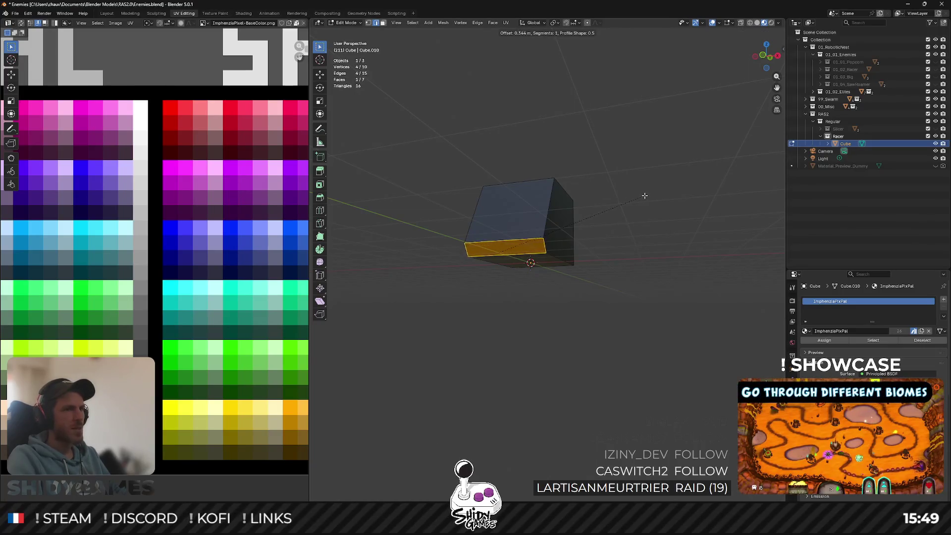
left_click(777, 56)
scroll(638, 121, "up", 4)
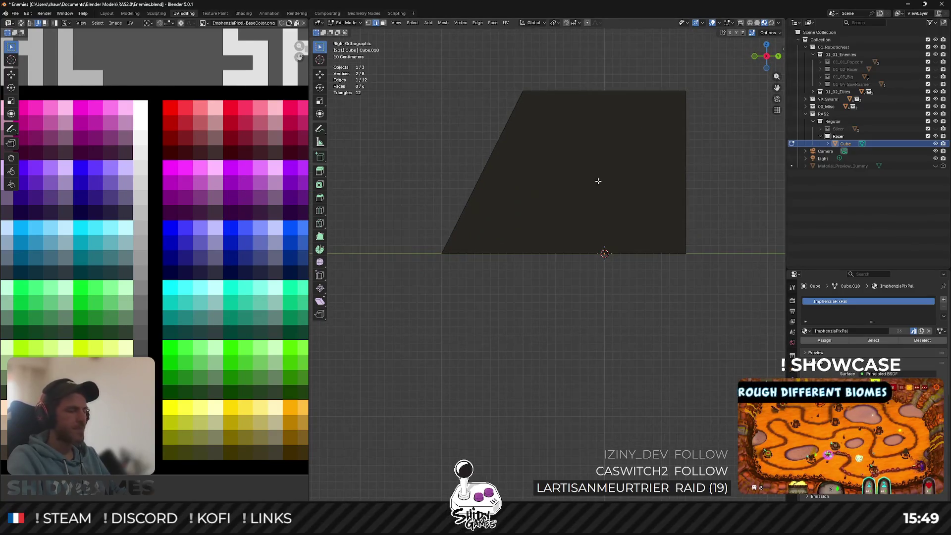
key("ctrl+b")
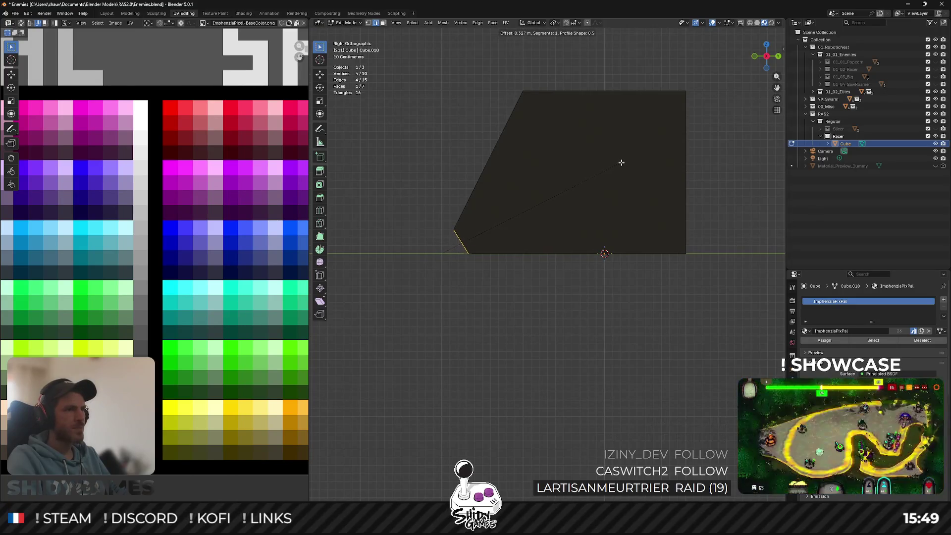
left_click(622, 162)
mouse_move(591, 170)
middle_mouse_down()
mouse_move(605, 168)
mouse_move(568, 194)
middle_mouse_up()
key("Tab")
Inset both five-sided side faces of the box.
mouse_move(523, 179)
middle_mouse_down()
mouse_move(549, 194)
mouse_move(549, 161)
mouse_move(580, 191)
mouse_move(495, 188)
mouse_move(520, 177)
middle_mouse_up()
key("Tab")
left_click(471, 184, "shift")
key("i")
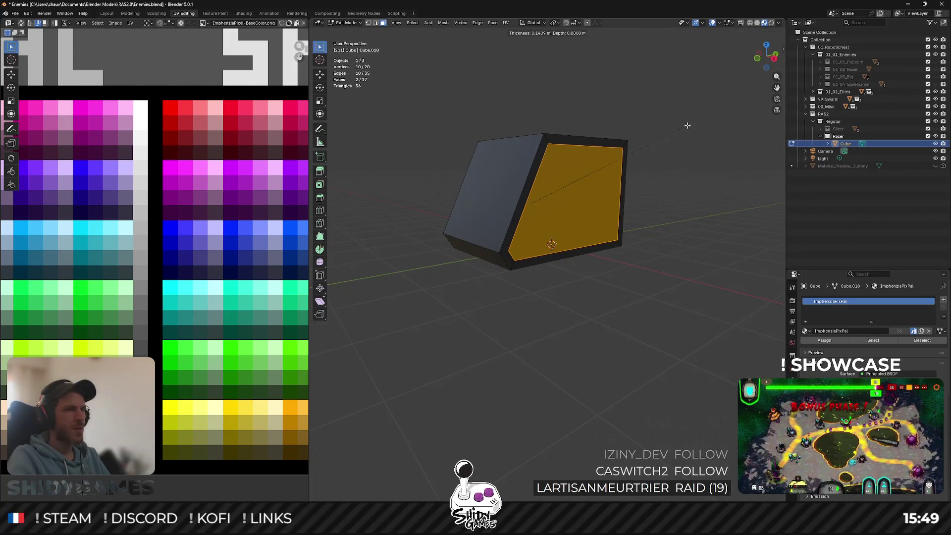
left_click(688, 125)
Extrude the inset side faces and scale them 1.5 along X into side pods.
middle_click_drag(688, 125, 669, 148)
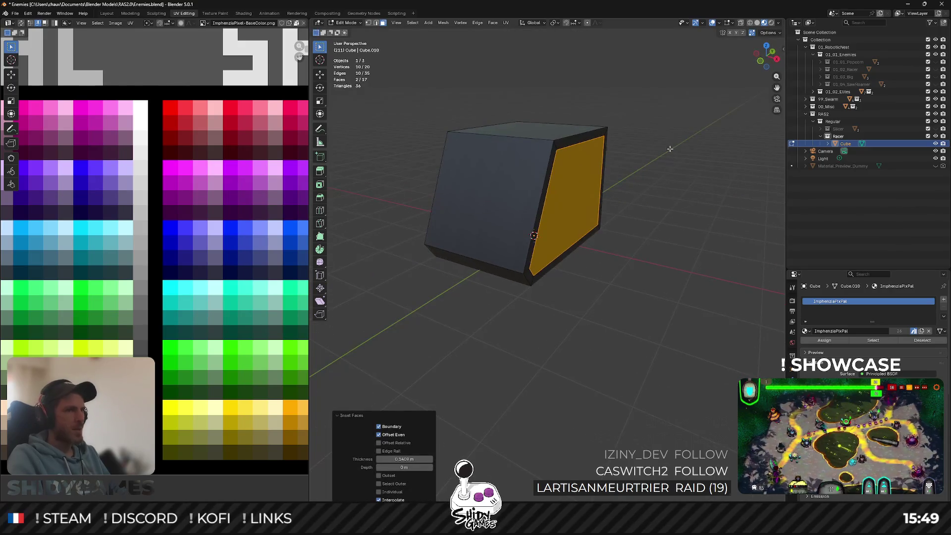
key("Escape")
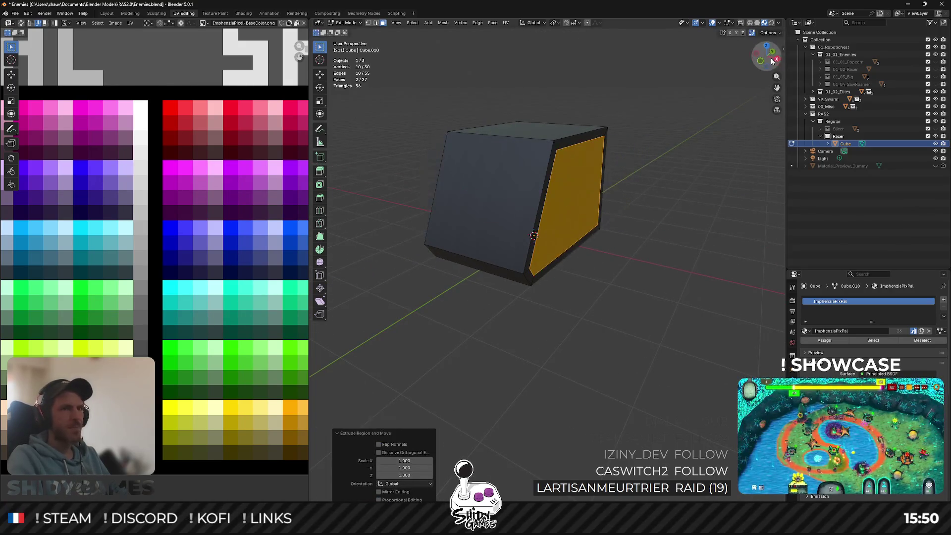
left_click(763, 66)
key("s")
key("x")
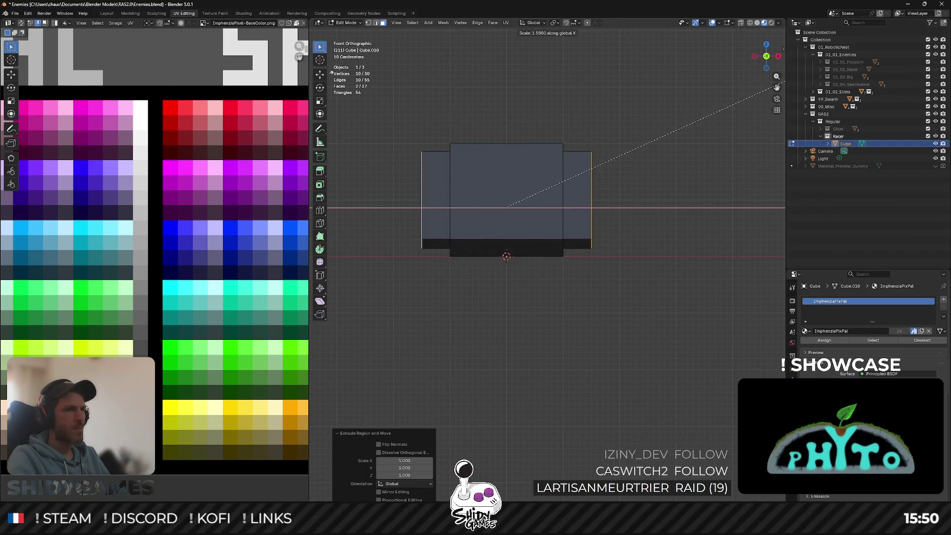
left_click(331, 73)
mouse_move(570, 138)
middle_mouse_down()
mouse_move(627, 207)
mouse_move(717, 73)
middle_mouse_up()
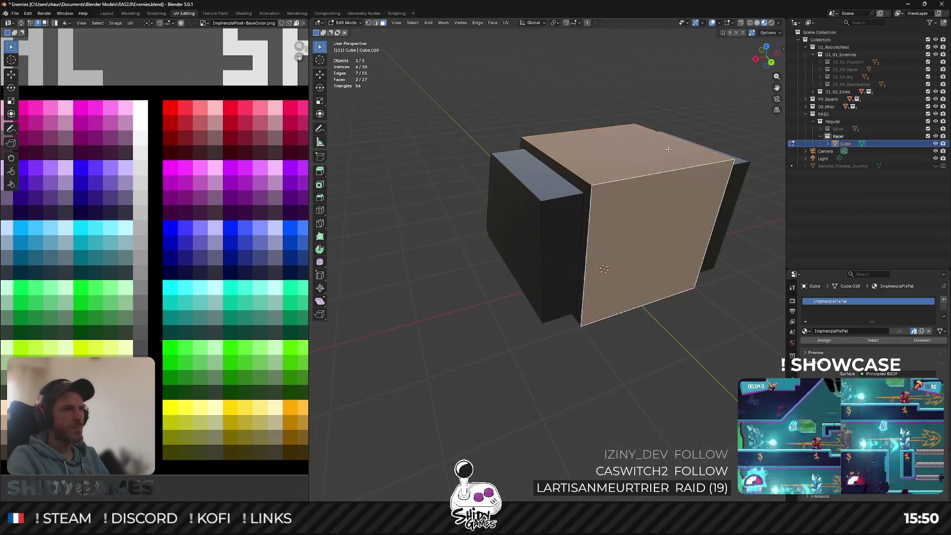
Inset the top face of the body from a top-down view.
key("i")
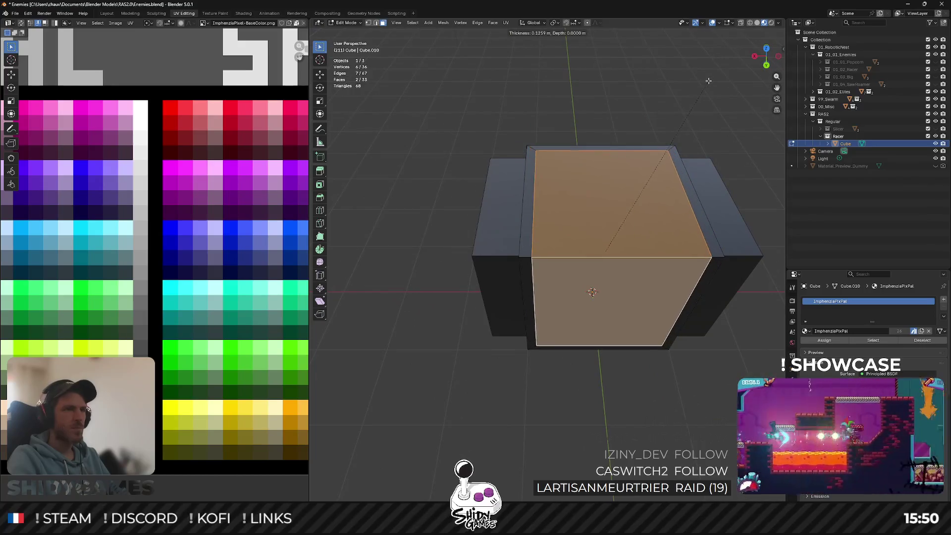
key("Escape")
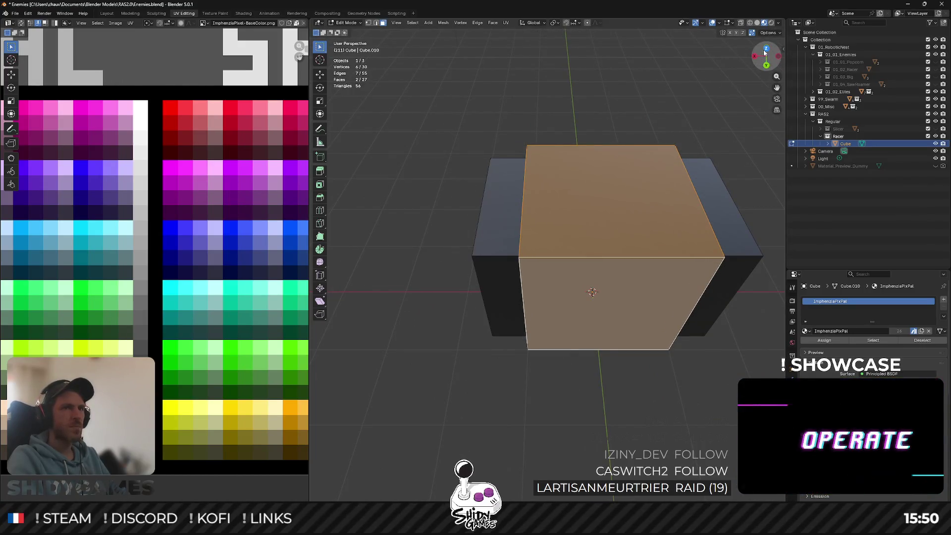
key("KP_7")
scroll(660, 133, "up", 10)
middle_click_drag(660, 133, 664, 232, "shift")
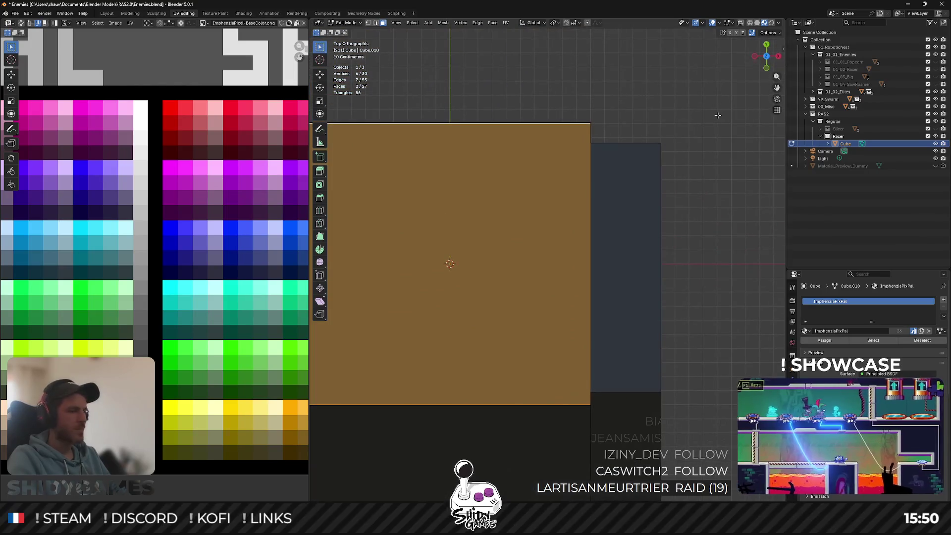
key("i")
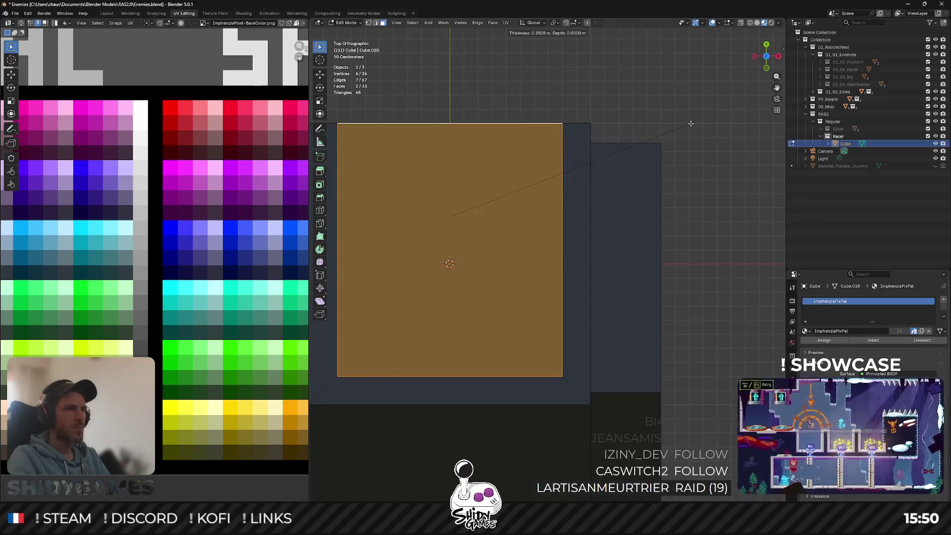
left_click(691, 123)
Extrude the inset top panel upward into a raised panel.
middle_click_drag(691, 123, 637, 121)
key("e")
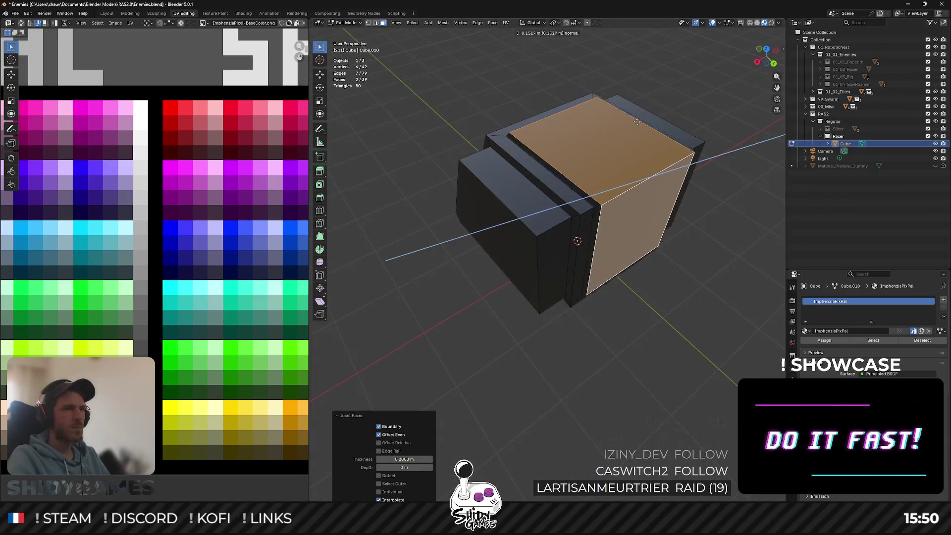
left_click(641, 120)
mouse_move(642, 119)
middle_mouse_down()
mouse_move(558, 180)
mouse_move(555, 166)
mouse_move(521, 158)
mouse_move(402, 156)
mouse_move(437, 127)
mouse_move(439, 111)
mouse_move(435, 128)
mouse_move(467, 159)
mouse_move(450, 165)
mouse_move(454, 188)
mouse_move(636, 139)
middle_mouse_up()
key("Tab")
key("Tab")
left_click(671, 152)
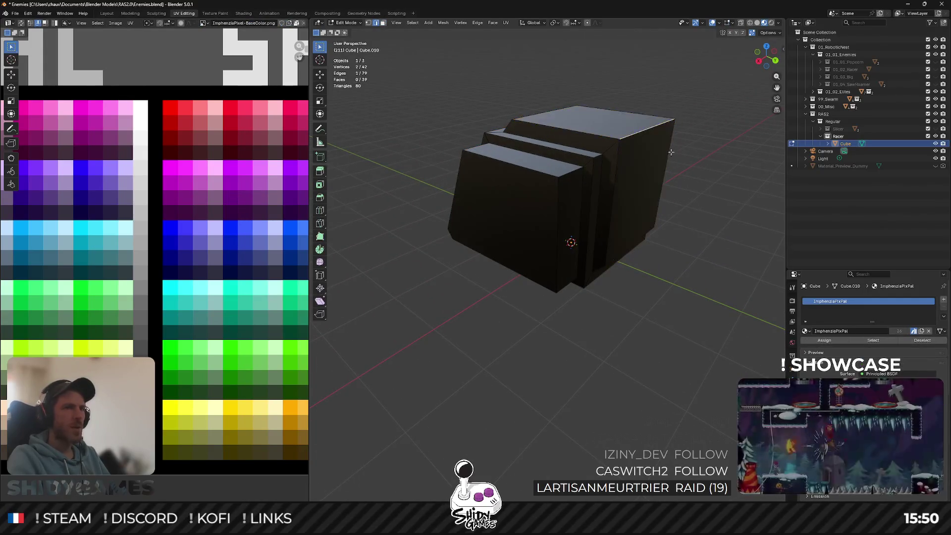
Bevel the body's top edges, then two vertical corner edges at 0.228 m.
left_click(715, 210)
middle_click_drag(715, 210, 536, 184)
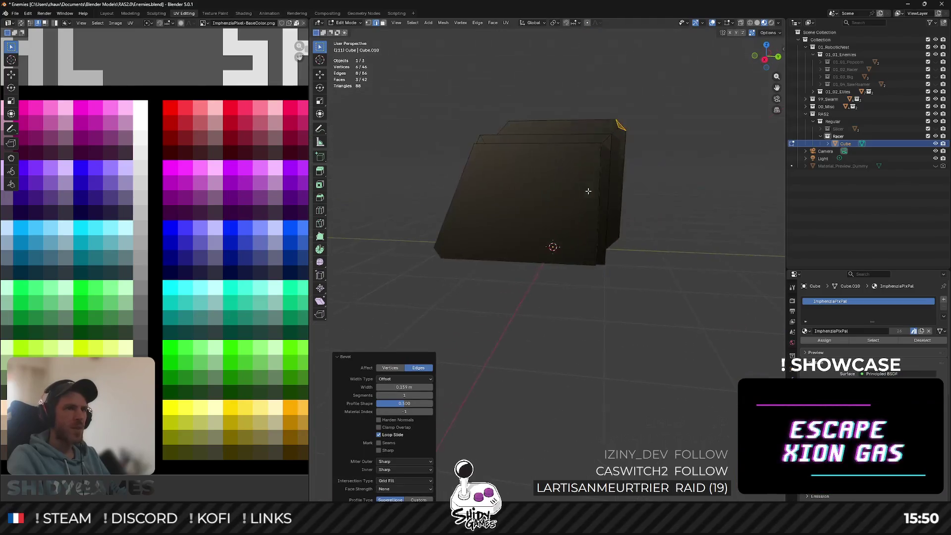
key("alt+a")
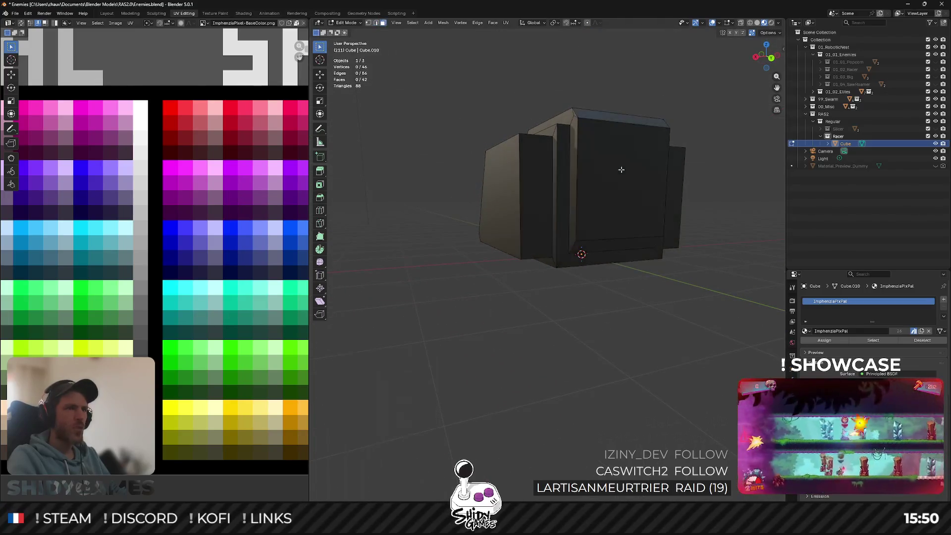
left_click(621, 184)
mouse_move(621, 184)
middle_mouse_down()
mouse_move(521, 210)
mouse_move(626, 197)
middle_mouse_up()
key("2")
left_click(520, 210)
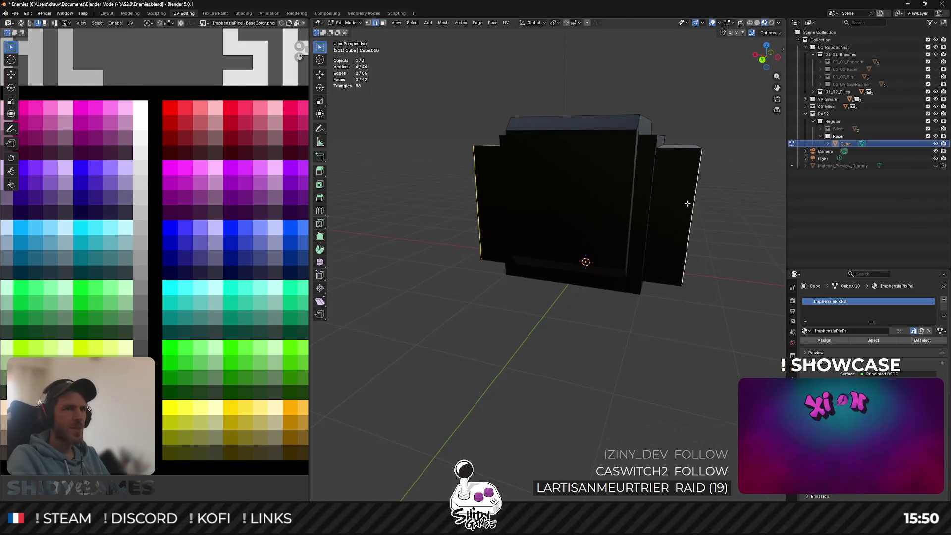
middle_click_drag(688, 203, 665, 215)
key("ctrl+b")
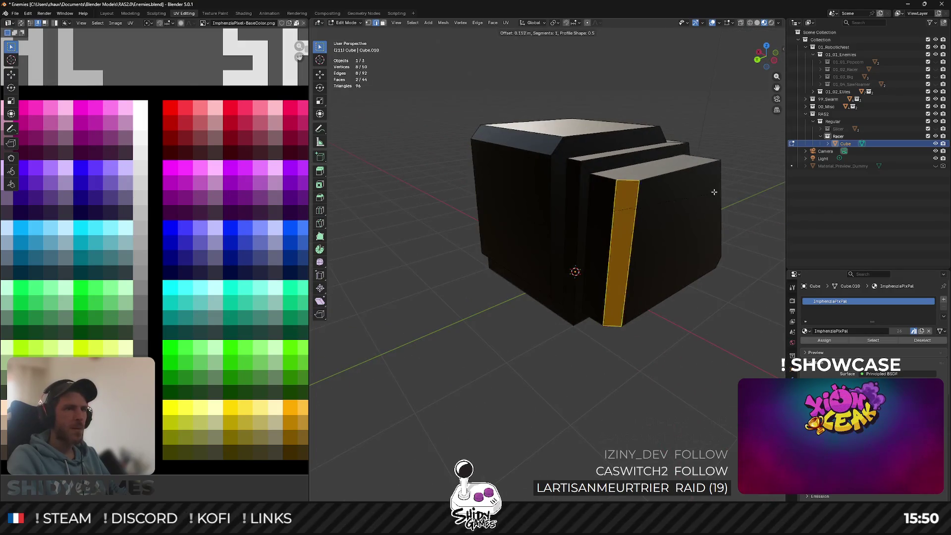
left_click(724, 193)
mouse_move(723, 194)
middle_mouse_down()
mouse_move(597, 204)
mouse_move(715, 180)
mouse_move(635, 192)
mouse_move(518, 149)
middle_mouse_up()
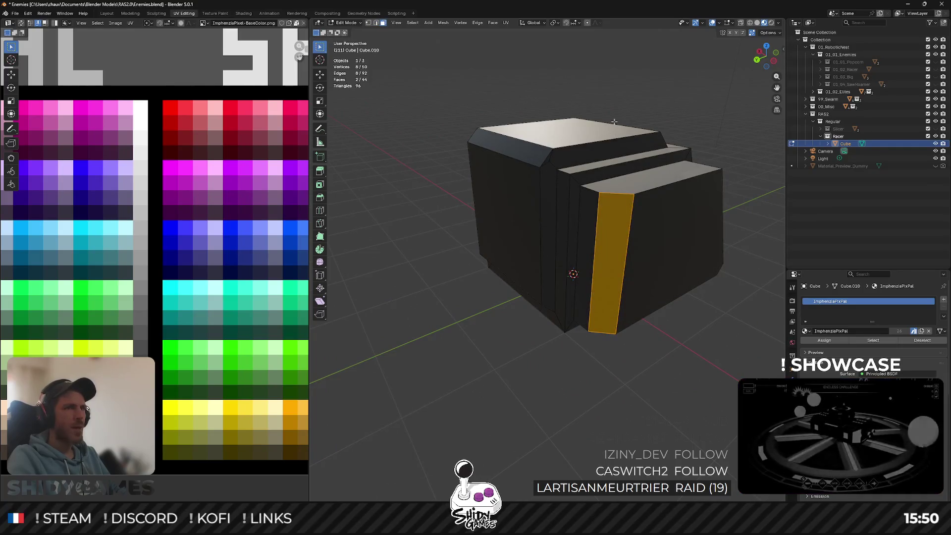
Switch the viewport to Solid shading and view the body from above.
middle_click_drag(614, 121, 632, 85)
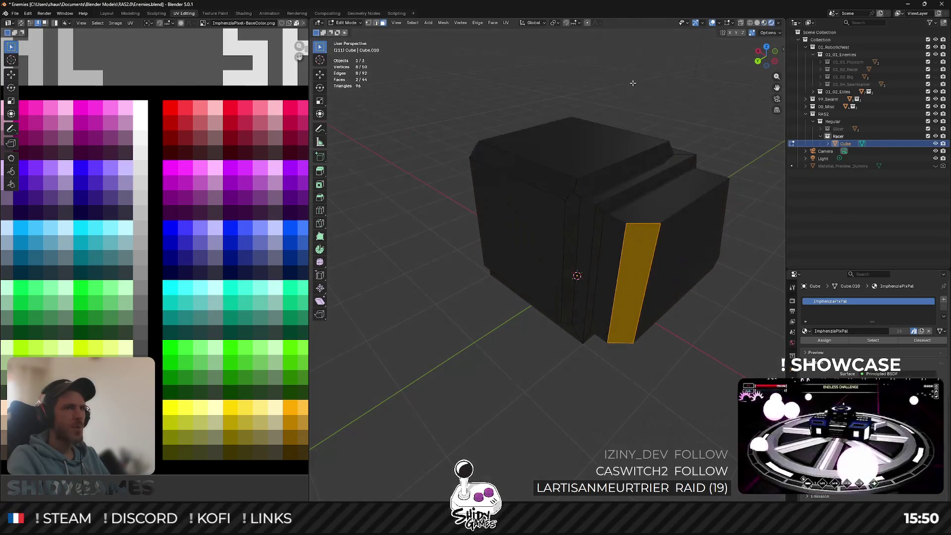
key("z")
left_click(674, 107)
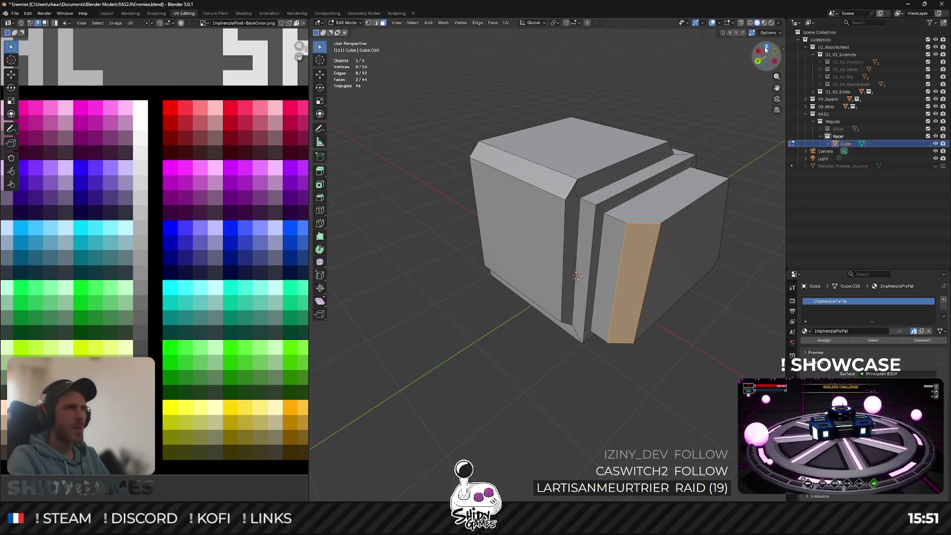
mouse_move(684, 109)
middle_mouse_down()
mouse_move(544, 225)
mouse_move(617, 212)
mouse_move(689, 129)
middle_mouse_up()
Enable Cavity with type Both, ridge and valley 2.500, and turn on Depth of Field.
left_click(780, 34)
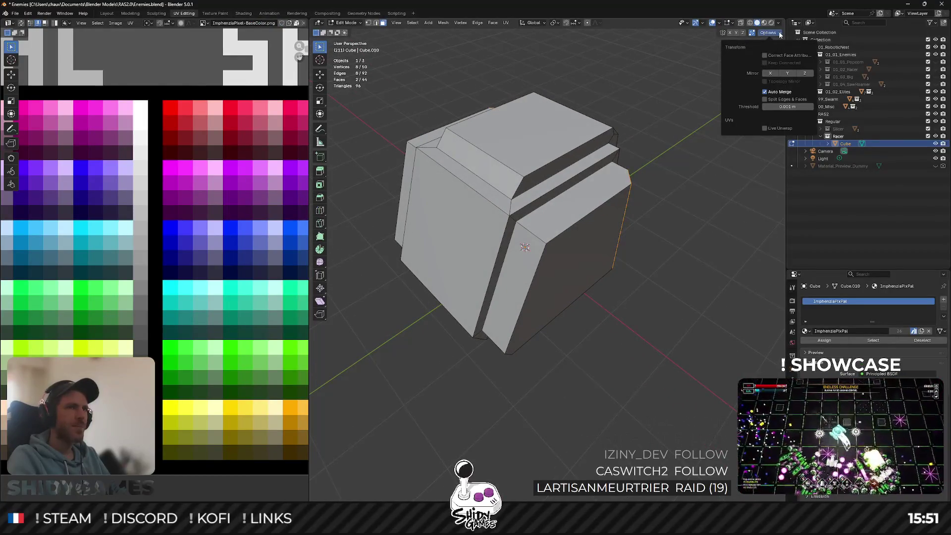
left_click(779, 23)
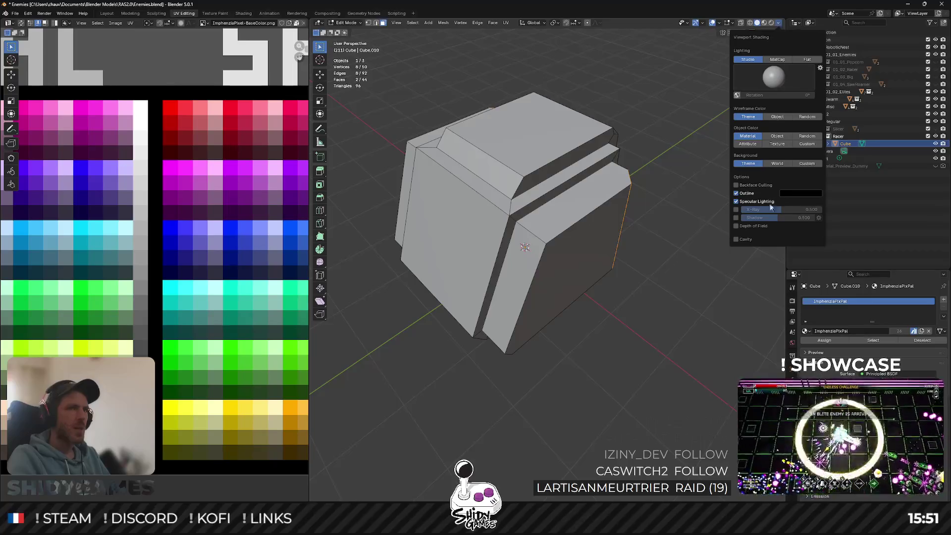
left_click(736, 239)
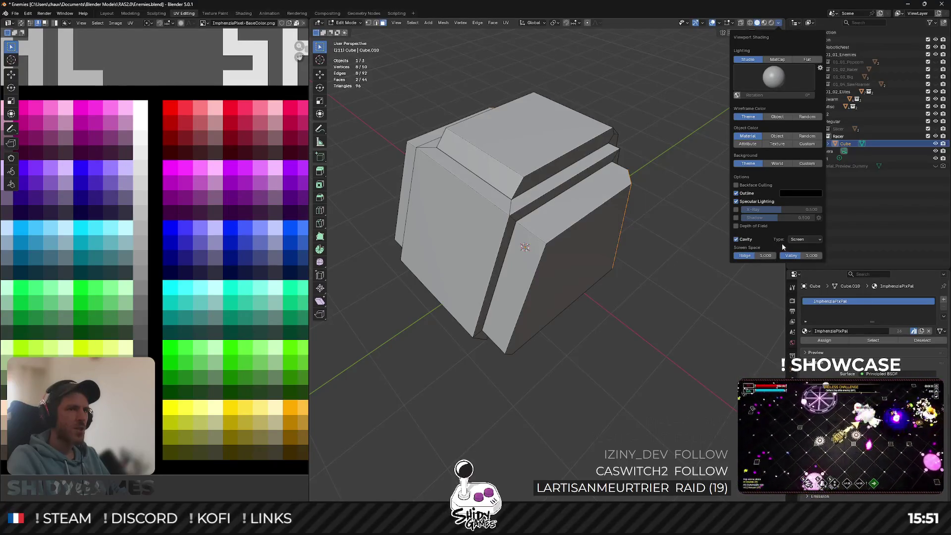
left_click(798, 265)
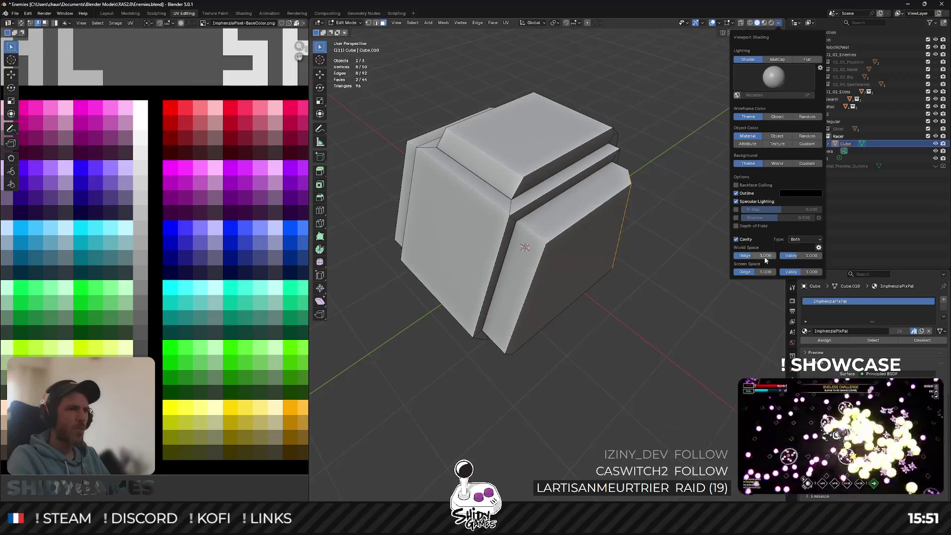
left_click_drag(747, 259, 812, 258)
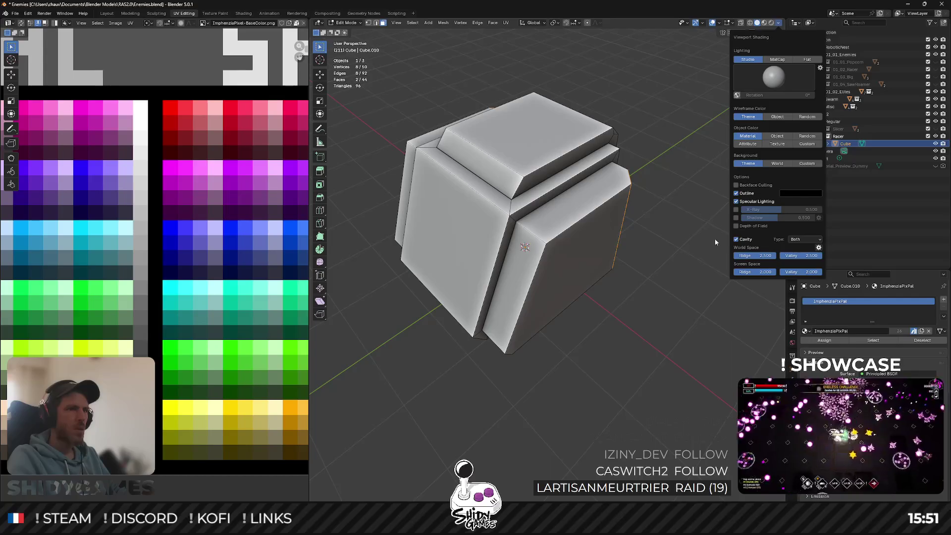
left_click(736, 226)
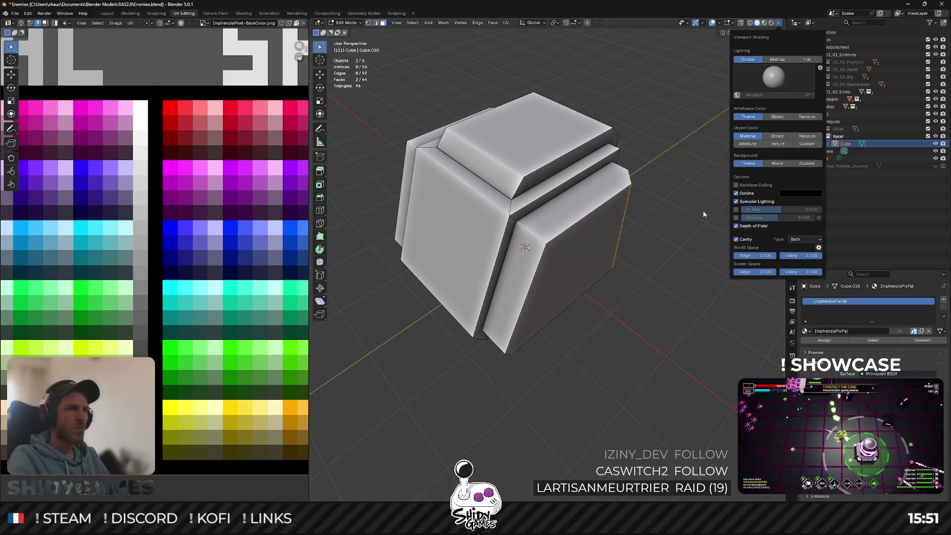
Return to solid grey shading and look up at the body from below.
mouse_move(569, 174)
middle_mouse_down()
mouse_move(647, 131)
mouse_move(469, 119)
mouse_move(611, 163)
mouse_move(570, 241)
middle_mouse_up()
key("Tab")
key("Tab")
key("z")
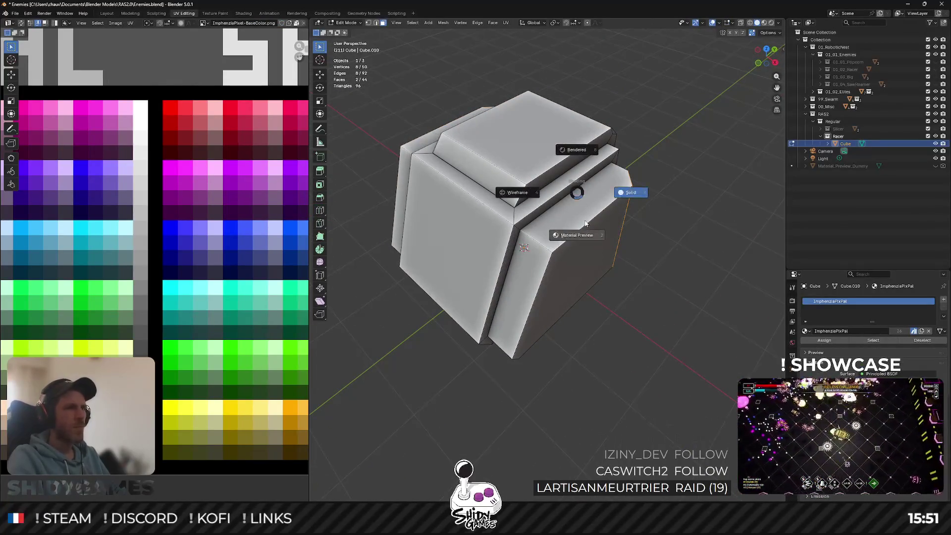
left_click(570, 242)
key("z")
left_click(594, 245)
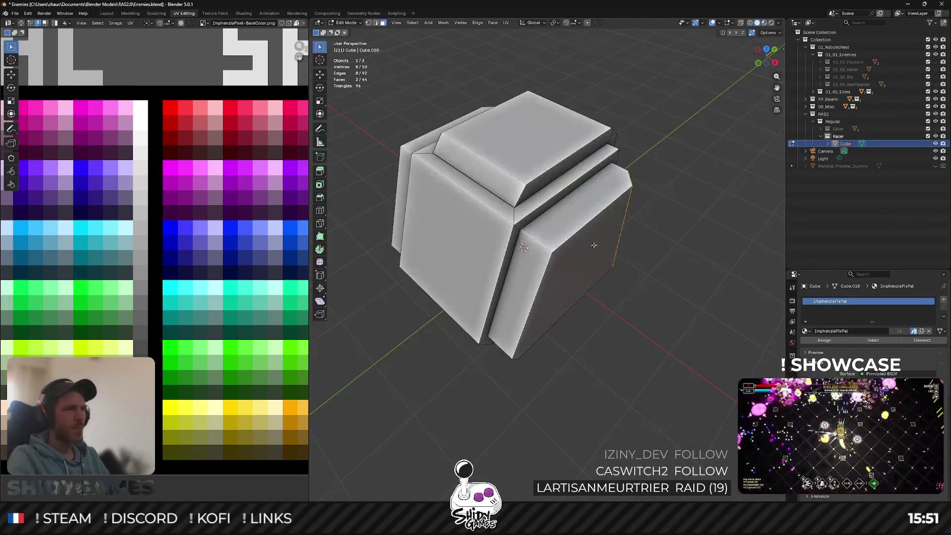
mouse_move(553, 241)
middle_mouse_down()
mouse_move(545, 189)
mouse_move(555, 225)
mouse_move(578, 234)
mouse_move(470, 258)
middle_mouse_up()
Add the body's side blocks, front faces and bevel strip faces to the face selection.
left_click(578, 234, "shift")
left_click(543, 234, "shift")
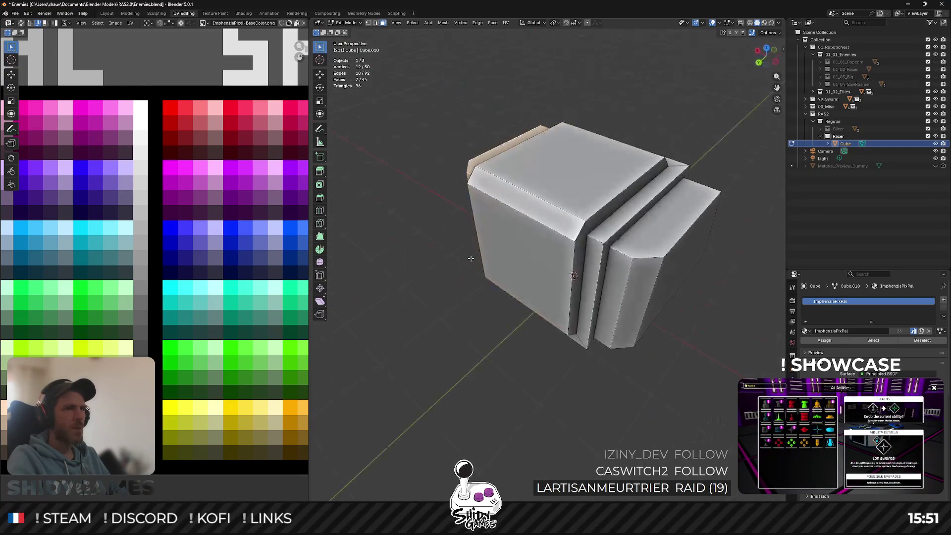
left_click(637, 298, "shift")
left_click(602, 298, "shift")
left_click(689, 248, "shift")
mouse_move(688, 248)
middle_mouse_down()
mouse_move(602, 213)
mouse_move(533, 222)
mouse_move(549, 186)
mouse_move(620, 291)
mouse_move(478, 167)
middle_mouse_up()
left_click(534, 222, "shift")
left_click(591, 204, "shift")
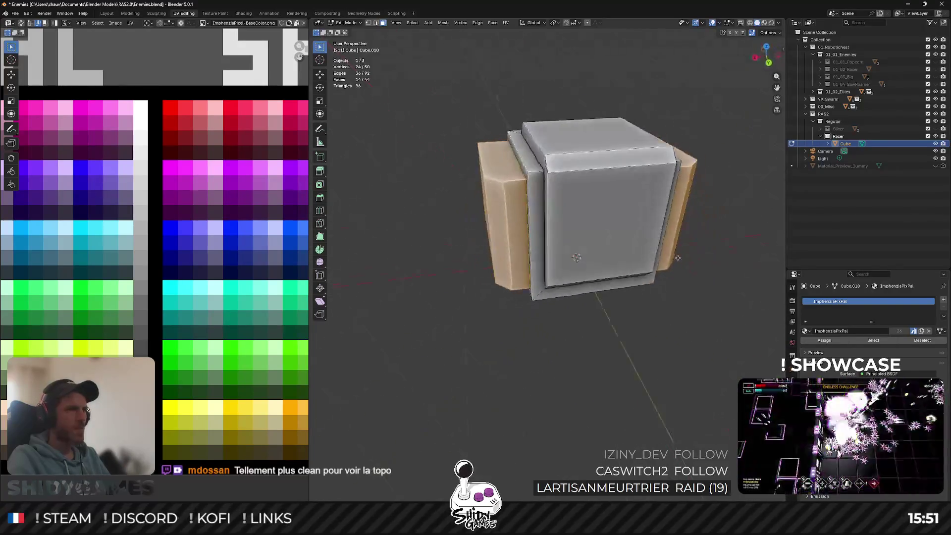
mouse_move(510, 227)
middle_mouse_down()
mouse_move(516, 213)
mouse_move(545, 232)
mouse_move(463, 312)
middle_mouse_up()
scroll(515, 213, "up", 5)
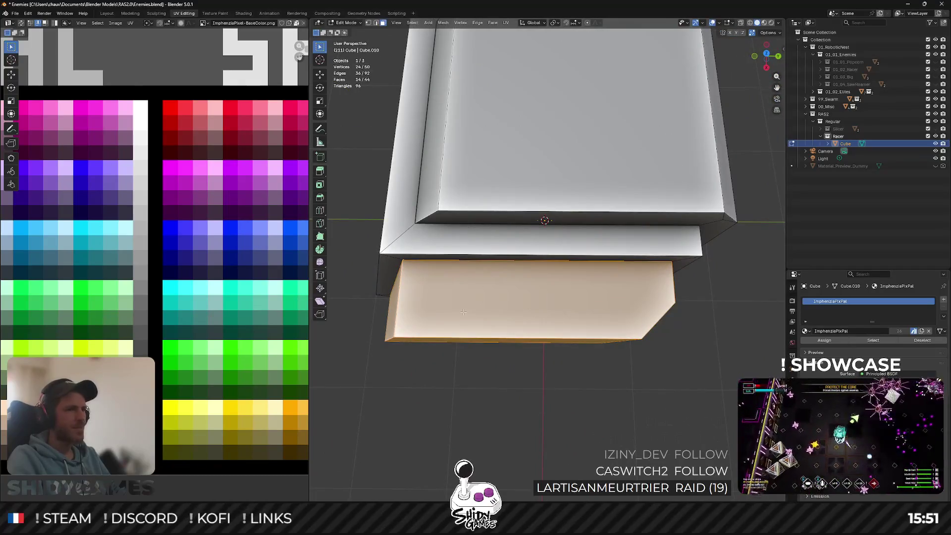
middle_click_drag(463, 312, 511, 259)
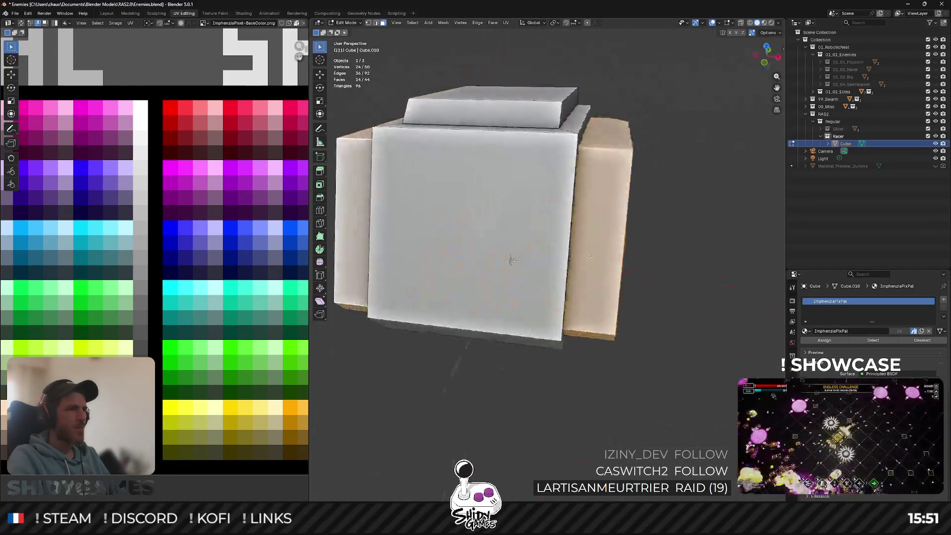
scroll(589, 257, "down", 3)
middle_click_drag(589, 257, 586, 265)
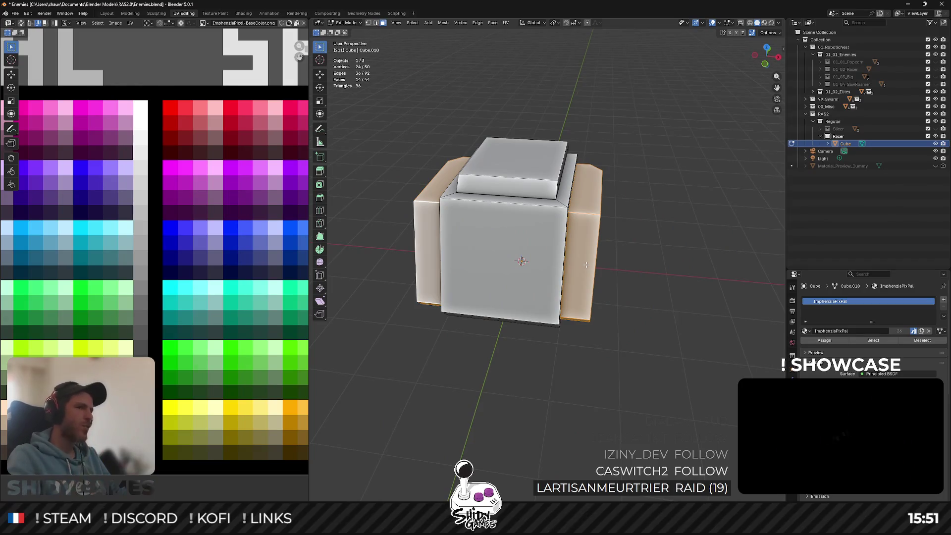
Switch the viewport to Material Preview shading to see the palette colours.
key("z")
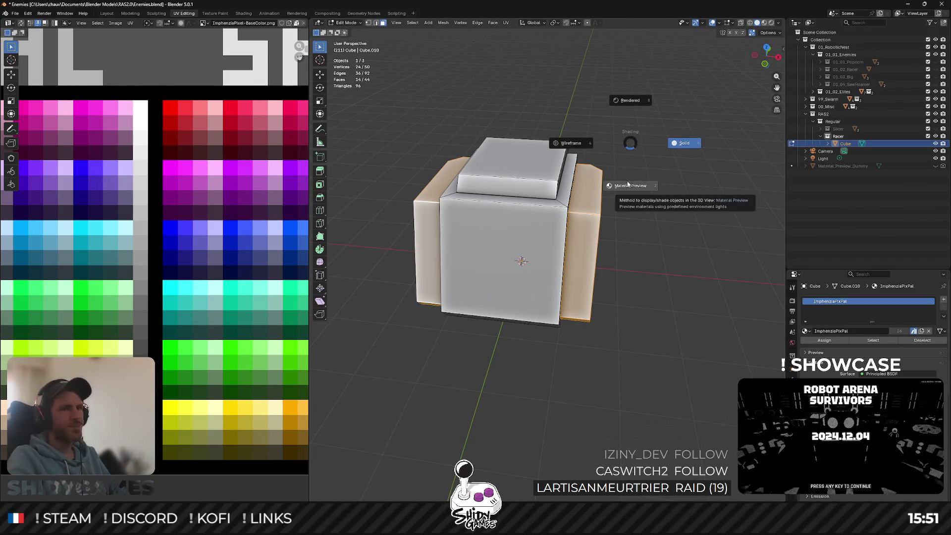
left_click(628, 184)
key("z")
left_click(637, 154)
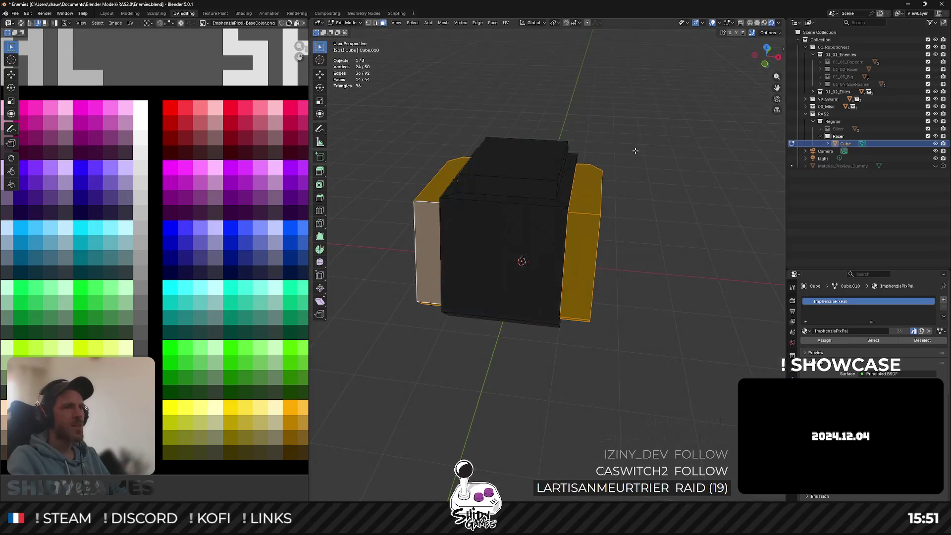
key("z")
left_click(634, 197)
mouse_move(634, 196)
middle_mouse_down()
mouse_move(579, 190)
mouse_move(636, 223)
middle_mouse_up()
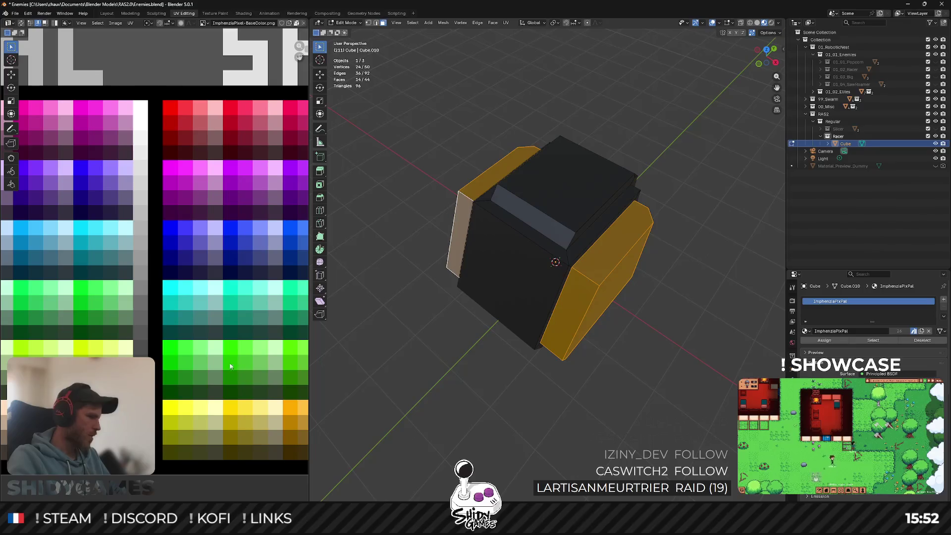
Move the selected Racer faces' UVs onto another palette colour and check the result.
scroll(230, 367, "down", 1)
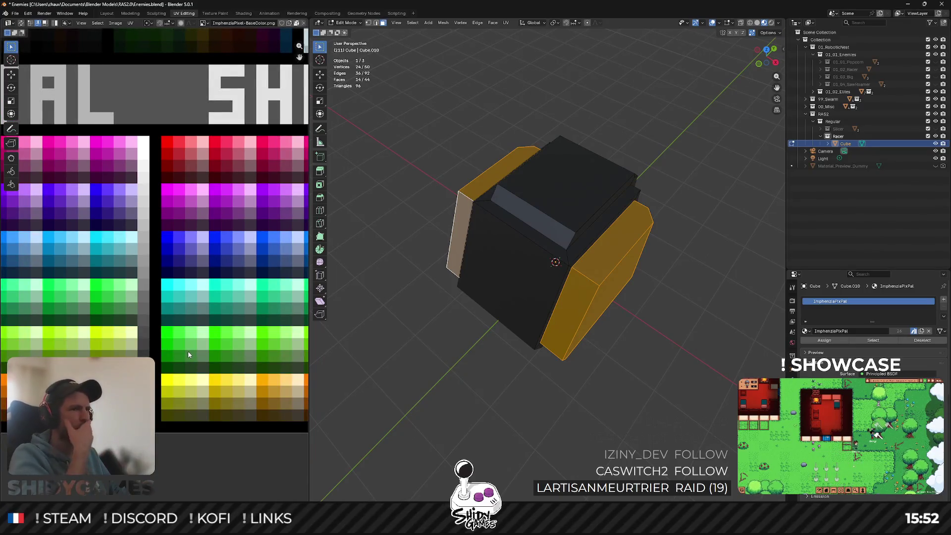
scroll(208, 290, "down", 1)
scroll(171, 333, "down", 1)
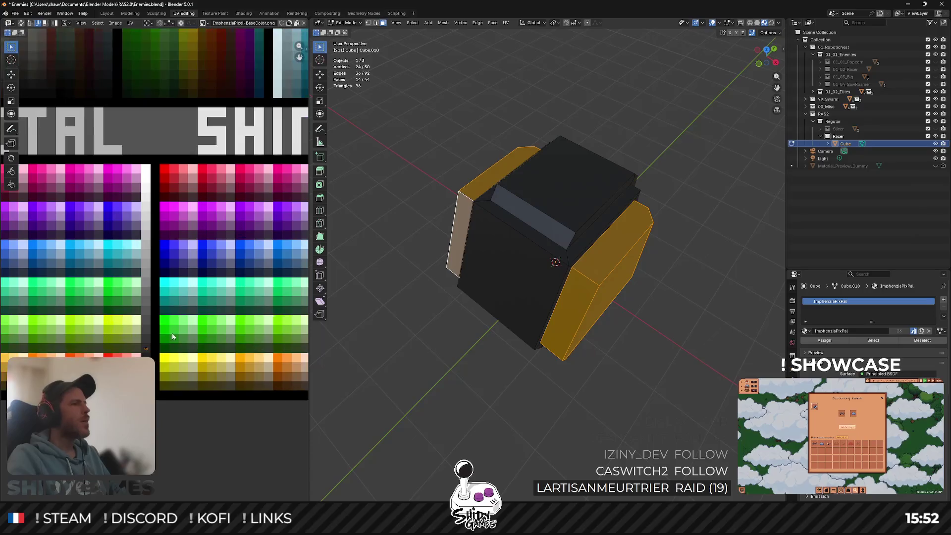
scroll(174, 331, "down", 1)
key("g")
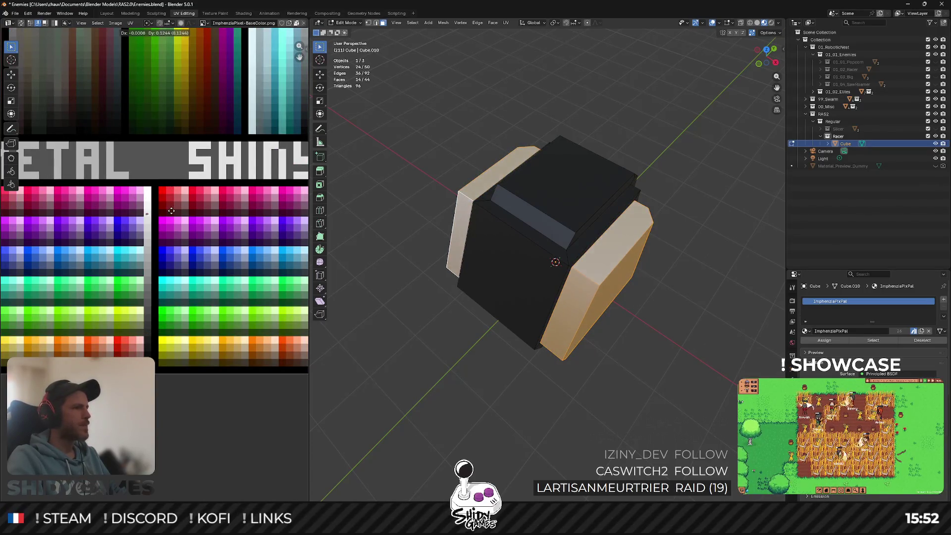
left_click(172, 211)
key("Tab")
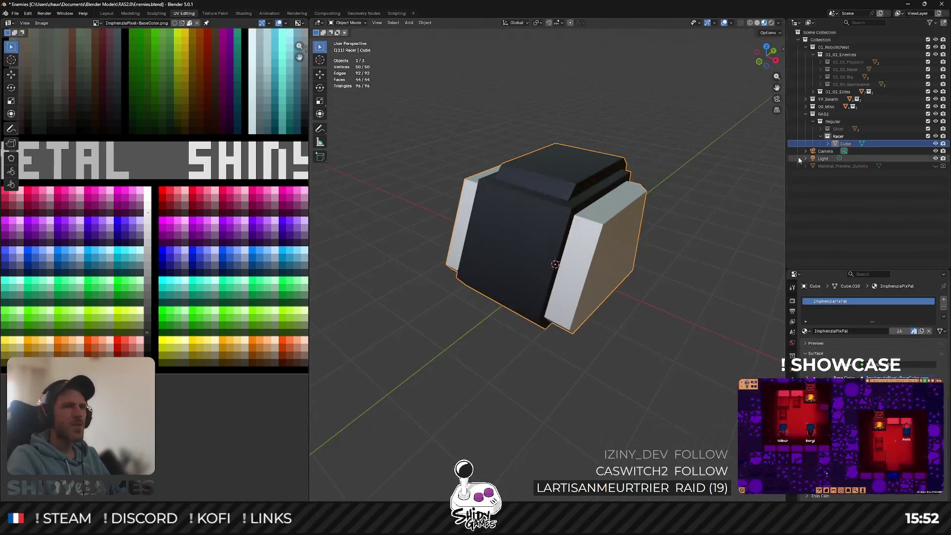
key("Tab")
Hide the Racer collection, show the Slicer and enter Edit Mode on its body.
left_click(935, 137)
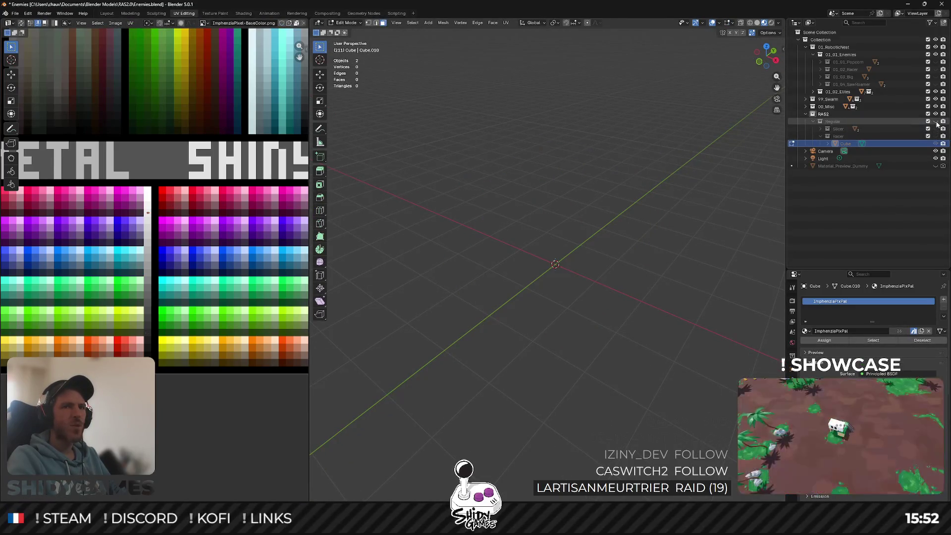
left_click(936, 129)
key("Tab")
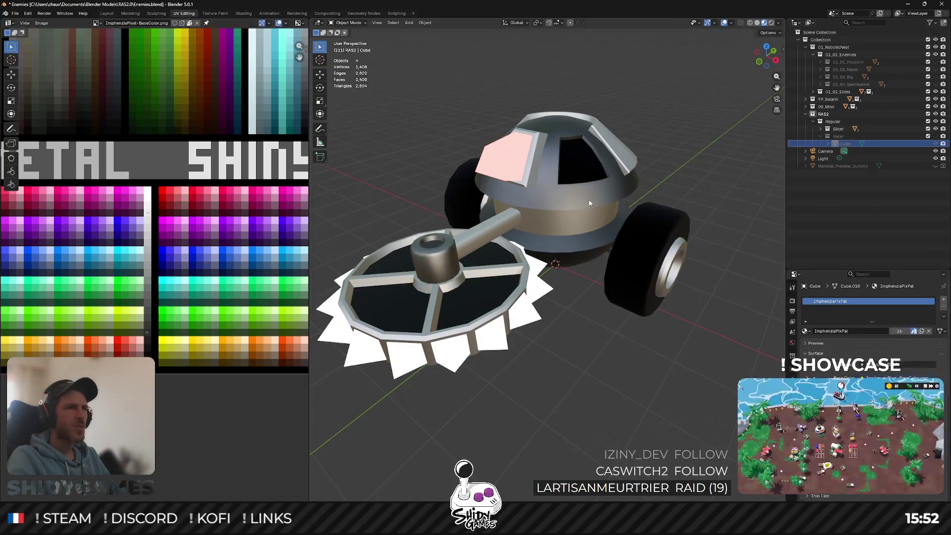
left_click(589, 200)
key("Tab")
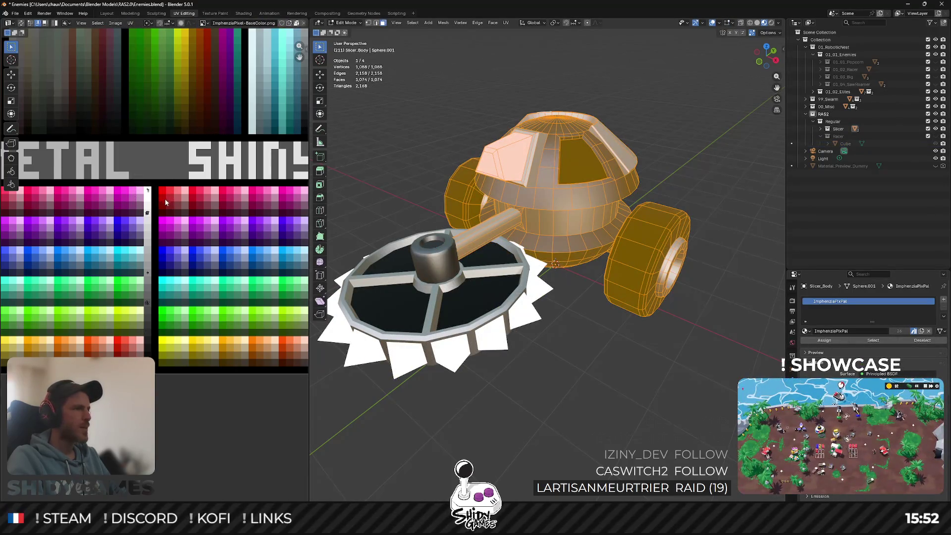
Move the Slicer body's UVs to a new palette colour, then hide the Slicer.
key("g")
right_click(163, 208)
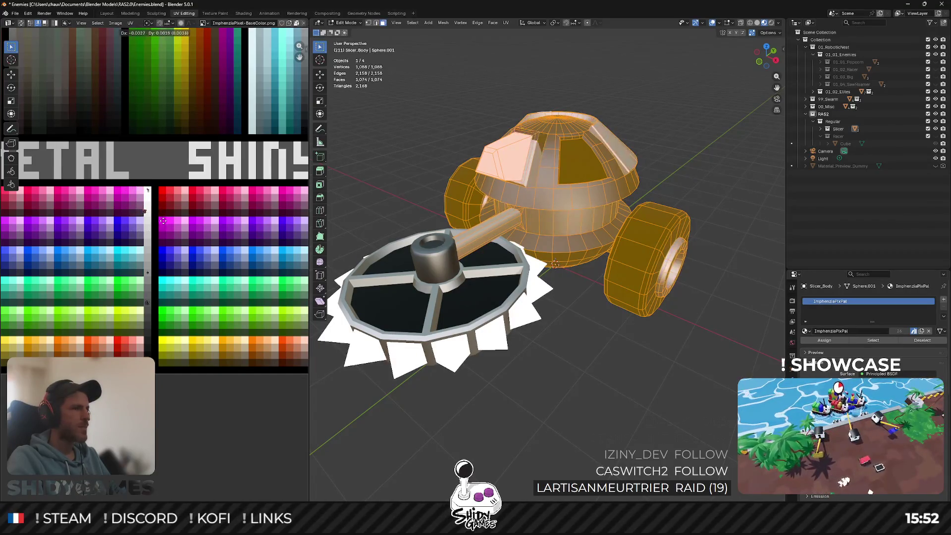
left_click(164, 281)
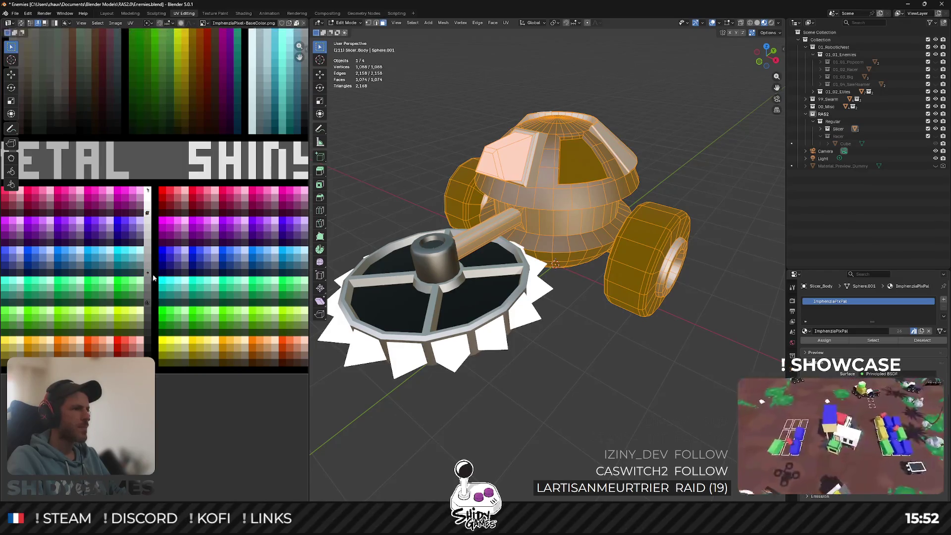
scroll(167, 284, "up", 2)
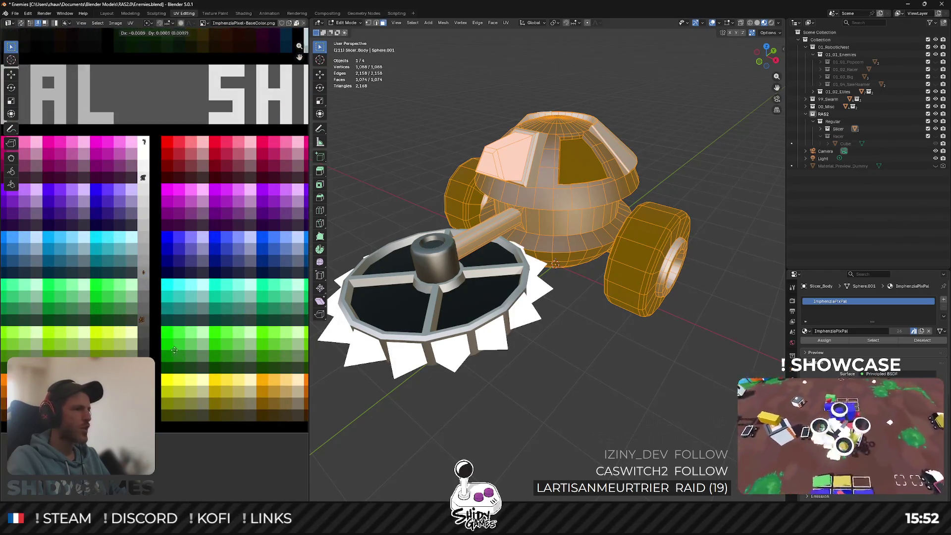
key("g")
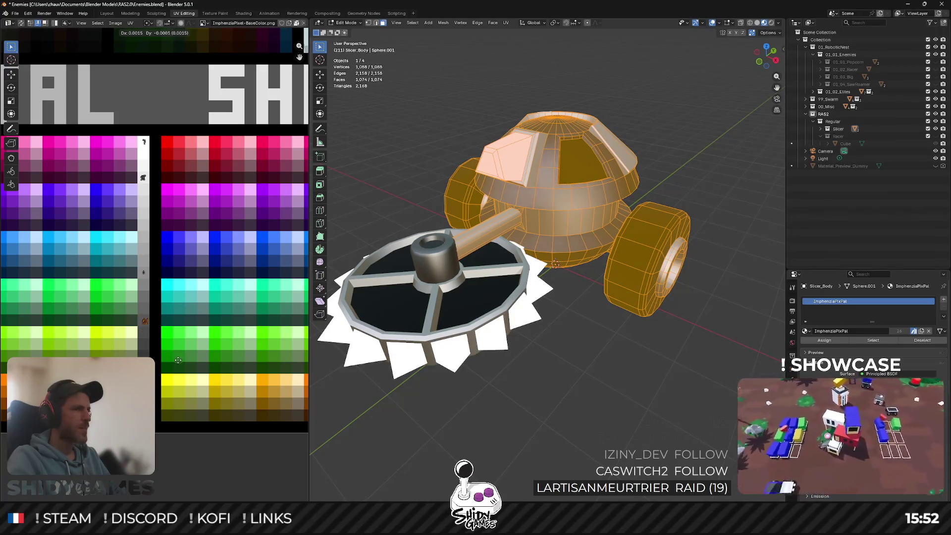
left_click(172, 324)
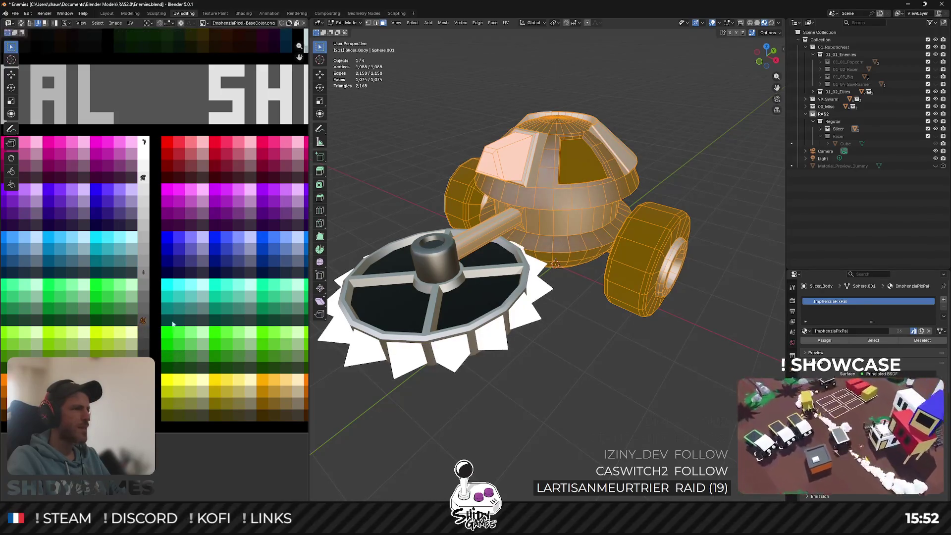
key("Tab")
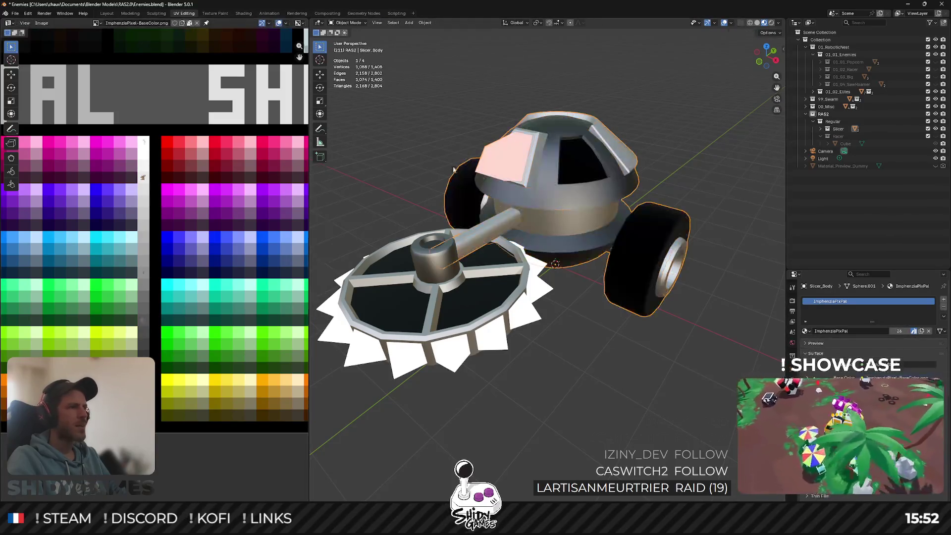
left_click(936, 129)
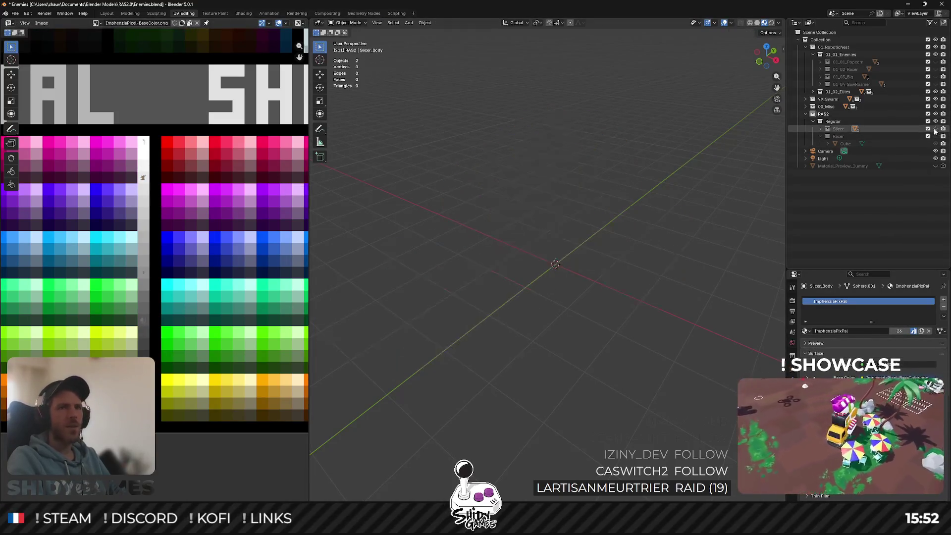
Show the Racer cube and move its UVs onto a dark grey palette swatch.
left_click(936, 136)
left_click(597, 231)
key("Tab")
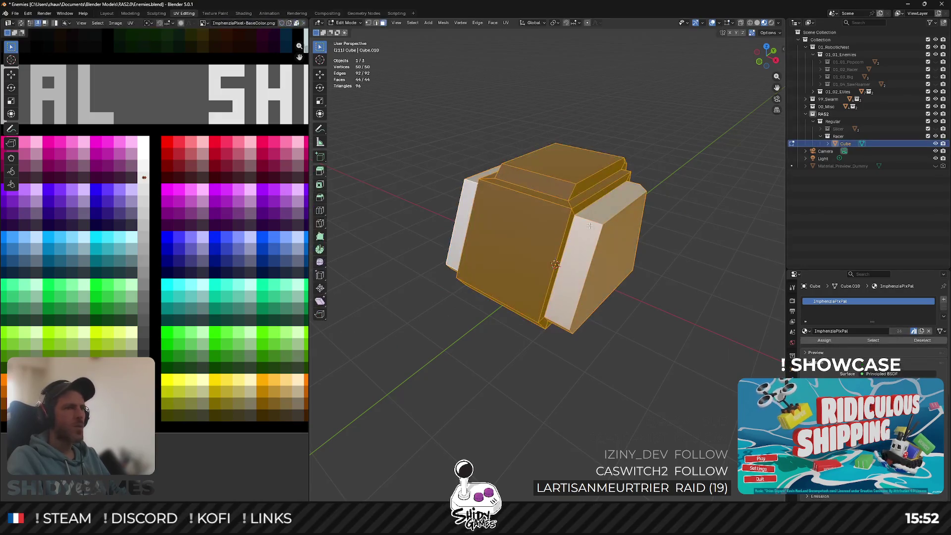
key("g")
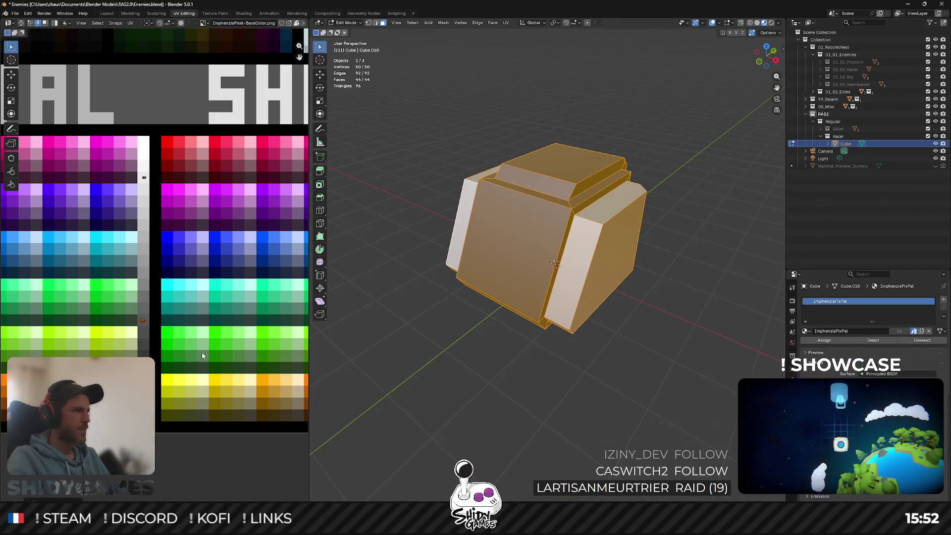
key("Tab")
mouse_move(462, 204)
middle_mouse_down()
mouse_move(696, 180)
mouse_move(601, 159)
middle_mouse_up()
Select the cube's top and side faces for the lighter grey and review the two-tone body.
key("Tab")
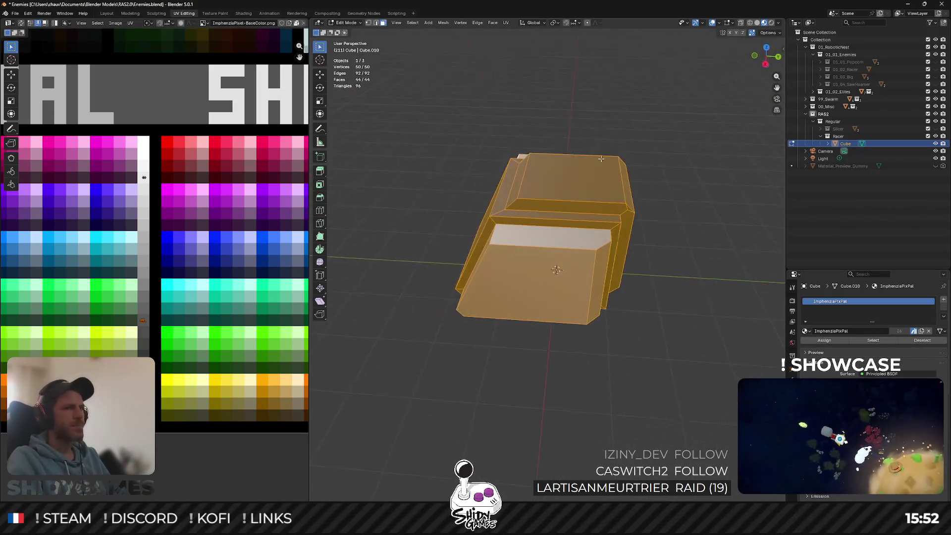
left_click(517, 201)
middle_click_drag(517, 202, 587, 157)
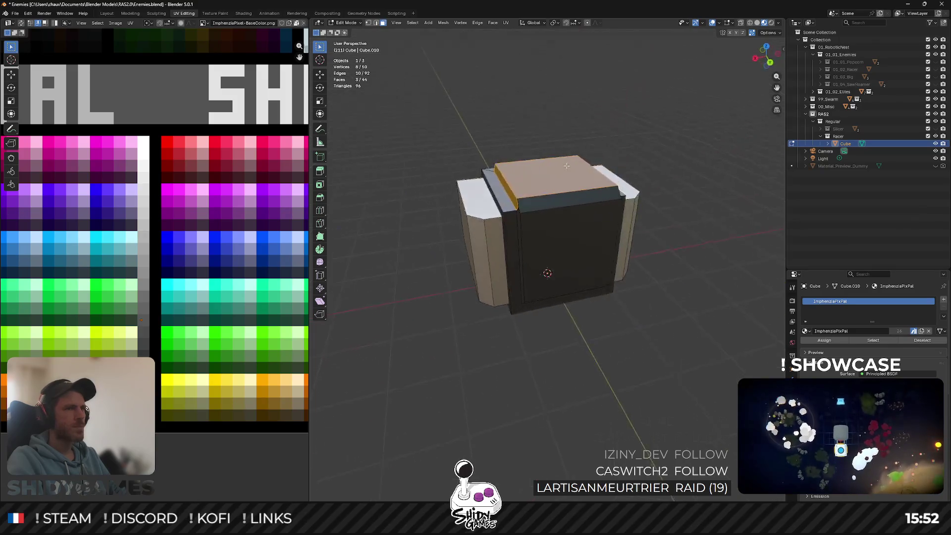
left_click_drag(574, 195, 575, 195, "shift")
middle_click_drag(574, 196, 523, 166)
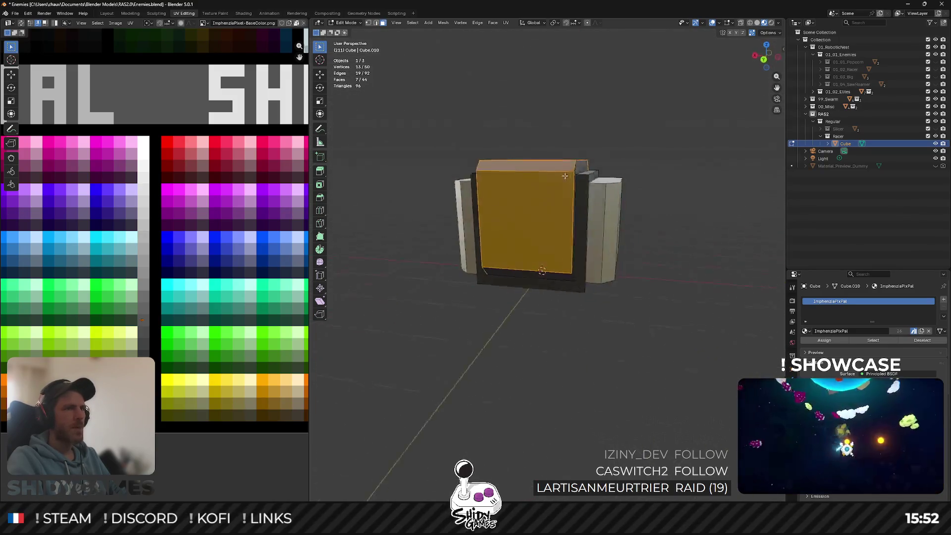
left_click_drag(537, 184, 538, 185, "shift")
middle_click_drag(538, 185, 262, 231)
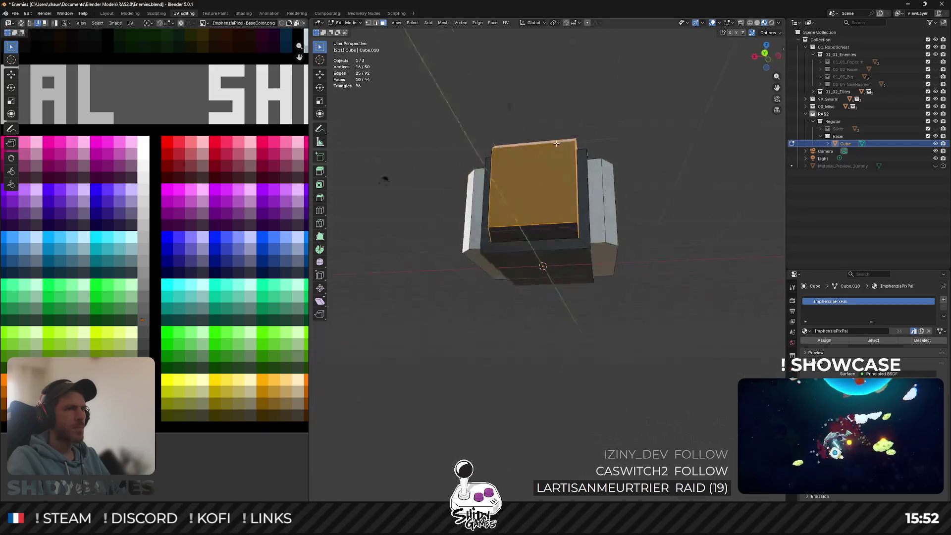
key("Tab")
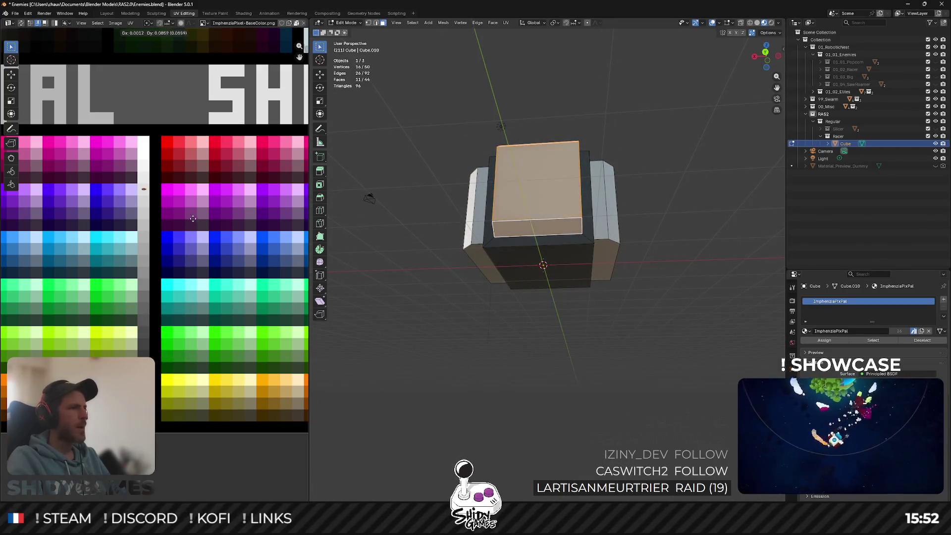
mouse_move(446, 223)
middle_mouse_down()
mouse_move(673, 258)
mouse_move(534, 251)
mouse_move(609, 258)
mouse_move(658, 227)
mouse_move(613, 257)
mouse_move(645, 248)
middle_mouse_up()
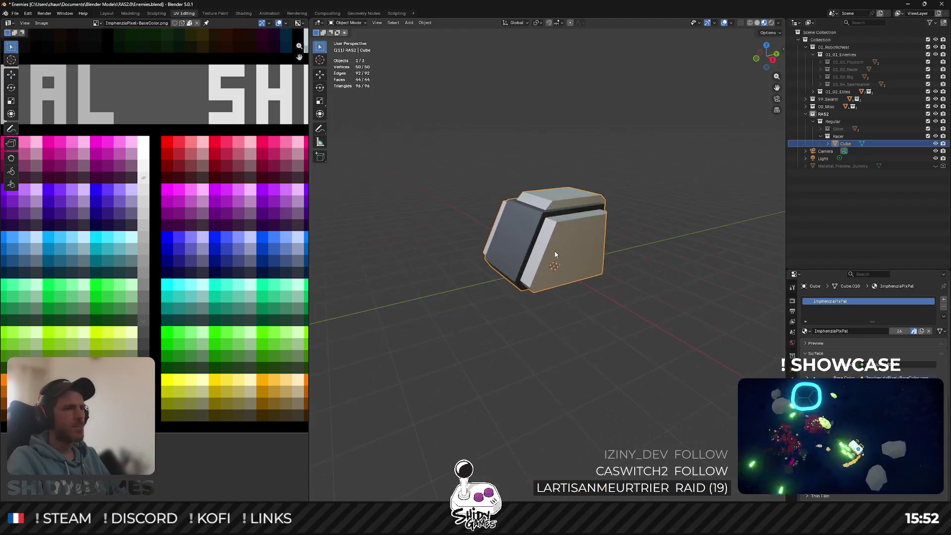
Toggle the Slicer on and off to compare, then return to Edit Mode in front view.
left_click(936, 130)
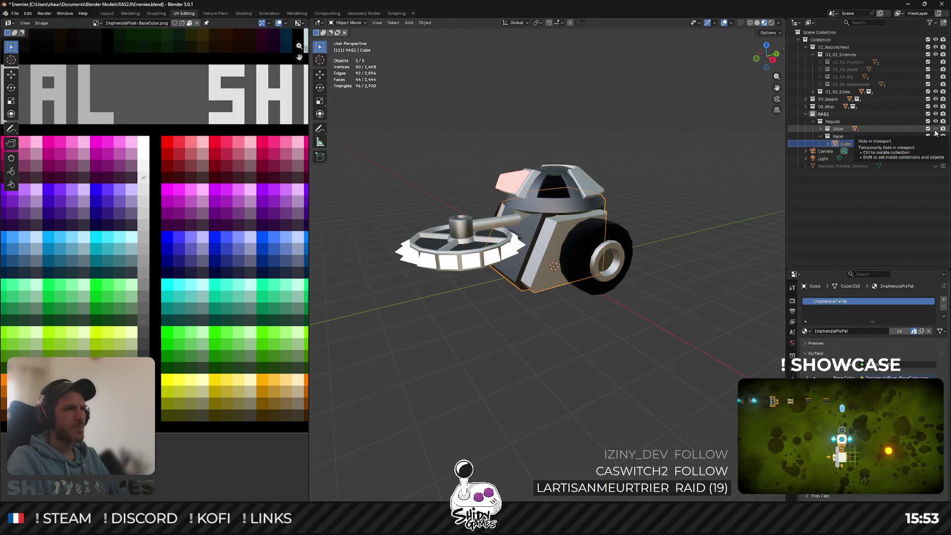
left_click(935, 131)
key("Tab")
key("KP_1")
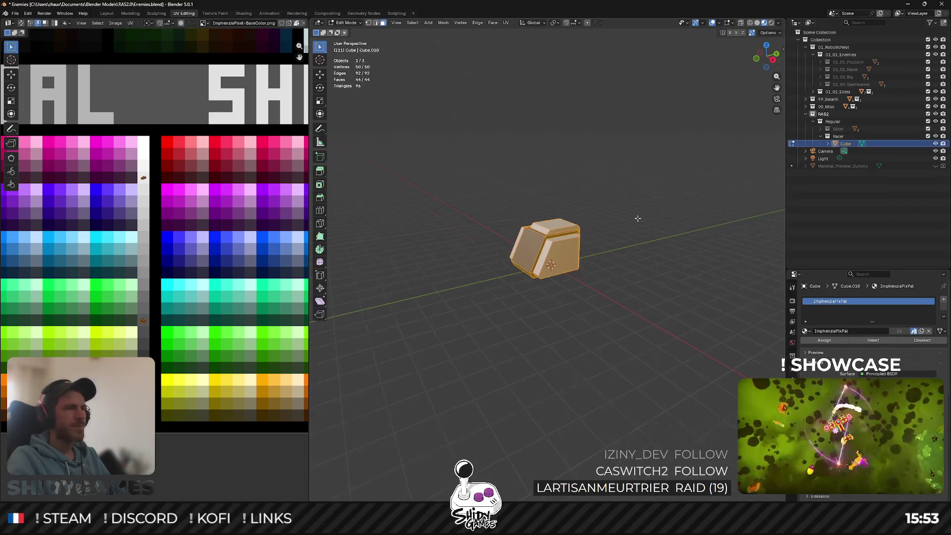
Scale the whole cube mesh by 2 and compare its size against the Slicer.
key("s")
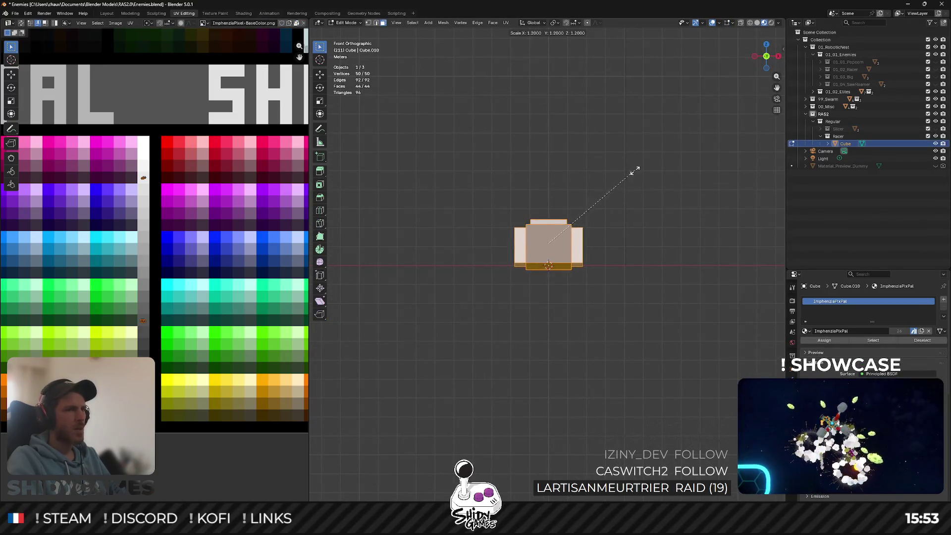
scroll(646, 211, "up", 3)
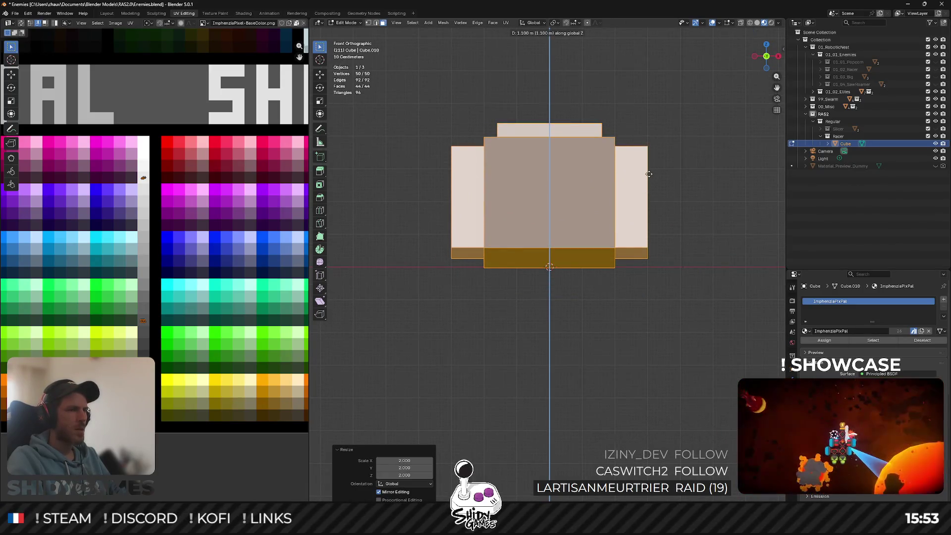
left_click(649, 174)
key("Tab")
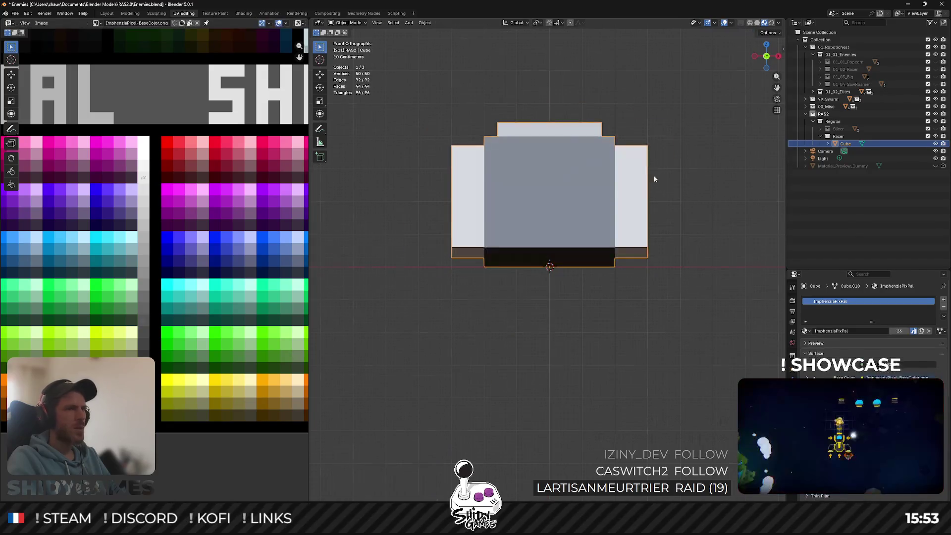
middle_click_drag(653, 179, 630, 181)
left_click(936, 129)
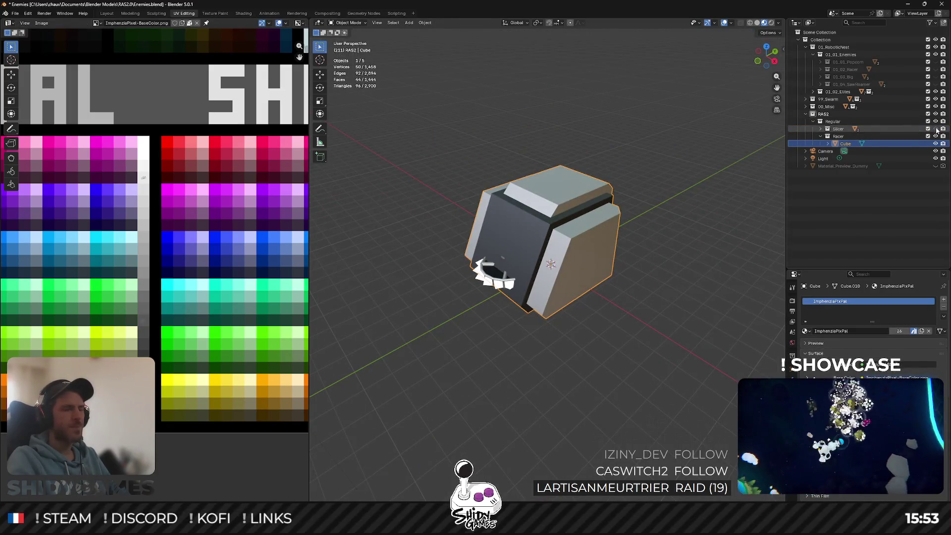
mouse_move(560, 198)
middle_mouse_down()
mouse_move(511, 148)
mouse_move(498, 171)
mouse_move(715, 116)
mouse_move(731, 187)
mouse_move(667, 158)
middle_mouse_up()
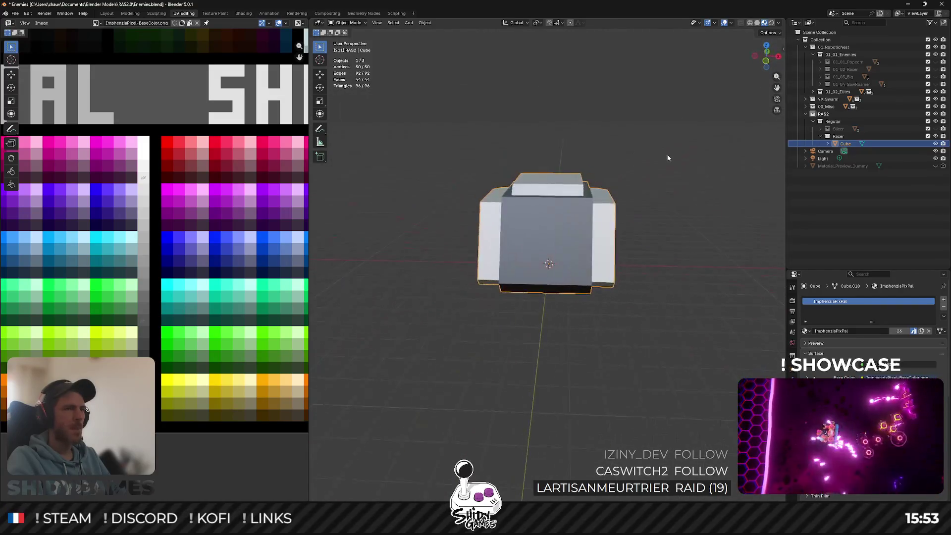
Inset the cube's side faces and extrude them along the global Y axis.
key("Tab")
scroll(601, 281, "up", 3)
left_click(621, 213)
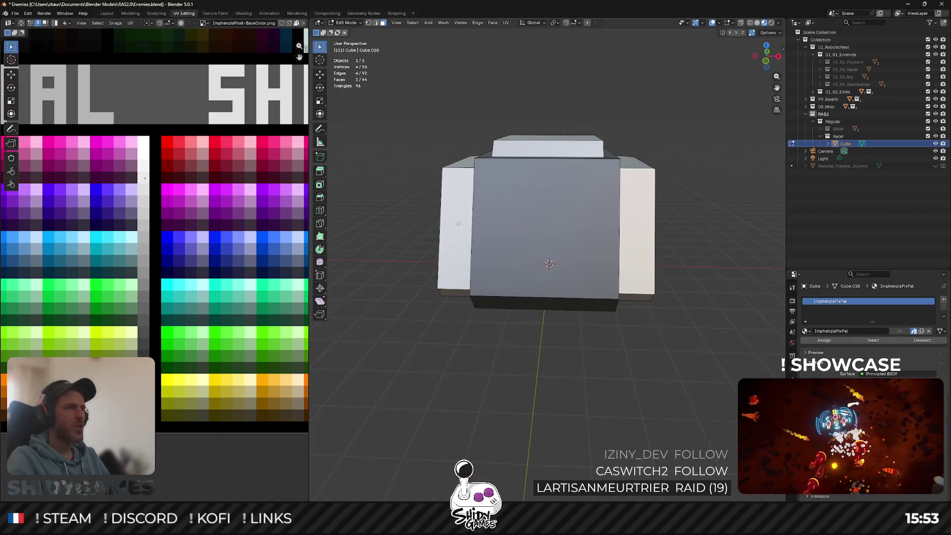
key("i")
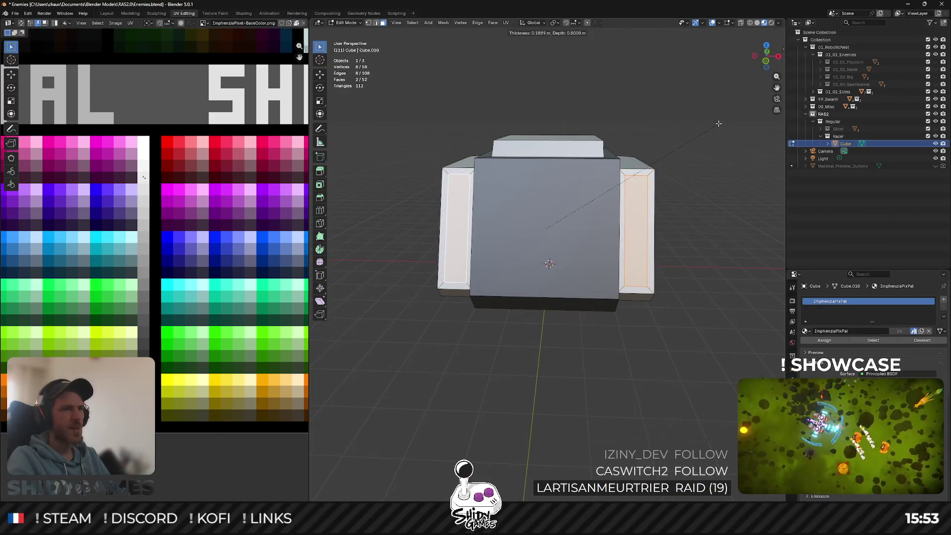
left_click(719, 123)
middle_click_drag(719, 123, 634, 116)
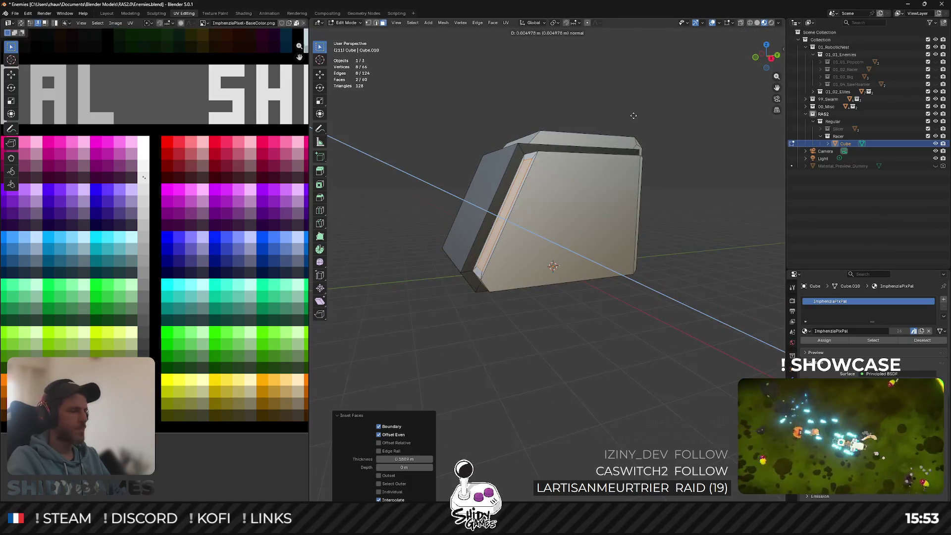
key("y")
left_click(648, 113)
mouse_move(647, 113)
middle_mouse_down()
mouse_move(577, 173)
mouse_move(589, 181)
middle_mouse_up()
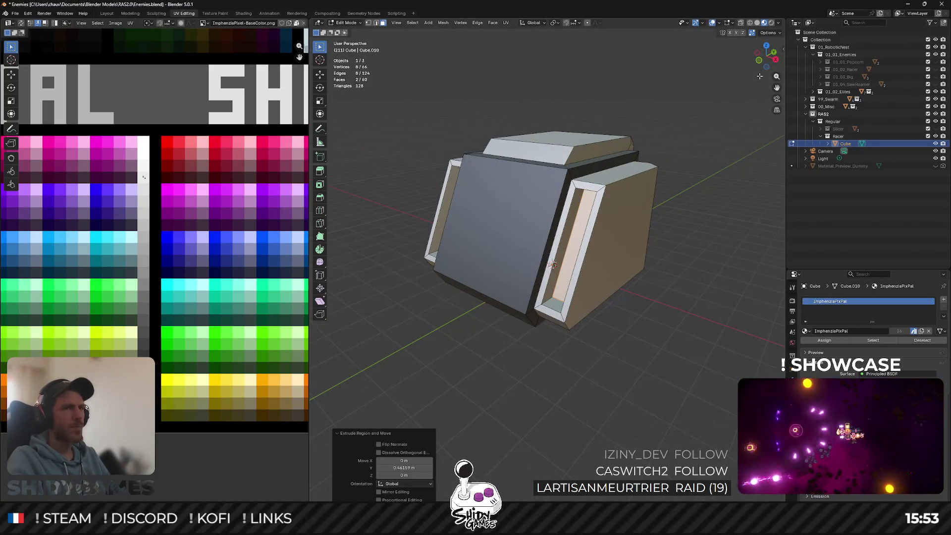
Scale the right and left inner faces of the openings to 0.8.
key("KP_1")
left_click(661, 178)
type("s.8")
key("Return")
left_click(420, 204)
type(".8")
key("Return")
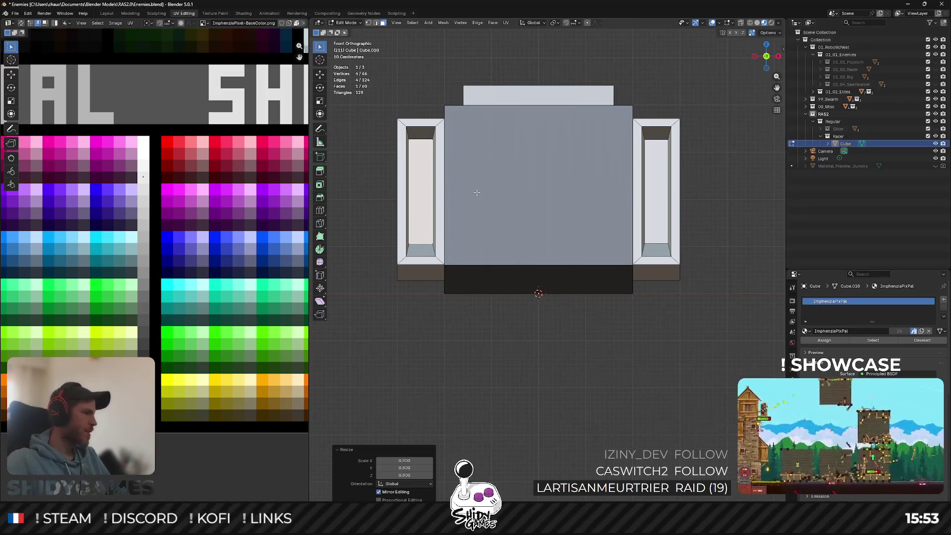
Inspect the side openings from several angles and leave Edit Mode.
mouse_move(563, 127)
middle_mouse_down()
mouse_move(520, 214)
mouse_move(605, 202)
middle_mouse_up()
key("1")
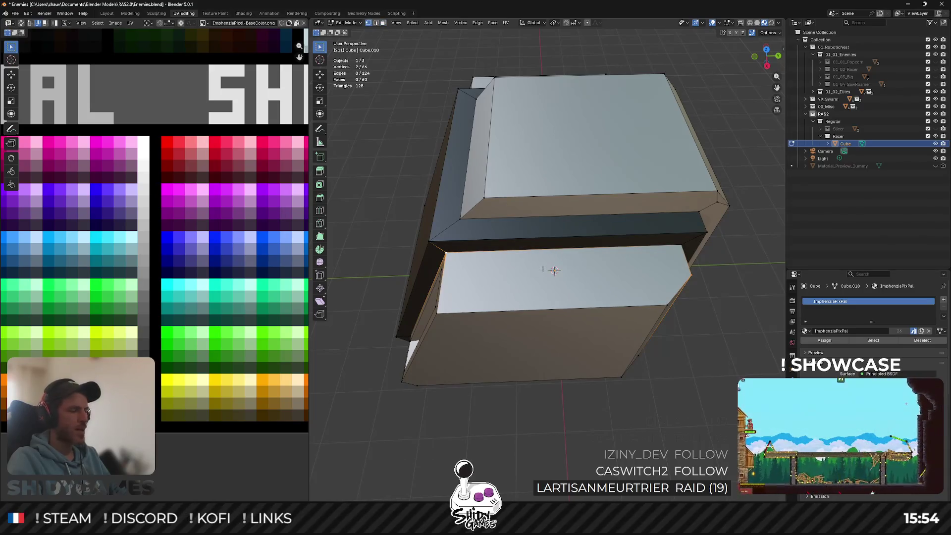
mouse_move(643, 262)
middle_mouse_down()
mouse_move(644, 282)
mouse_move(530, 260)
mouse_move(543, 222)
mouse_move(553, 245)
middle_mouse_up()
key("Tab")
key("Tab")
scroll(553, 245, "down", 2)
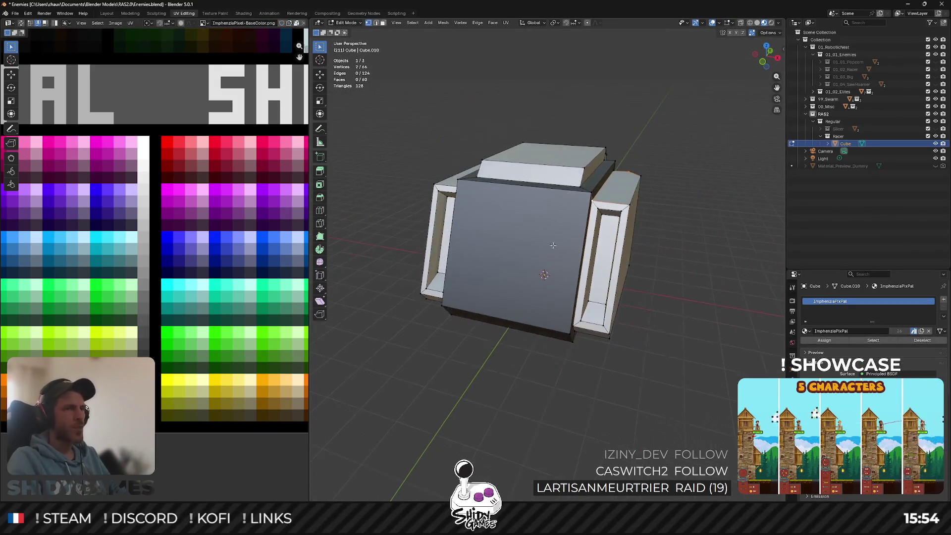
Select both openings' inner faces and move their UVs onto a dark palette swatch.
left_click(604, 258)
left_click(447, 236, "shift")
middle_click_drag(447, 236, 476, 233)
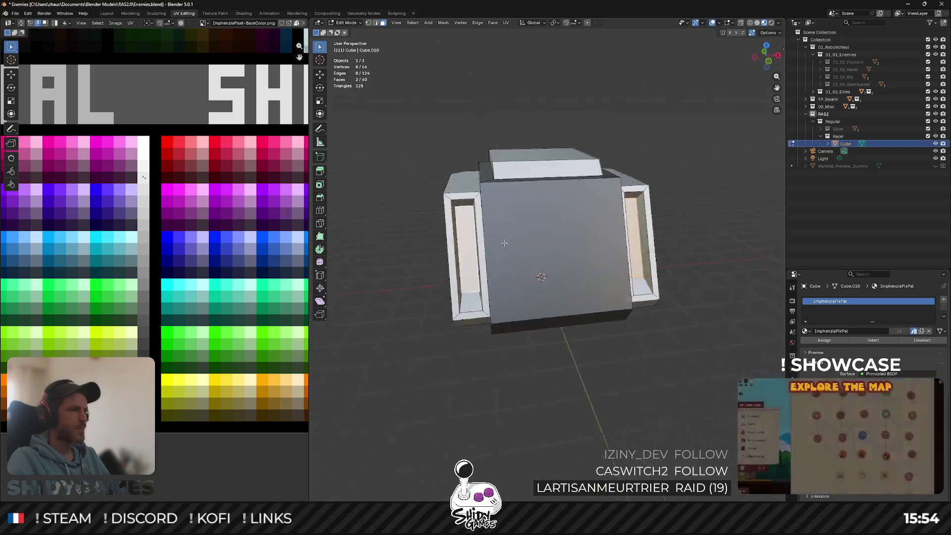
scroll(183, 257, "down", 2)
scroll(183, 256, "down", 1)
key("g")
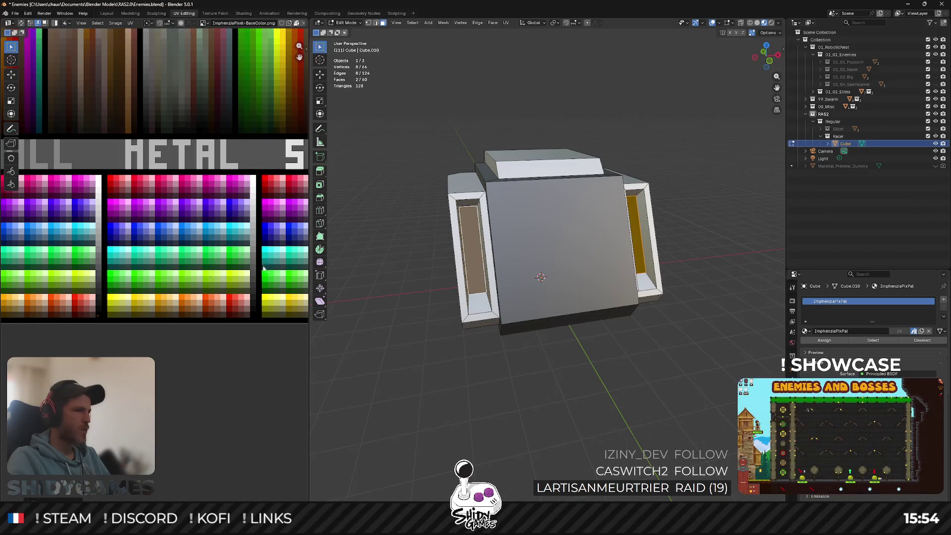
key("Tab")
mouse_move(593, 190)
middle_mouse_down()
mouse_move(479, 174)
mouse_move(568, 193)
mouse_move(550, 186)
mouse_move(630, 241)
mouse_move(683, 194)
middle_mouse_up()
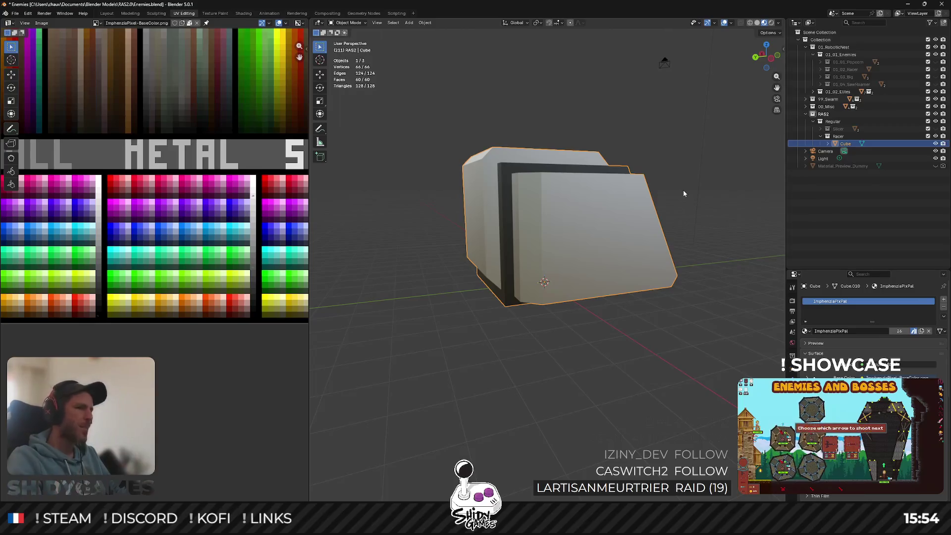
In front view, move the left side pod 0.2 m inward along X.
middle_click_drag(563, 212, 493, 189)
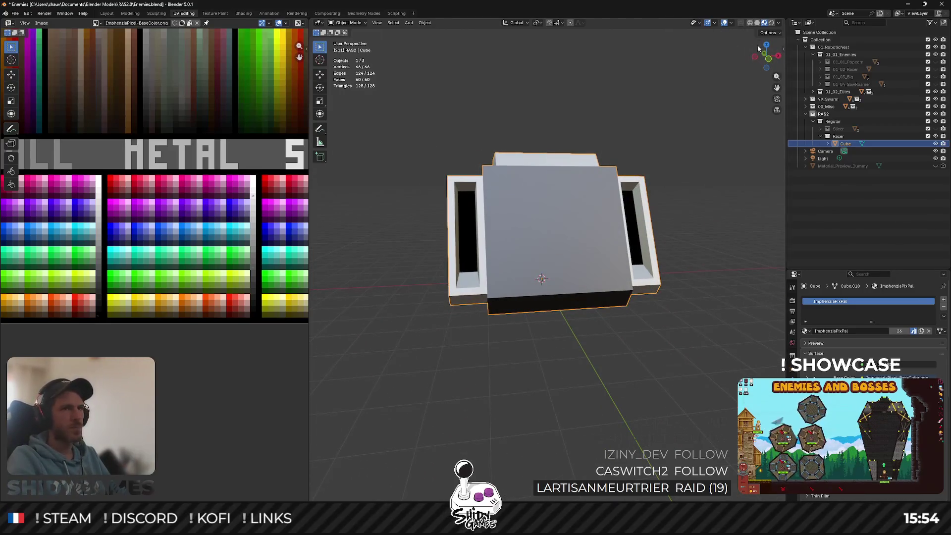
left_click(769, 61)
key("Tab")
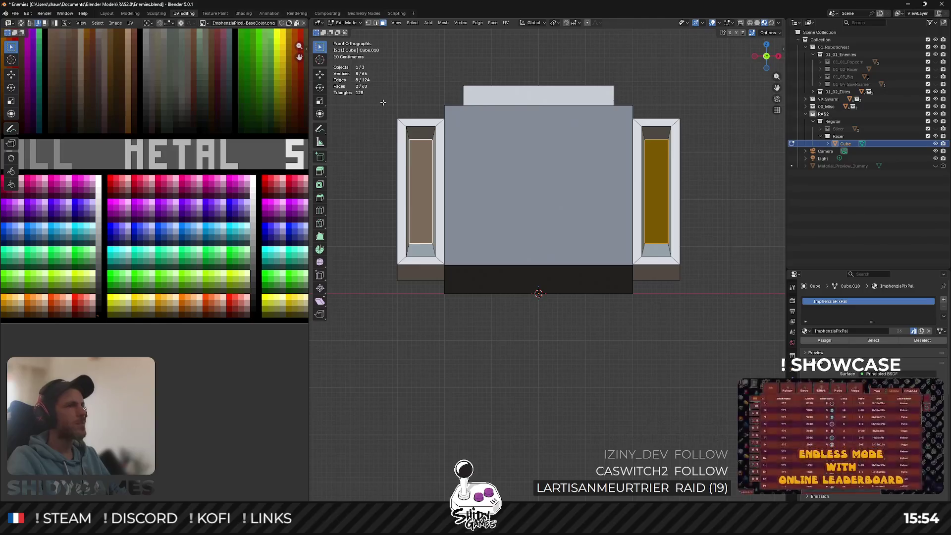
left_click_drag(381, 110, 414, 302)
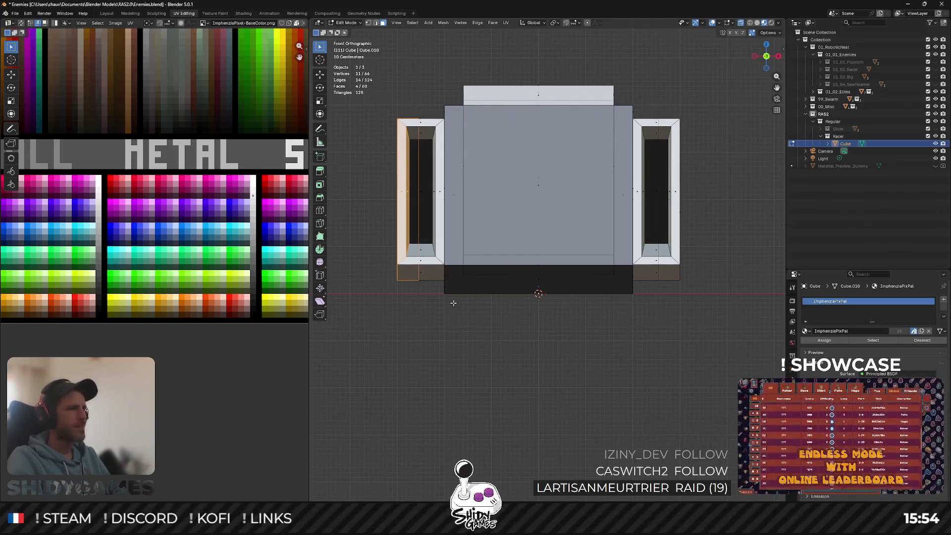
key("g")
key("x")
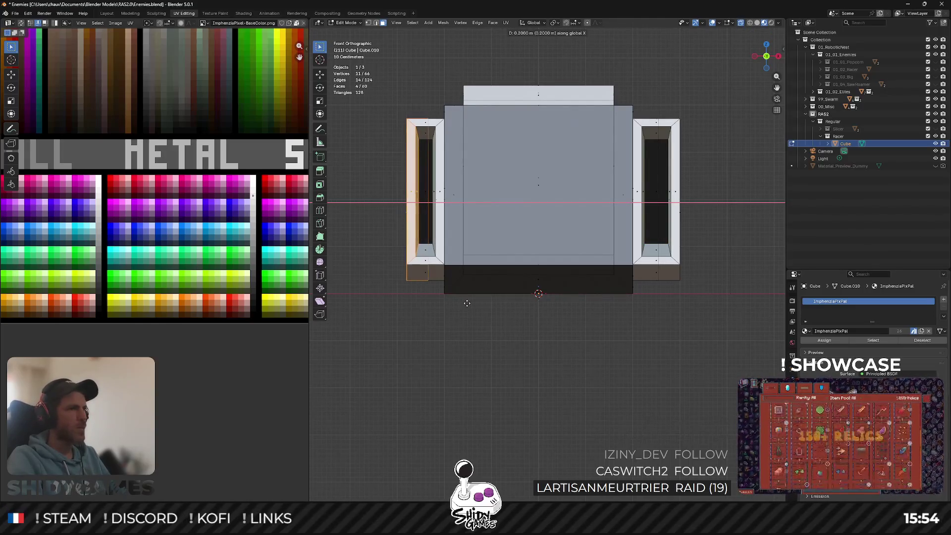
left_click(466, 303)
Move the right side pod -0.2 m along X and leave Edit Mode.
left_click_drag(696, 101, 663, 329)
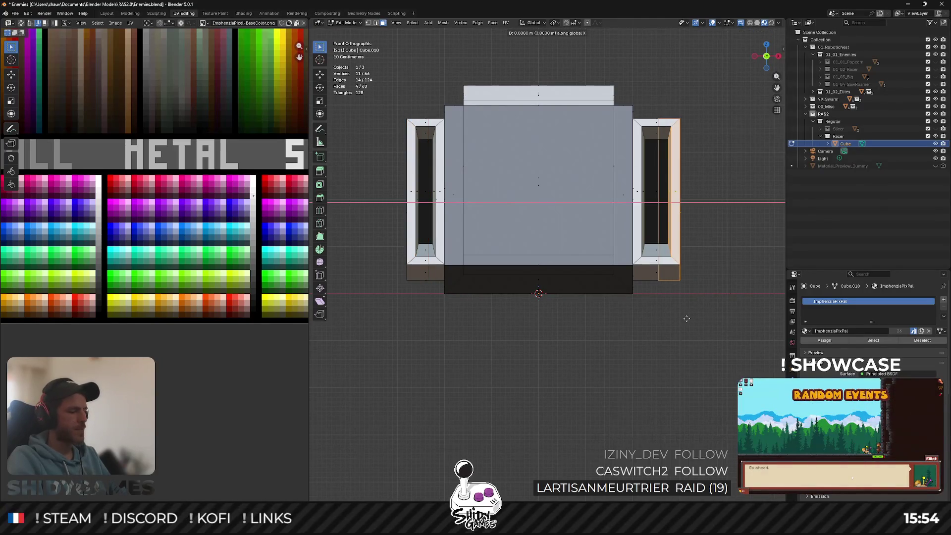
type("-0.2")
key("Return")
key("Tab")
mouse_move(687, 318)
middle_mouse_down()
mouse_move(617, 301)
mouse_move(652, 238)
mouse_move(628, 268)
mouse_move(520, 265)
mouse_move(554, 295)
mouse_move(612, 263)
middle_mouse_up()
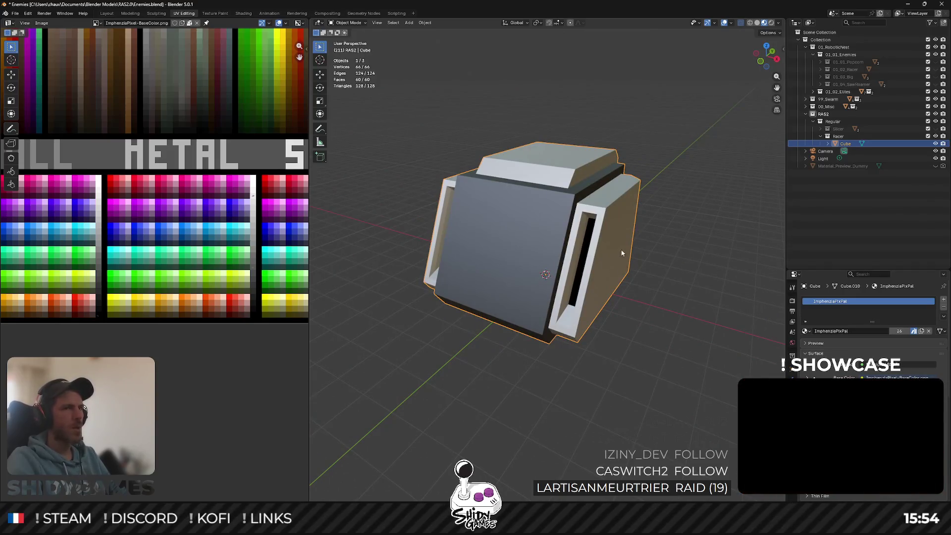
Rename the body object to Racer_Body and view it from above.
key("Tab")
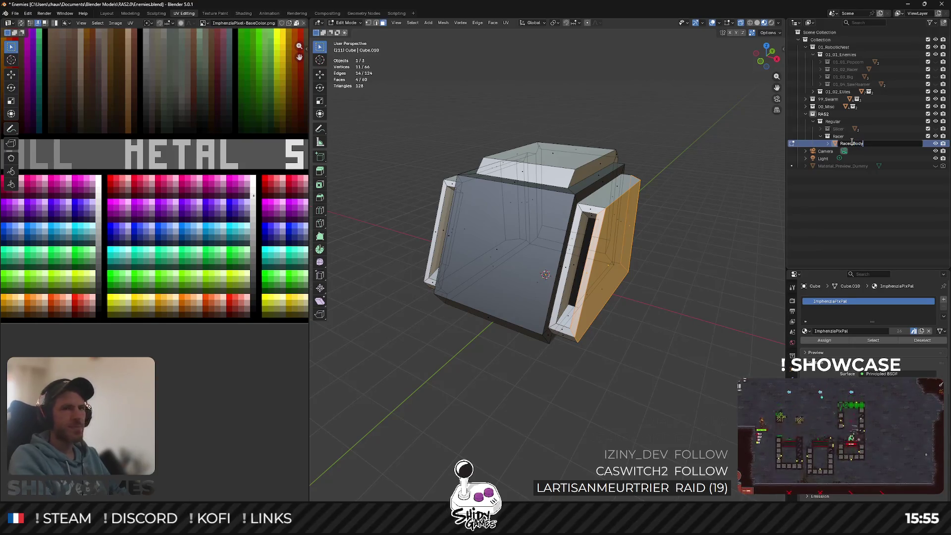
key("Tab")
middle_click_drag(624, 277, 689, 294)
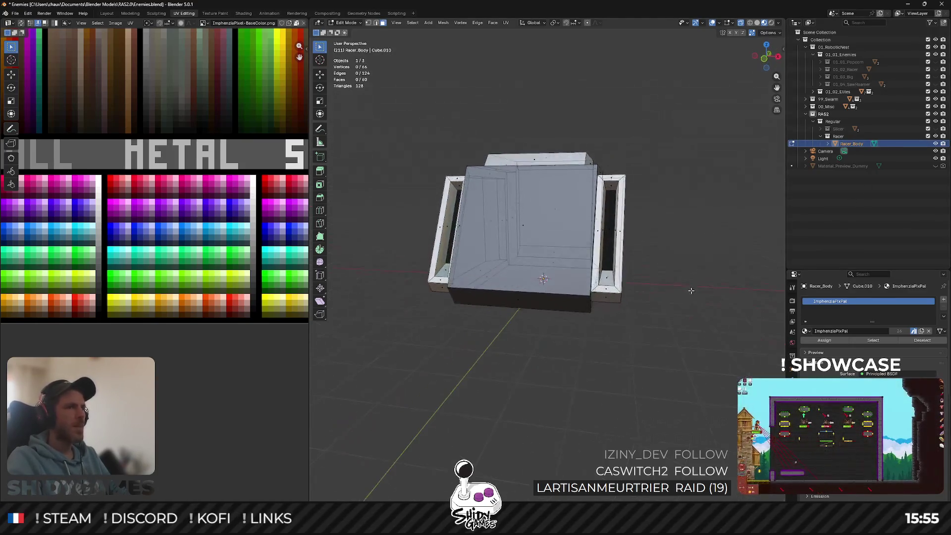
mouse_move(688, 253)
middle_mouse_down()
mouse_move(674, 308)
mouse_move(649, 259)
middle_mouse_up()
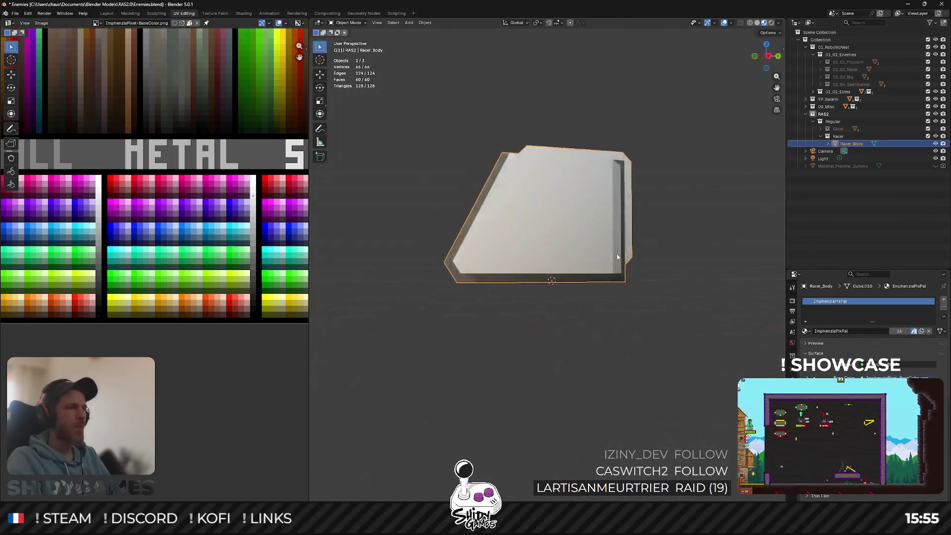
key("KP_7")
mouse_move(673, 267)
middle_mouse_down()
mouse_move(480, 283)
mouse_move(441, 253)
middle_mouse_up()
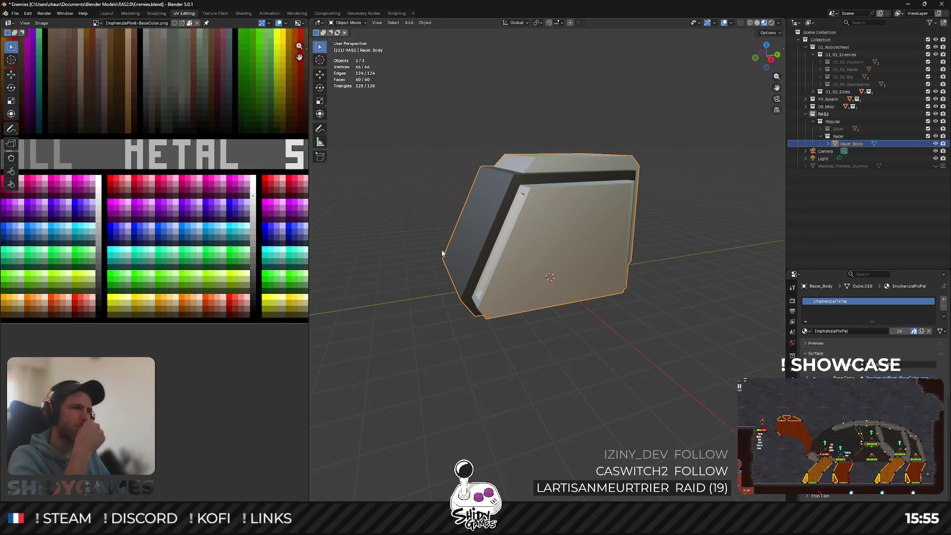
Inspect the Racer_Body mesh in Edit Mode from front-side, top and perspective views.
key("Tab")
middle_click_drag(671, 332, 608, 289)
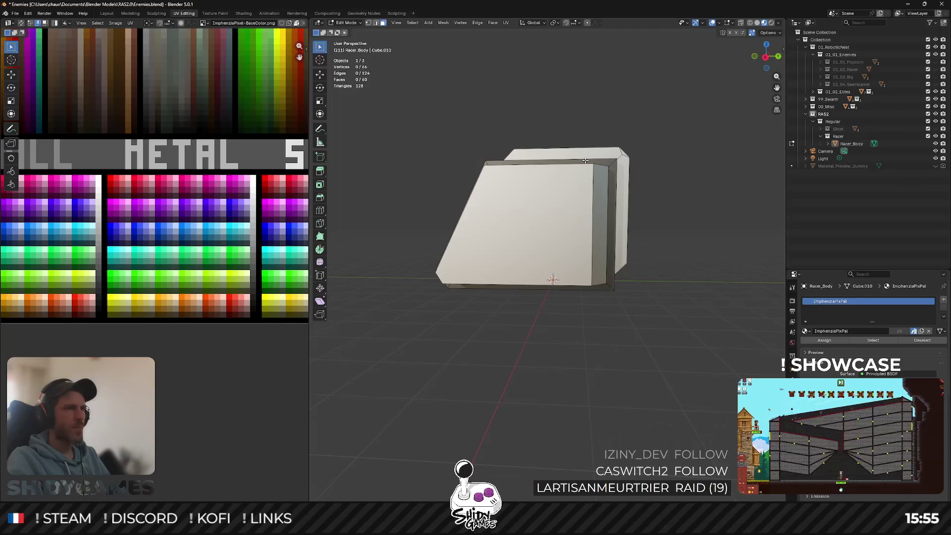
key("KP_7")
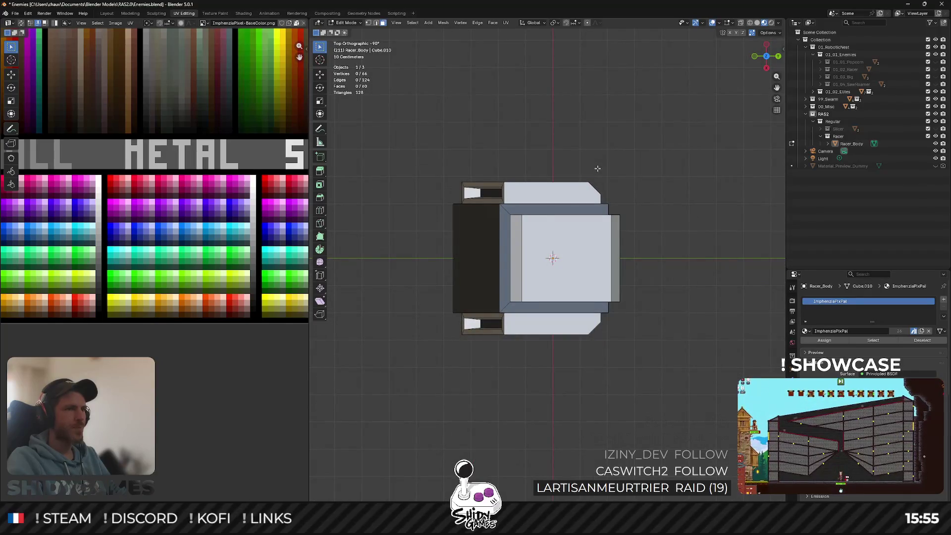
mouse_move(593, 184)
middle_mouse_down()
mouse_move(598, 150)
mouse_move(497, 133)
mouse_move(588, 143)
middle_mouse_up()
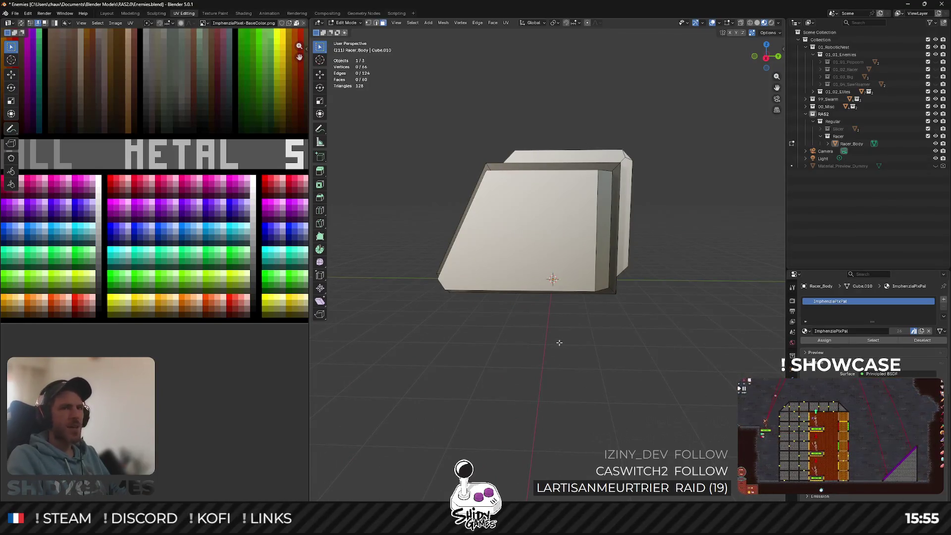
key("Tab")
key("shift+a")
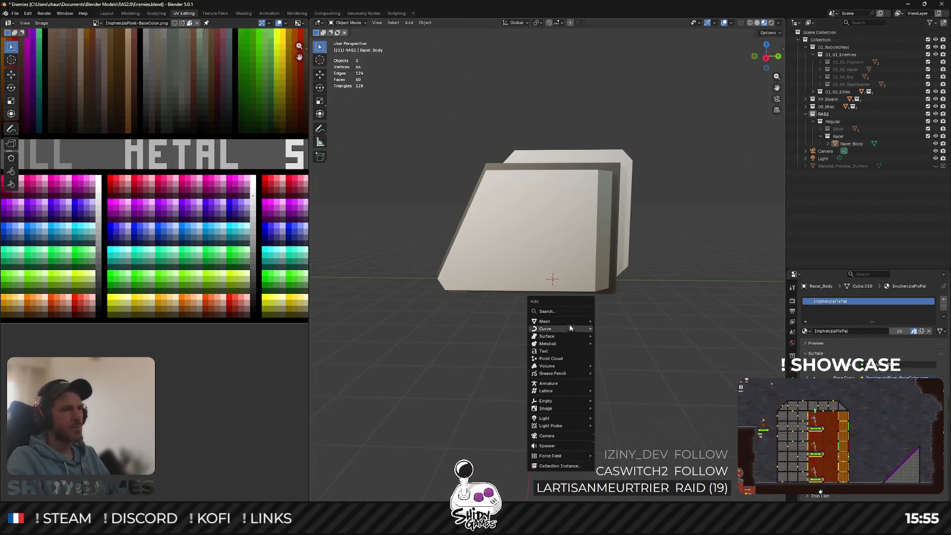
Add a cylinder mesh and change its vertex count.
mouse_move(570, 323)
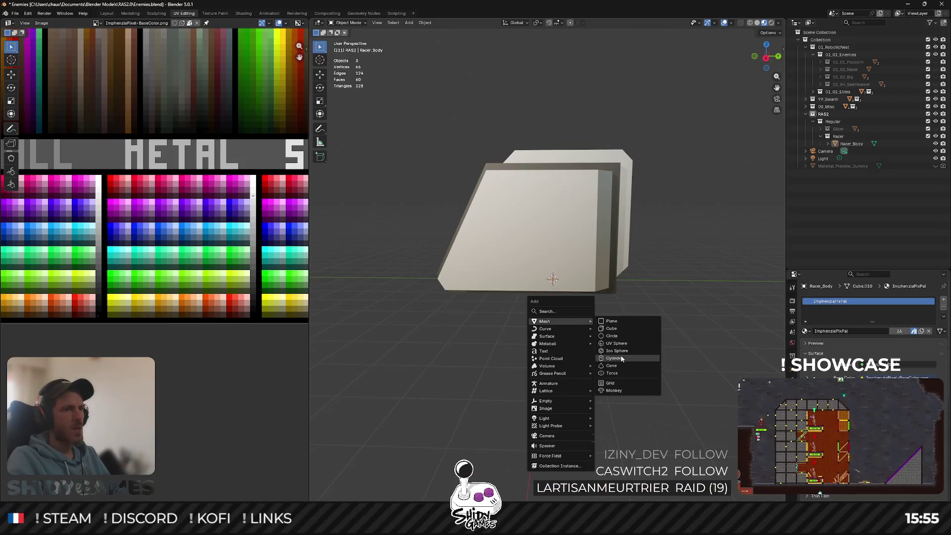
left_click(620, 358)
left_click(406, 413)
type("16")
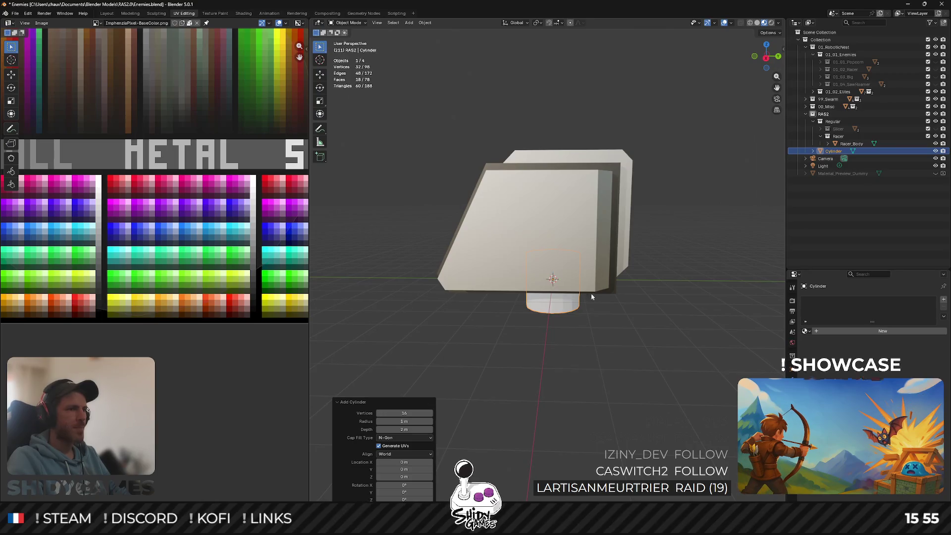
Rotate the cylinder 90° about Y in Edit Mode to lay it on its side.
key("Tab")
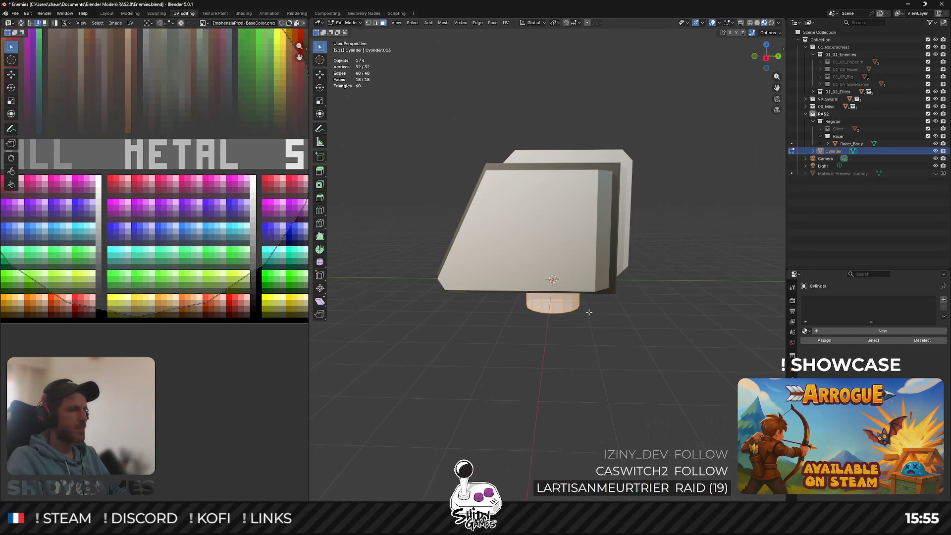
left_click(757, 59)
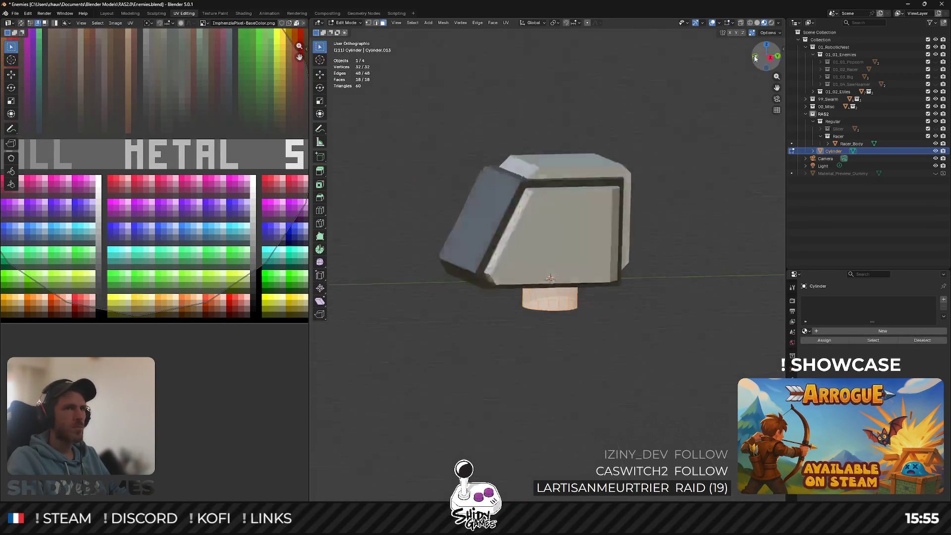
key("r")
key("x")
key("BackSpace")
key("BackSpace")
key("z")
key("Return")
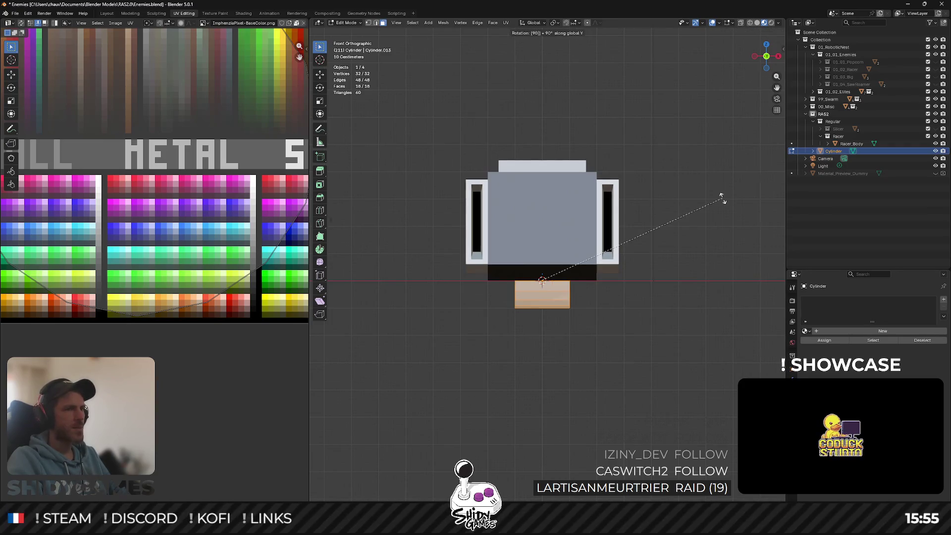
key("Return")
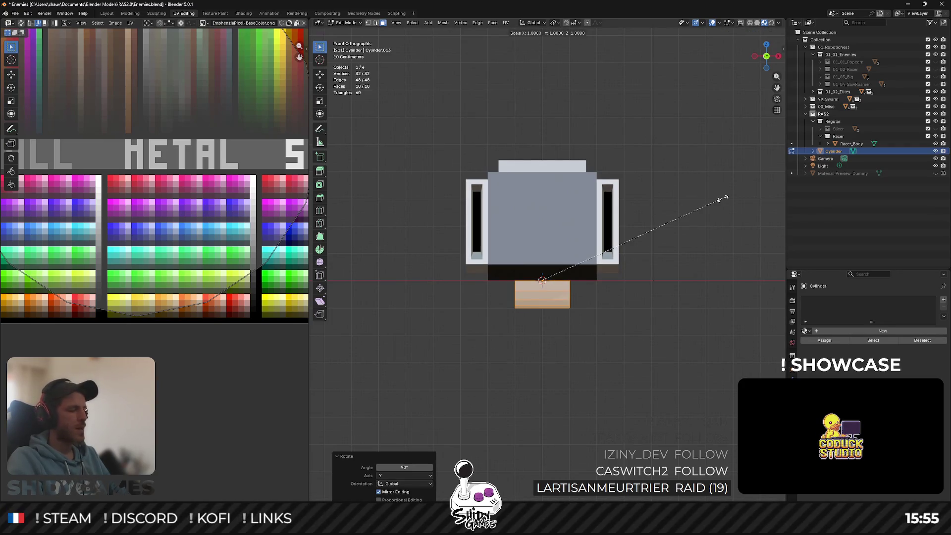
Stretch the cylinder 3× along X, shade it auto smooth, and assign ImphenziaPixPal.
key("x")
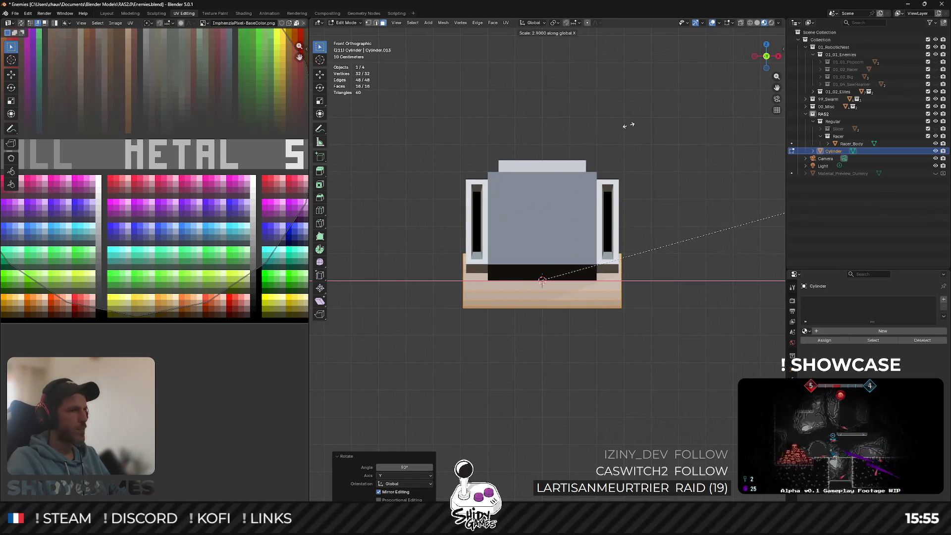
left_click(637, 123)
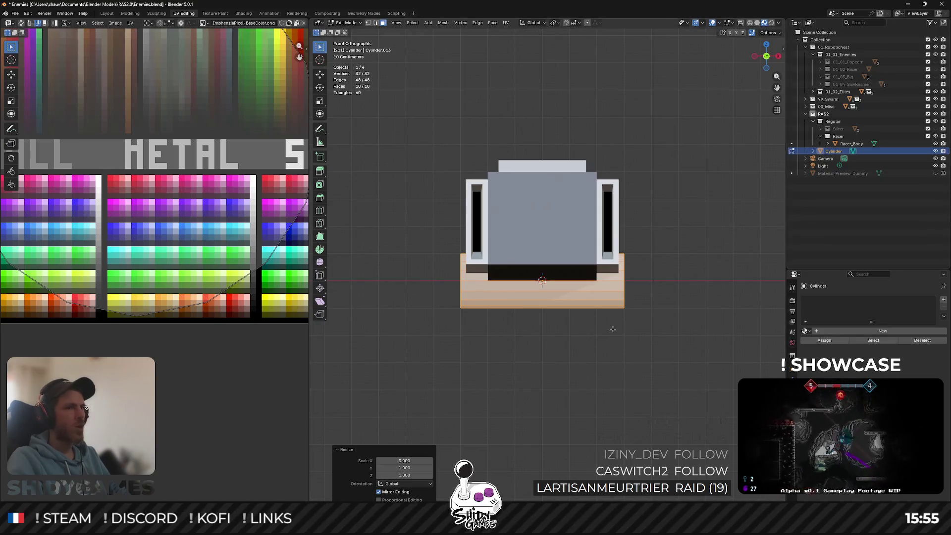
key("Tab")
right_click(602, 306)
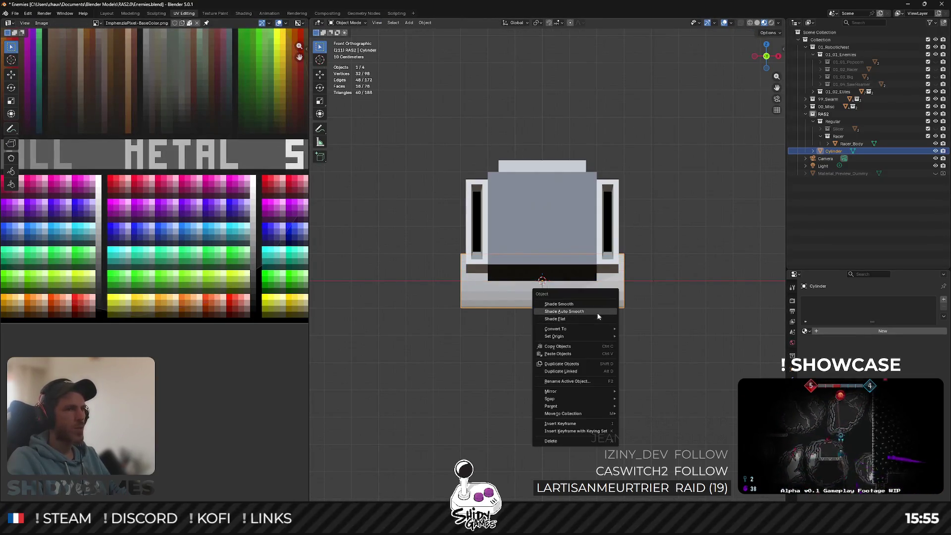
left_click(598, 312)
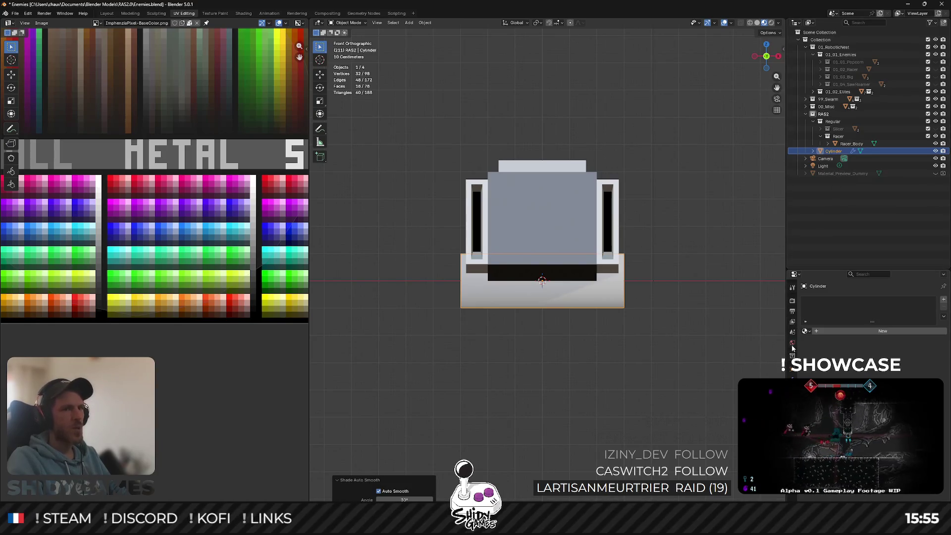
left_click(806, 331)
left_click(814, 349)
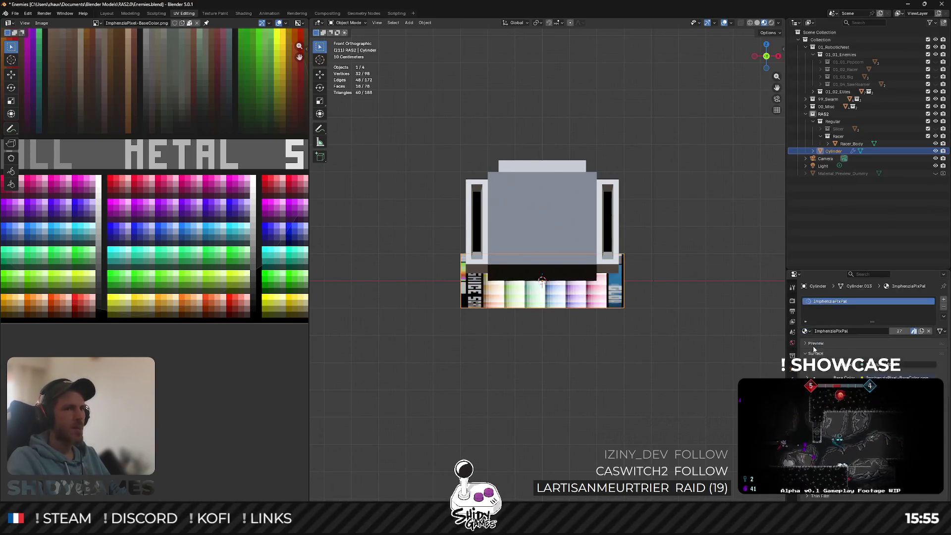
Shrink the cylinder's UVs into a small cluster in the UV Editor.
key("Tab")
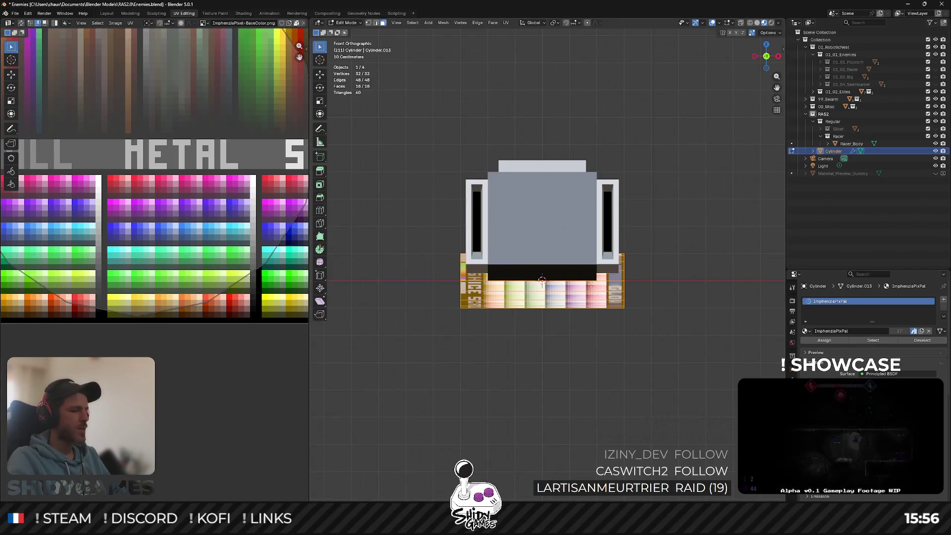
scroll(208, 197, "down", 5)
scroll(213, 208, "up", 2)
scroll(223, 226, "up", 1)
scroll(240, 241, "down", 1)
key("s")
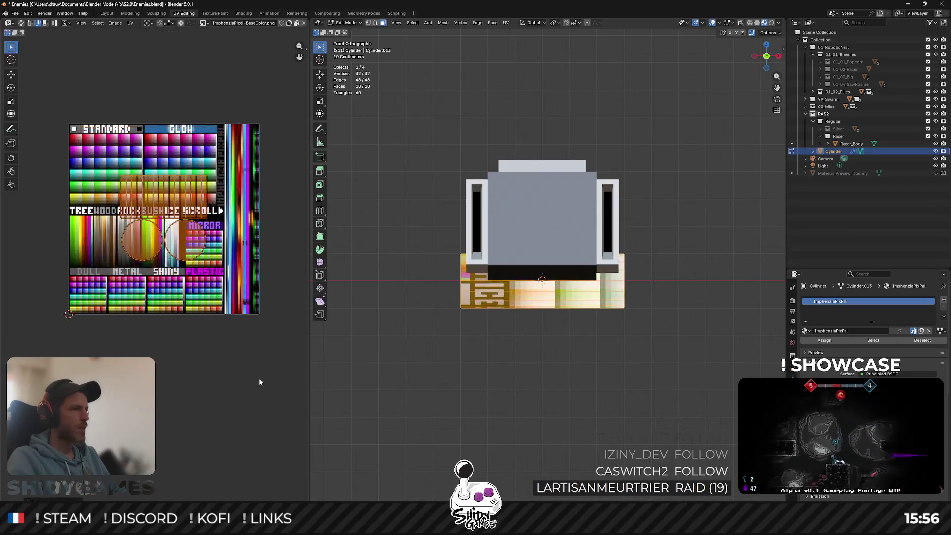
left_click(142, 321)
Move the UV cluster onto a tan wood-tone swatch, shrink it further, and return to Object Mode.
scroll(141, 321, "up", 5)
middle_click_drag(214, 331, 263, 303)
key("g")
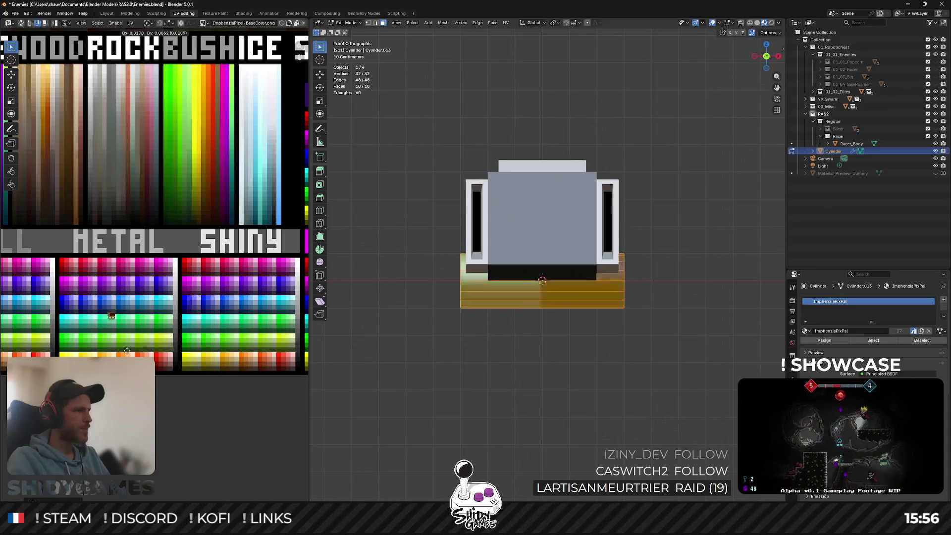
scroll(181, 300, "up", 3)
scroll(181, 301, "up", 2)
key("s")
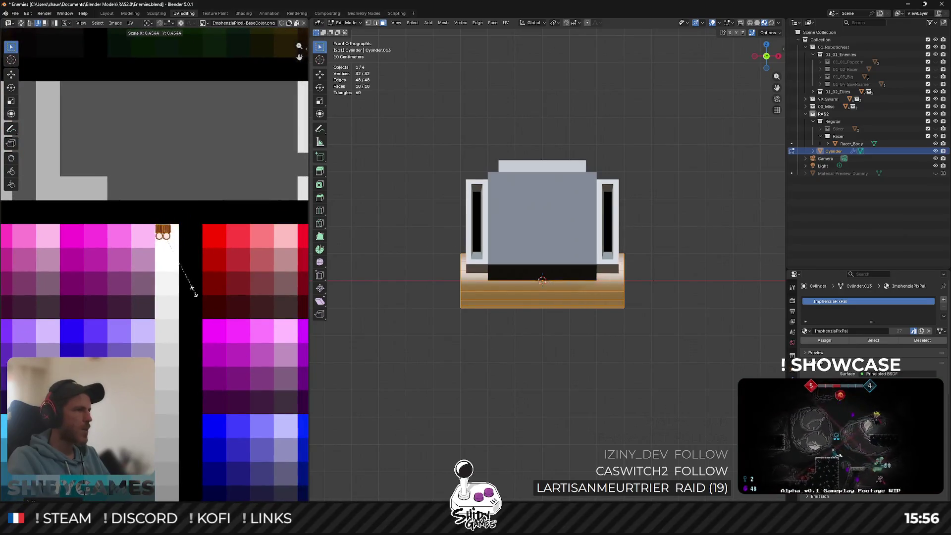
key("Tab")
mouse_move(626, 329)
middle_mouse_down()
mouse_move(665, 290)
mouse_move(595, 304)
middle_mouse_up()
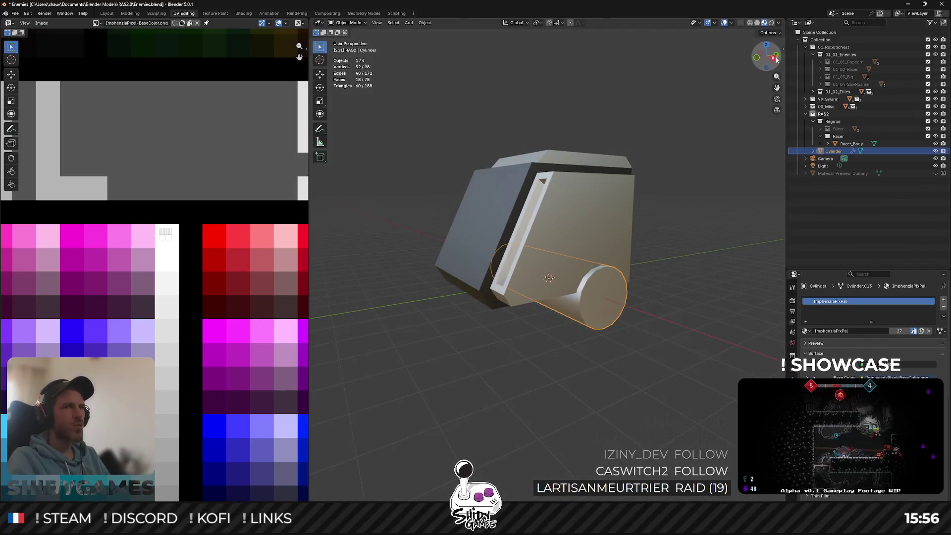
Raise the cylinder 2 m along Z from the Right Orthographic view.
key("KP_3")
key("g")
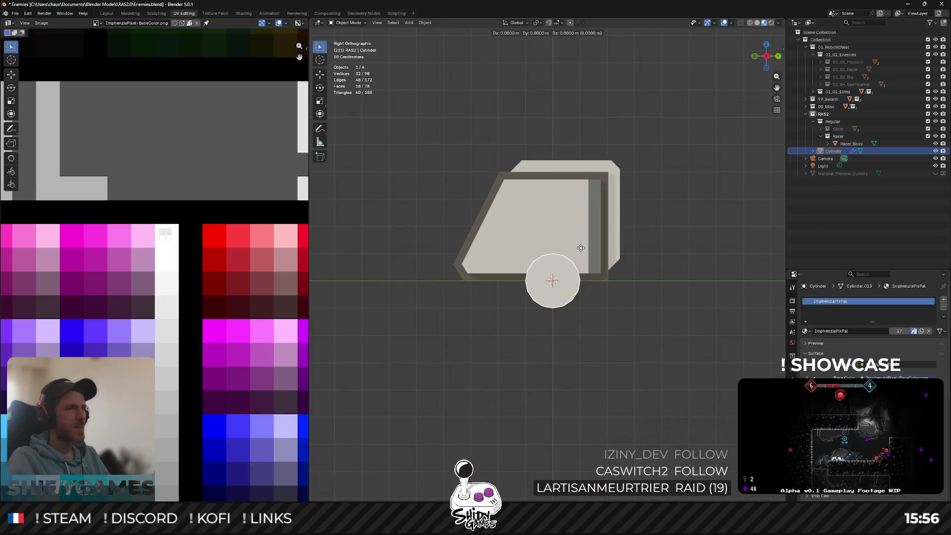
key("y")
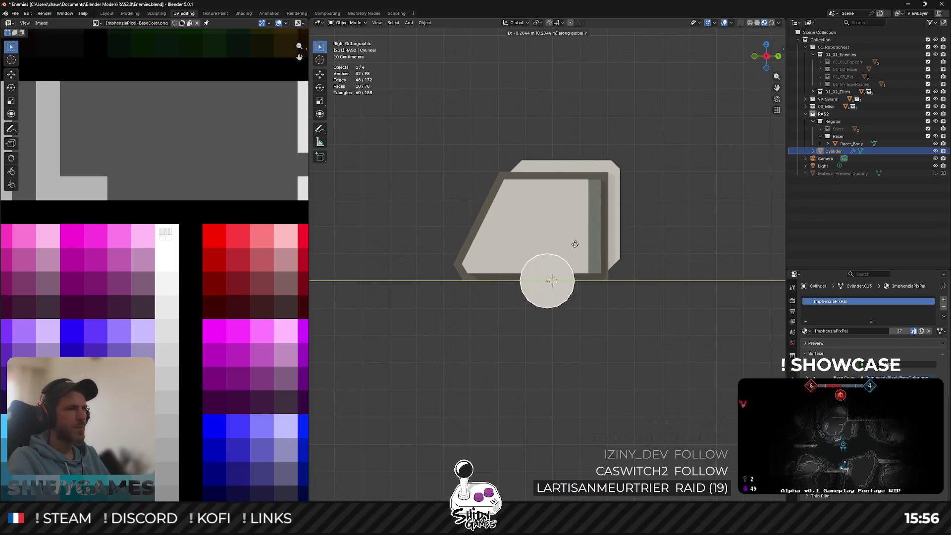
key("z")
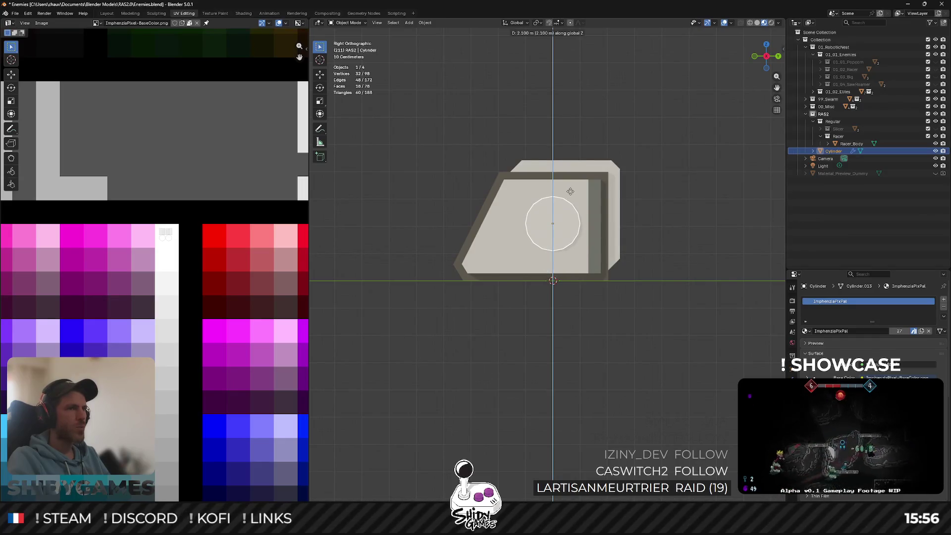
left_click(570, 194)
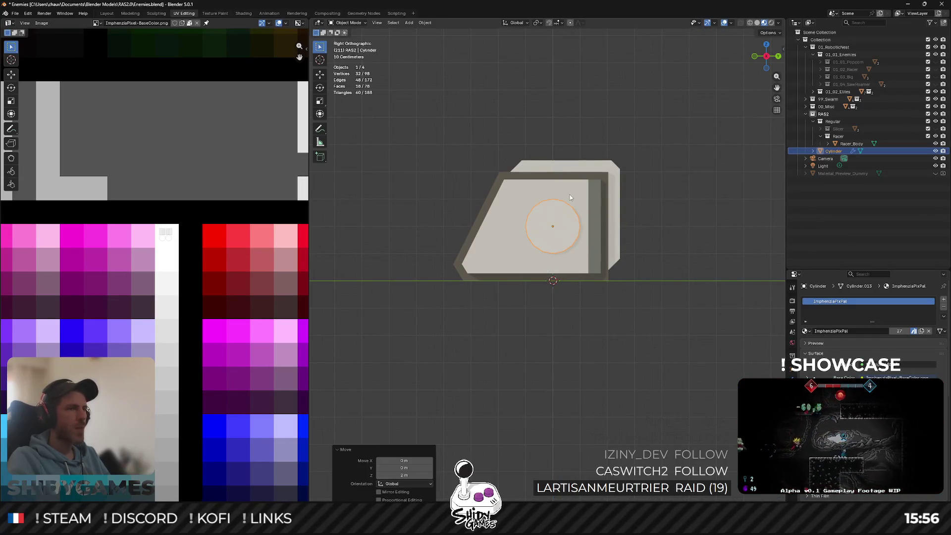
Orbit around the body to check the cylinder's discs poking through the sides.
key("Tab")
middle_click_drag(562, 199, 637, 216)
middle_click_drag(662, 212, 635, 218)
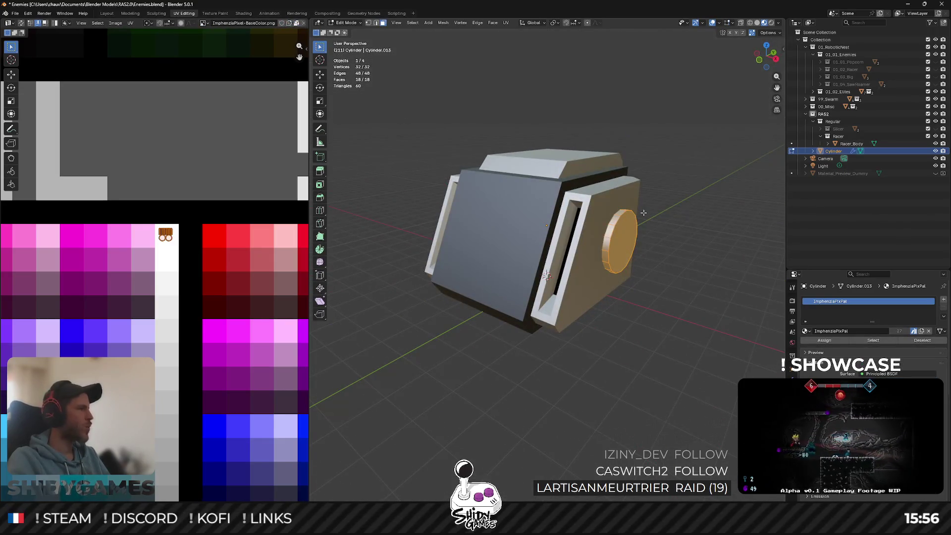
key("Tab")
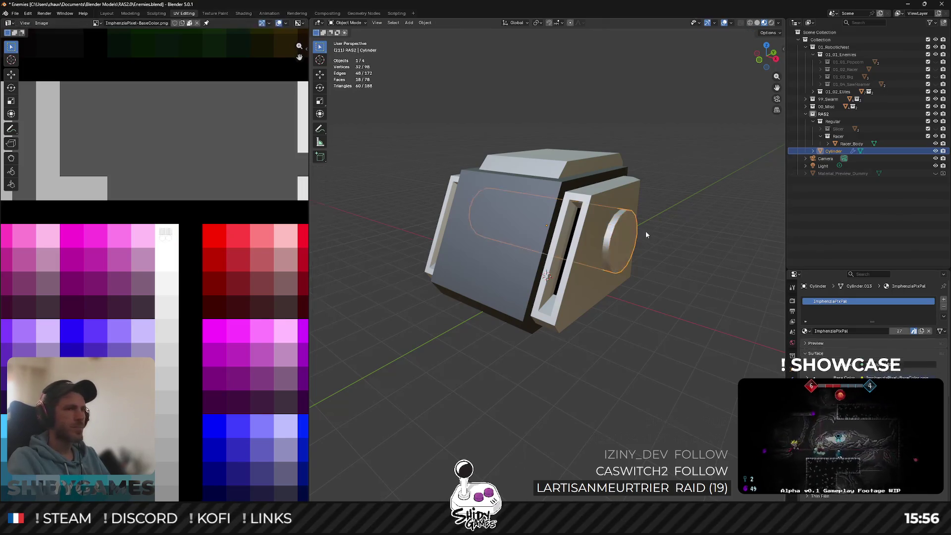
left_click(669, 293)
mouse_move(669, 292)
middle_mouse_down()
mouse_move(613, 338)
mouse_move(720, 297)
mouse_move(614, 286)
mouse_move(644, 278)
middle_mouse_up()
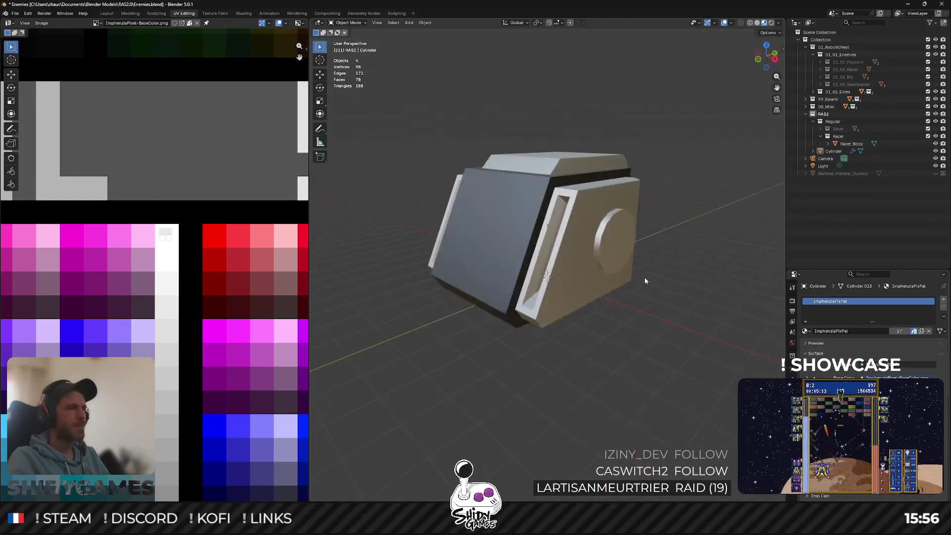
key("Tab")
Move the cylinder's disc UVs onto the black palette swatch.
scroll(153, 216, "down", 5)
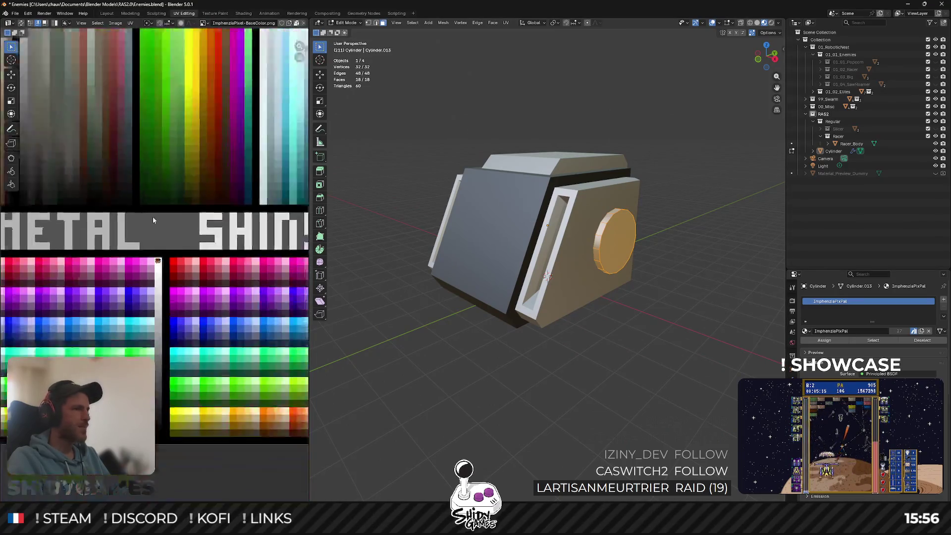
key("g")
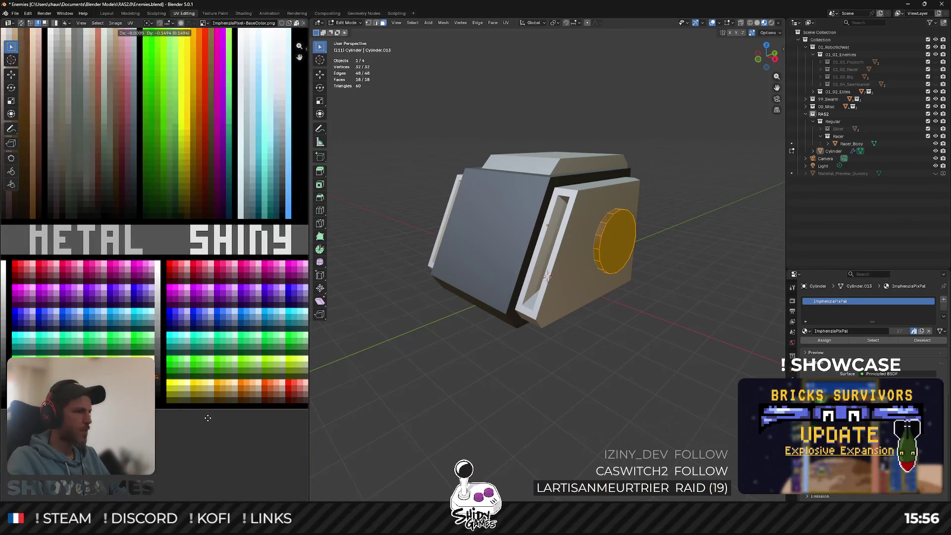
left_click(208, 417)
key("Tab")
mouse_move(655, 284)
middle_mouse_down()
mouse_move(661, 199)
mouse_move(604, 232)
mouse_move(516, 227)
mouse_move(471, 209)
middle_mouse_up()
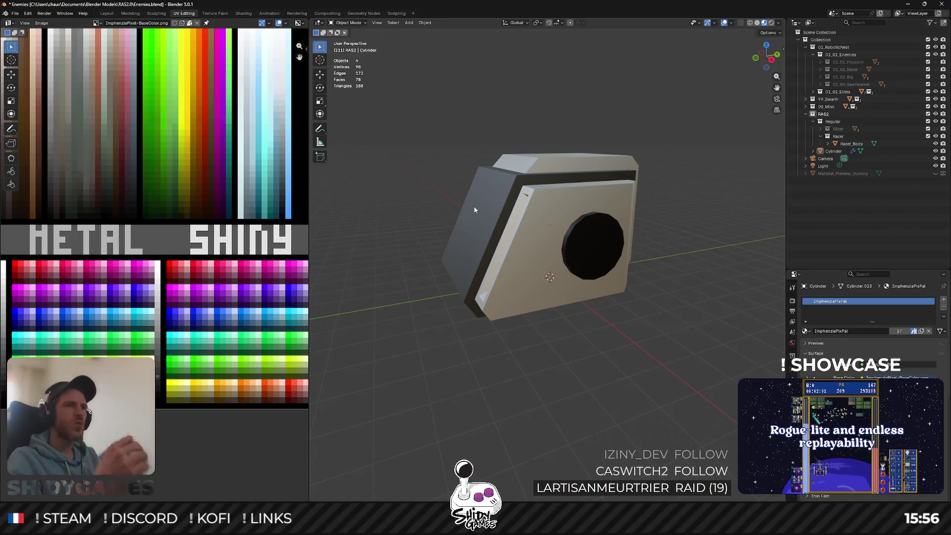
mouse_move(513, 159)
middle_mouse_down()
mouse_move(523, 158)
mouse_move(545, 204)
middle_mouse_up()
Extrude the cylinder's end face in place and enlarge it 2.4 times on Y and Z.
key("Tab")
key("e")
right_click(612, 188)
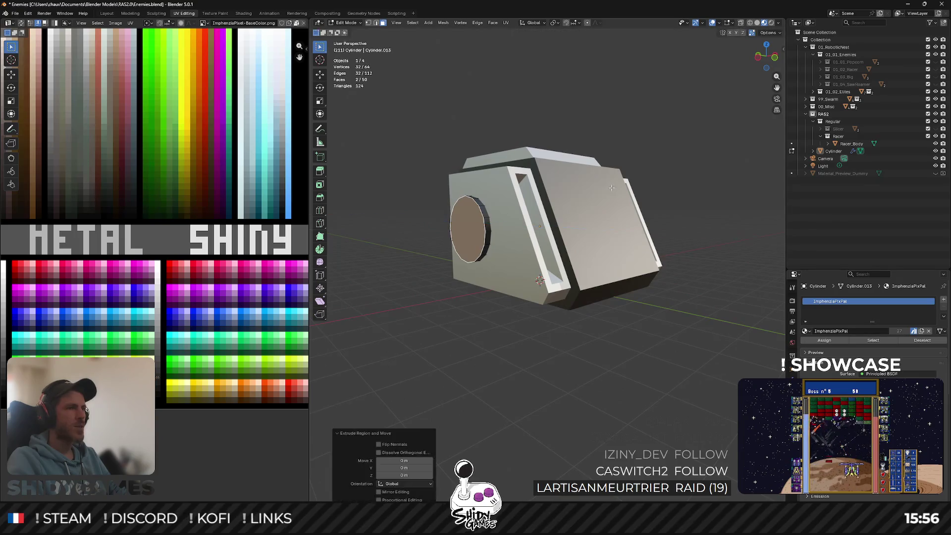
middle_click_drag(612, 188, 588, 158)
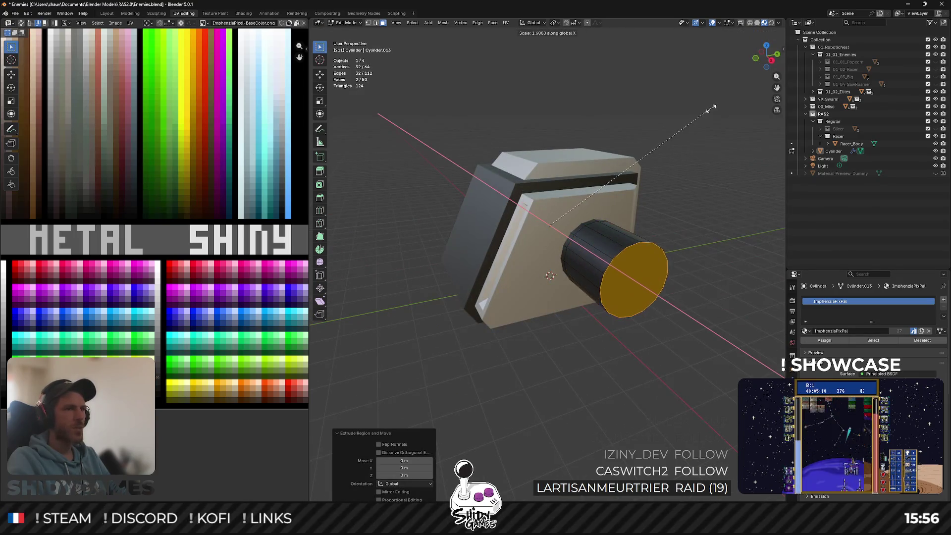
right_click(727, 93)
left_click(773, 60)
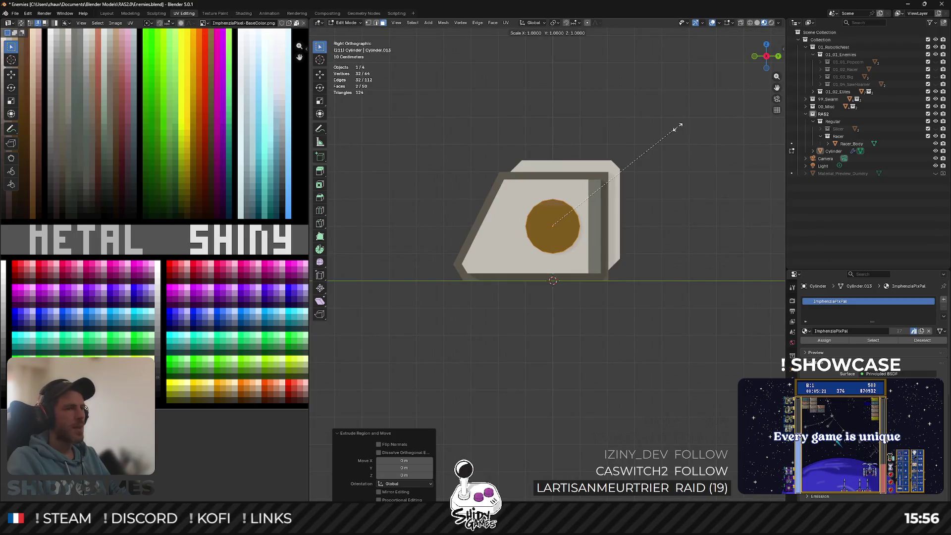
key("shift+x")
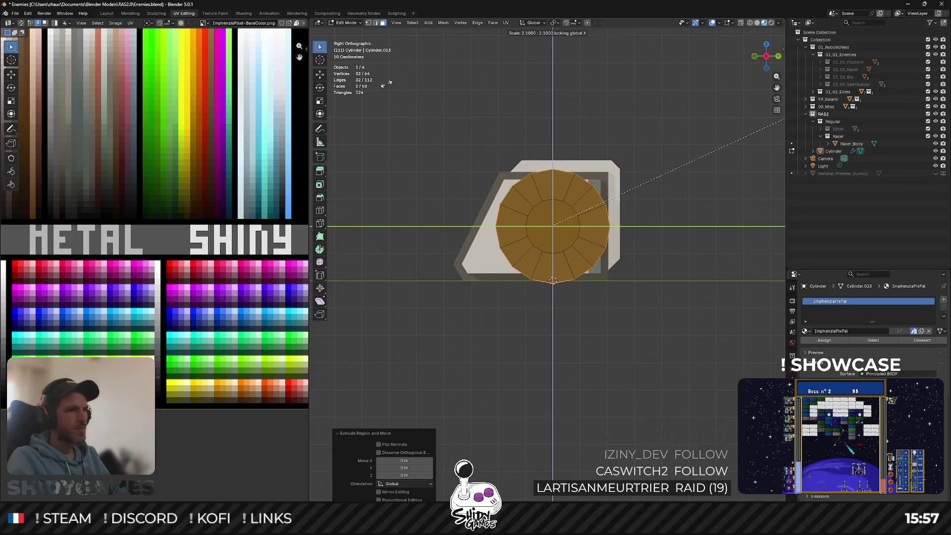
left_click(431, 71)
Extrude the enlarged end face once more in place.
mouse_move(623, 100)
middle_mouse_down()
mouse_move(651, 123)
mouse_move(651, 112)
middle_mouse_up()
key("e")
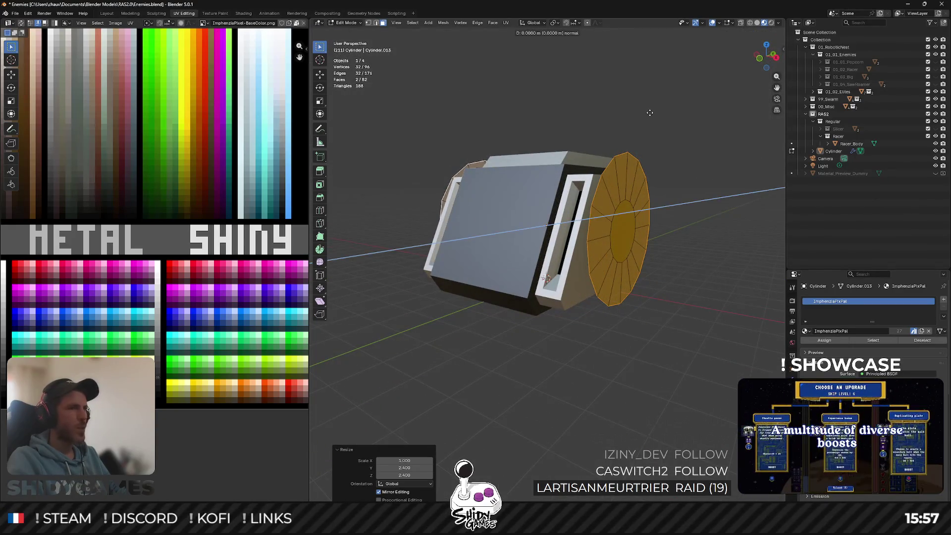
right_click(650, 112)
key("KP_1")
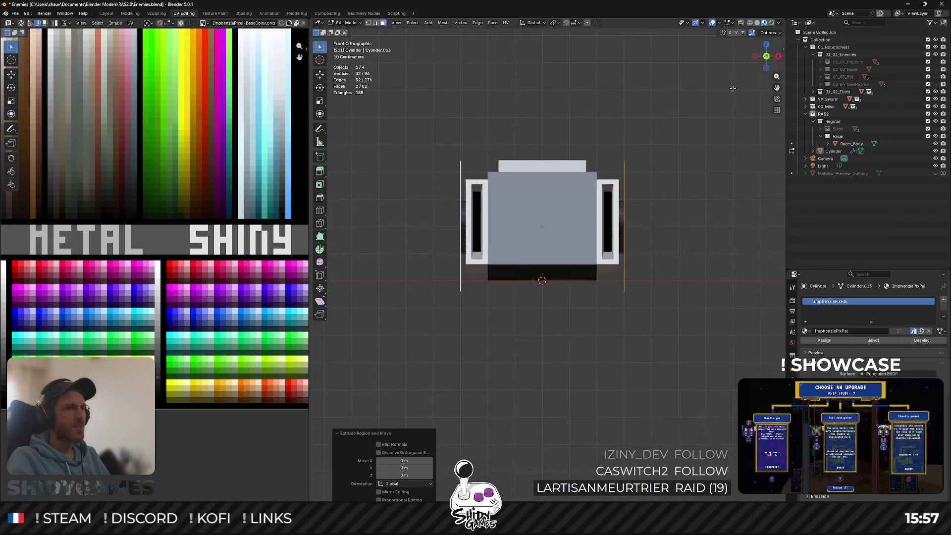
Widen the wheels 1.5 times along X.
key("s")
key("x")
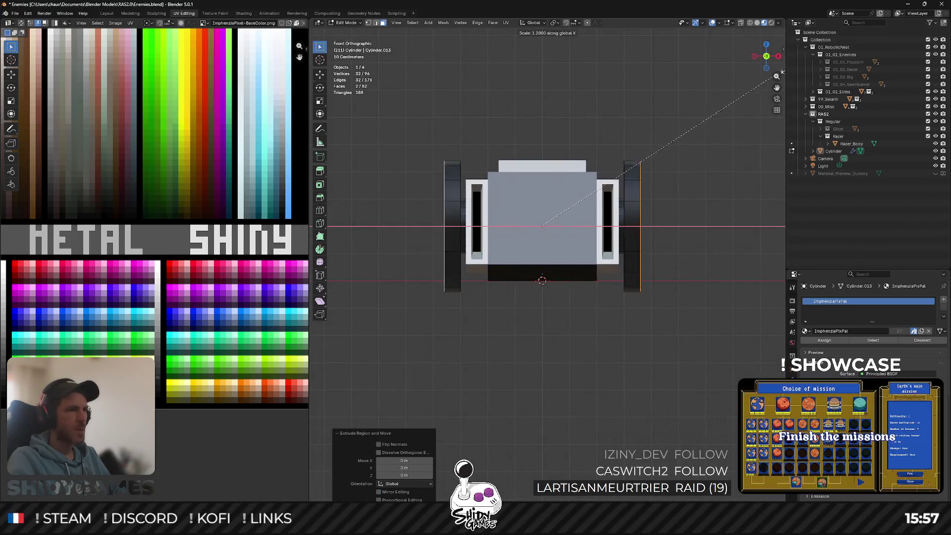
left_click(367, 100)
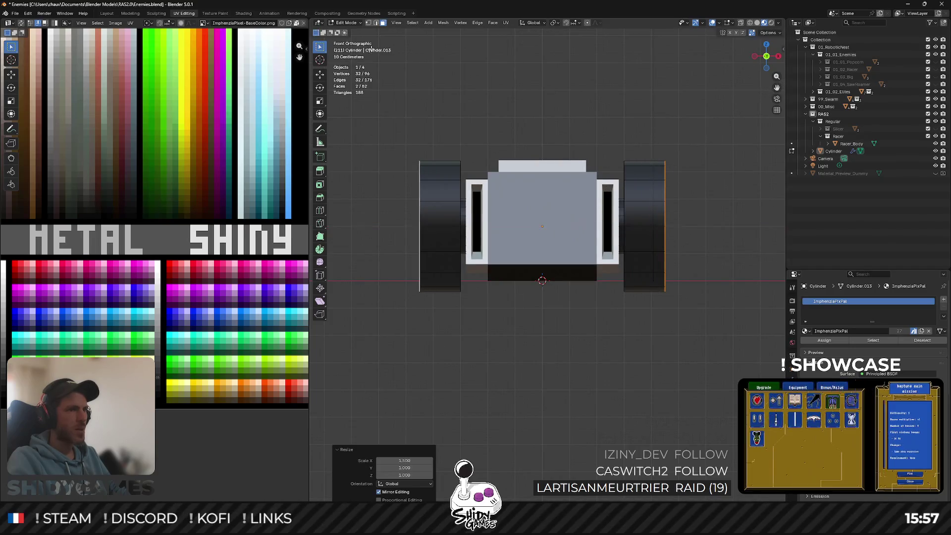
middle_click_drag(589, 102, 540, 115)
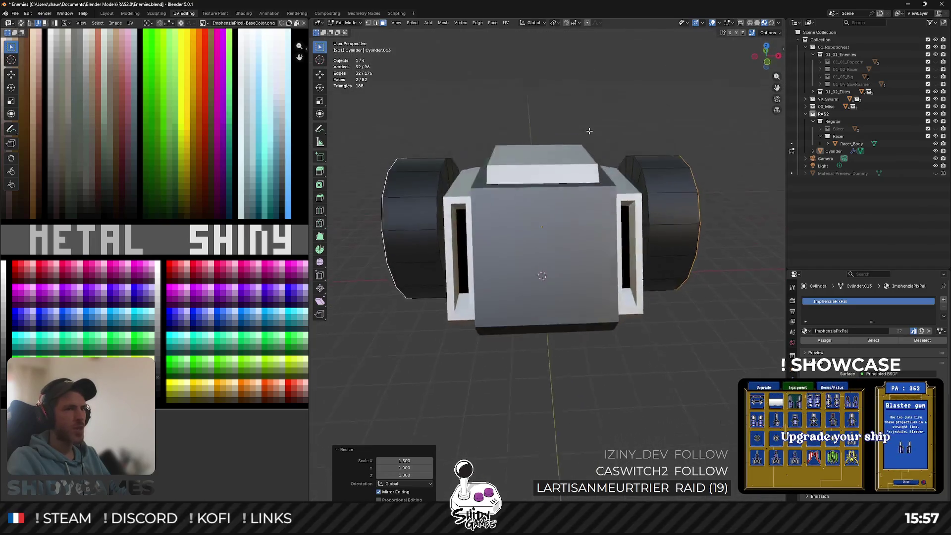
middle_click_drag(585, 142, 560, 125)
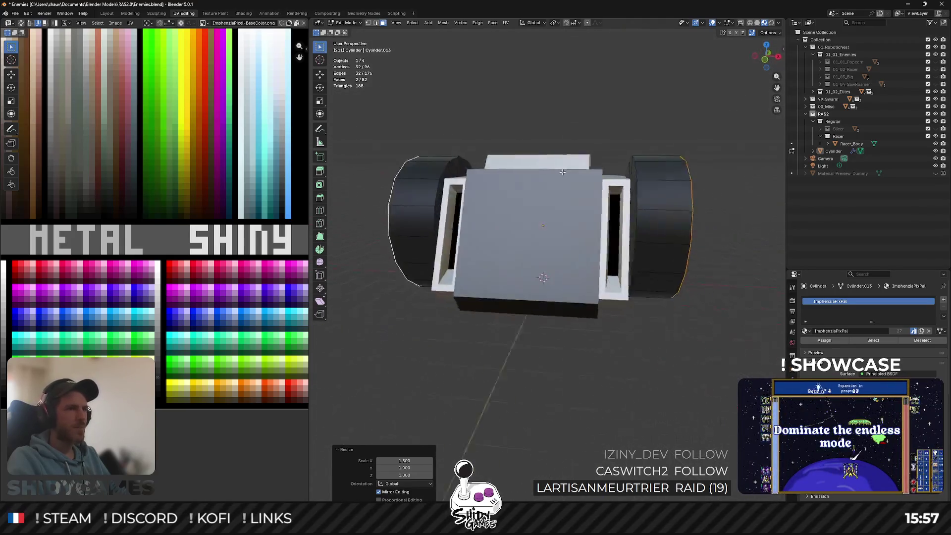
middle_click_drag(645, 250, 703, 159)
scroll(719, 142, "up", 5)
scroll(719, 142, "down", 5)
Inset the wheel's outer face into a rim ring and extrude it in place.
key("i")
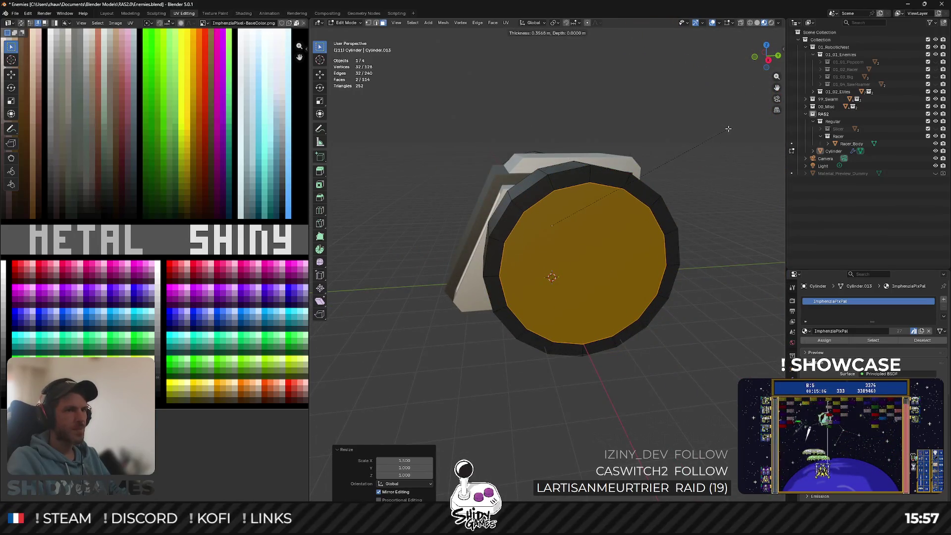
left_click(729, 128)
middle_click_drag(729, 129, 732, 145)
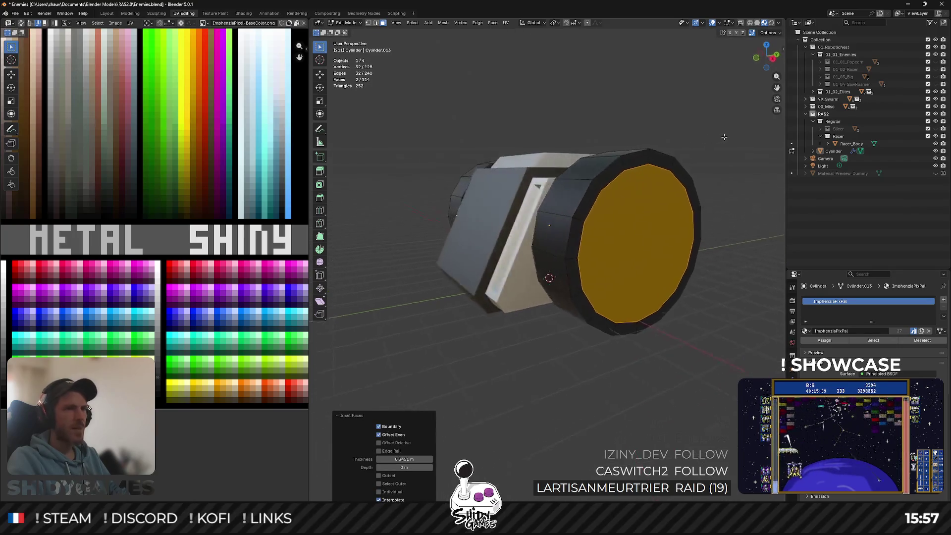
right_click(732, 145)
key("s")
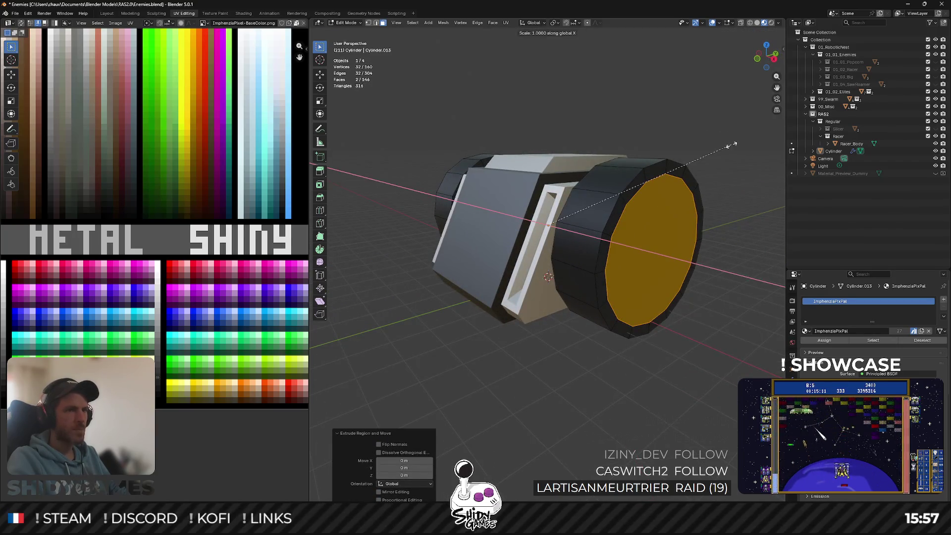
right_click(749, 139)
left_click(759, 58)
Slightly stretch the wheel cap face.
scroll(671, 174, "up", 3)
scroll(670, 175, "up", 2)
scroll(671, 174, "up", 3)
right_click(671, 175)
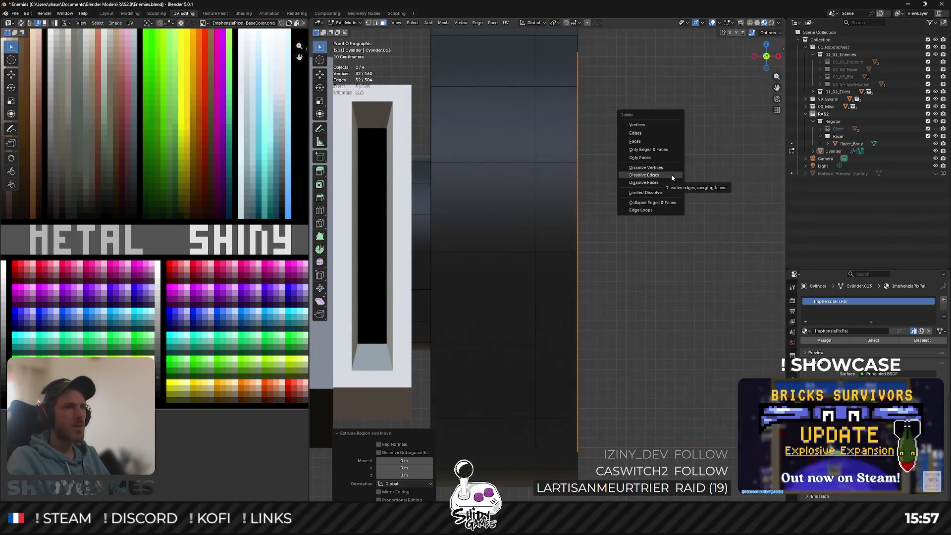
key("Escape")
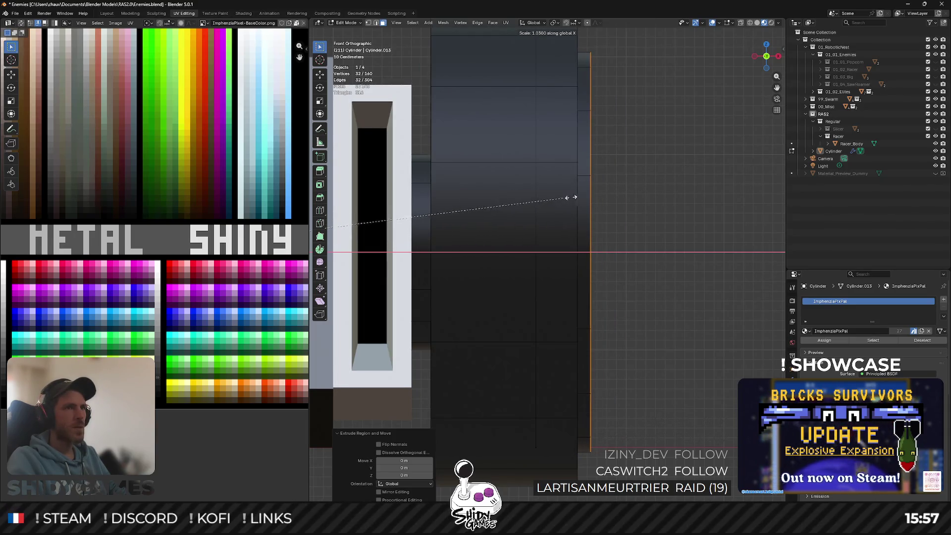
left_click(635, 174)
middle_click_drag(636, 174, 623, 187)
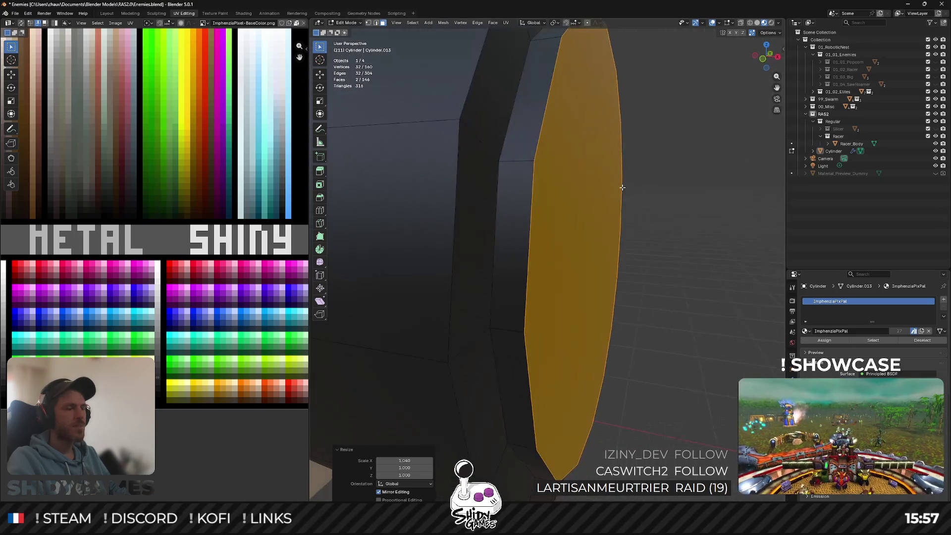
Scale the cap face to 0.9 on Y and Z from the side view.
left_click(779, 56)
type("sx")
type(".9")
key("Return")
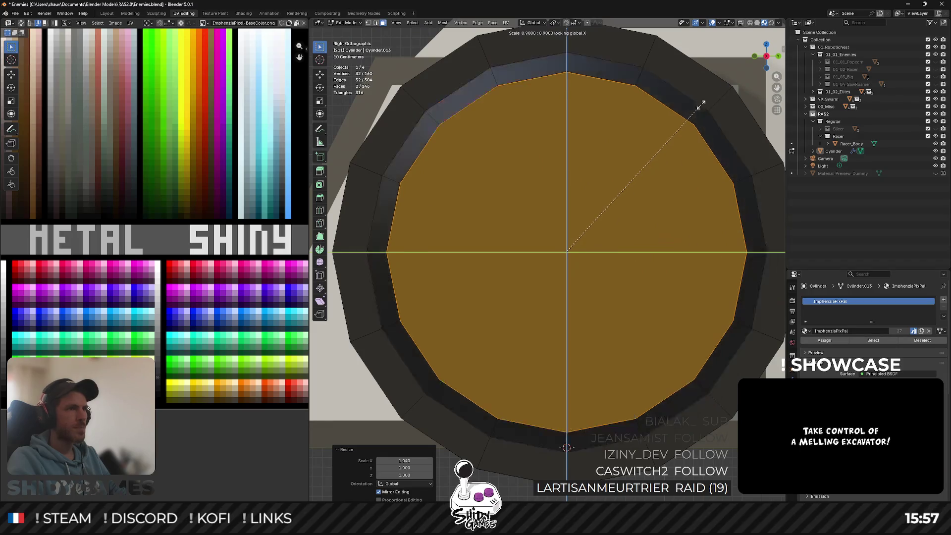
middle_click_drag(725, 89, 545, 164)
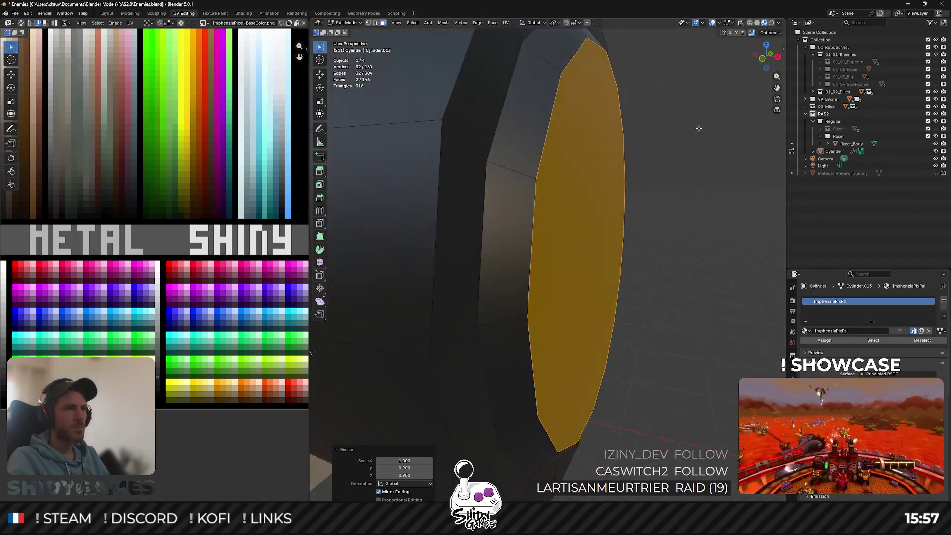
scroll(545, 163, "down", 3)
key("Tab")
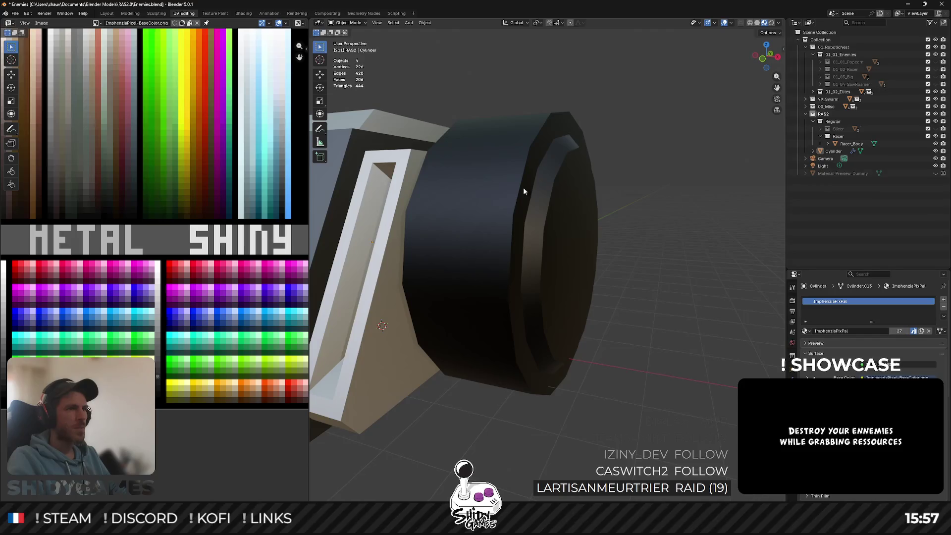
key("Tab")
Grow the selection around the cap and move its UVs onto a light grey swatch.
key("ctrl+KP_Add")
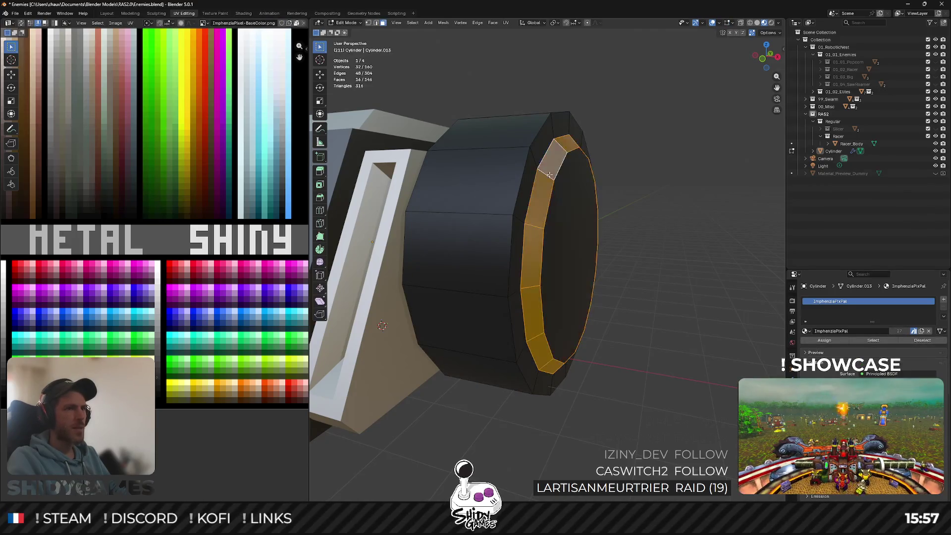
middle_click_drag(551, 175, 535, 183)
scroll(524, 187, "up", 3)
key("ctrl+KP_Add")
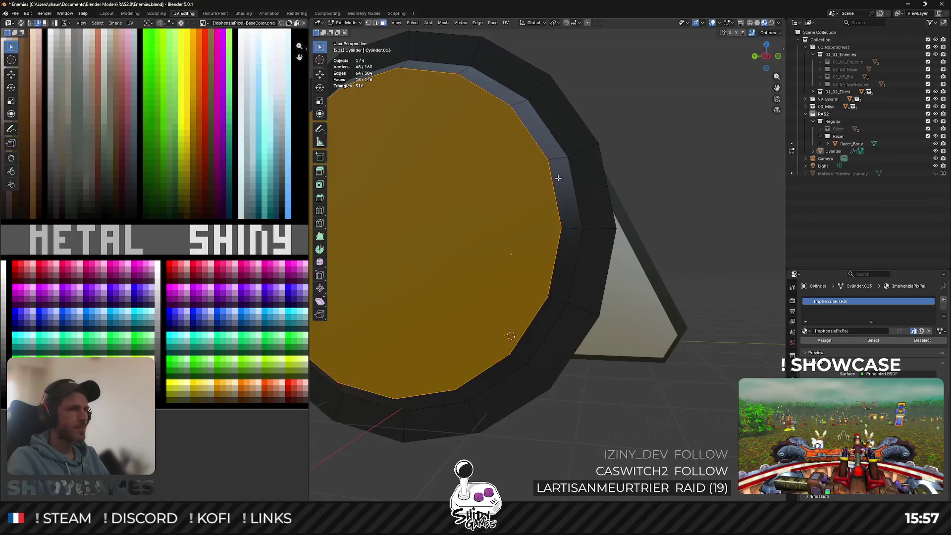
middle_click_drag(167, 341, 127, 346)
key("g")
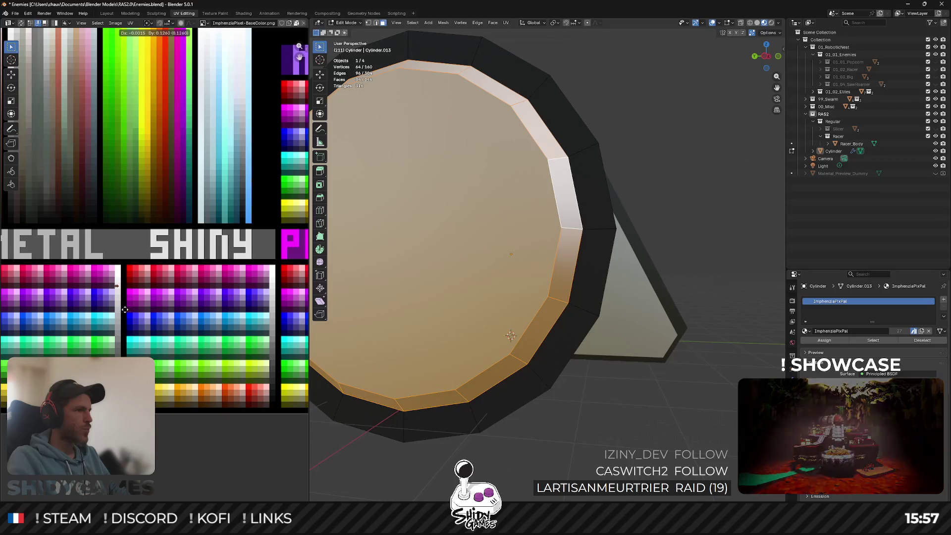
scroll(461, 288, "down", 3)
middle_click_drag(496, 282, 460, 288)
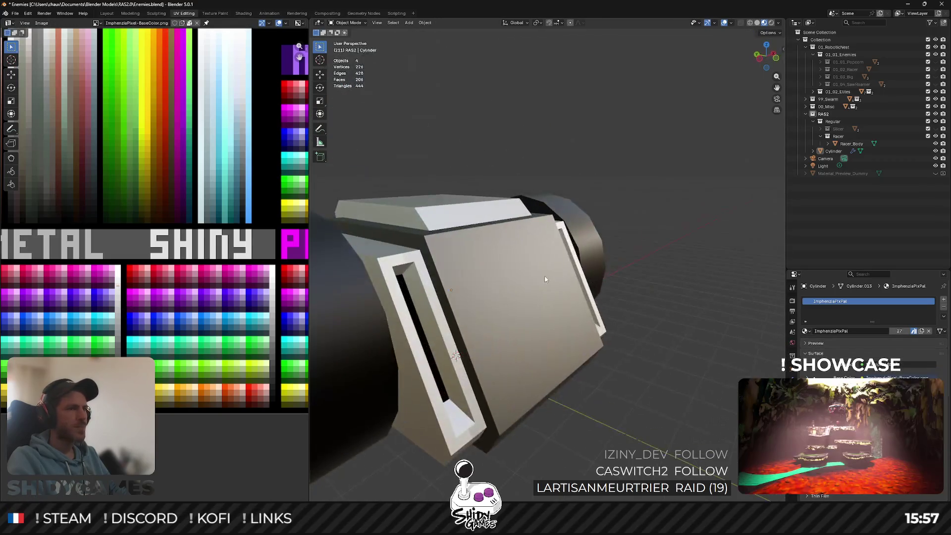
scroll(461, 288, "down", 4)
scroll(461, 288, "up", 5)
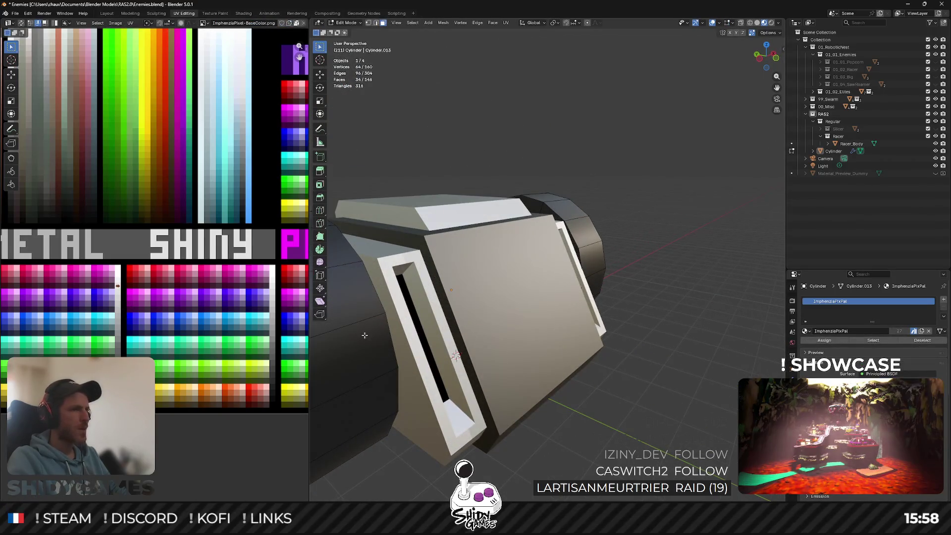
Select several rings of wheel faces on both wheels.
left_click(365, 335)
left_click(344, 321, "alt")
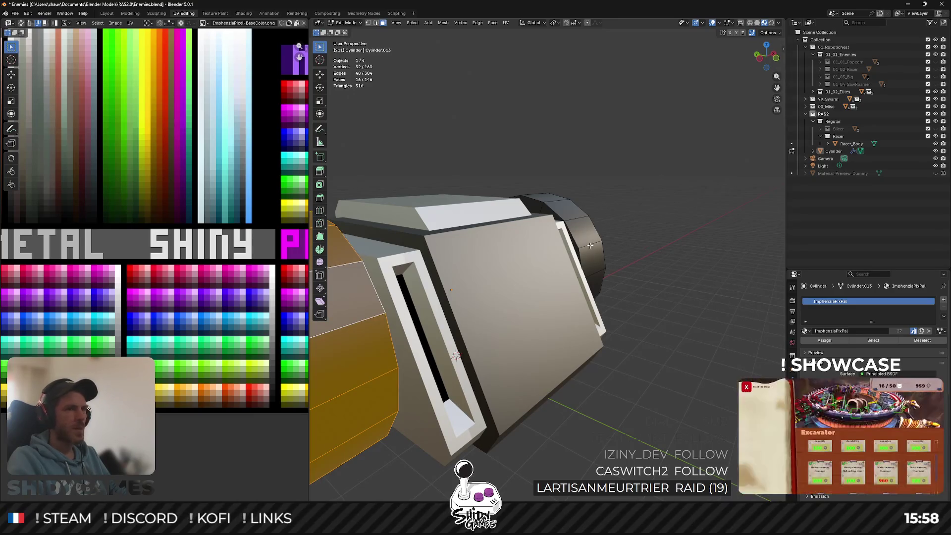
left_click(575, 232, "alt+shift")
scroll(523, 248, "down", 5)
left_click(540, 238, "alt+shift")
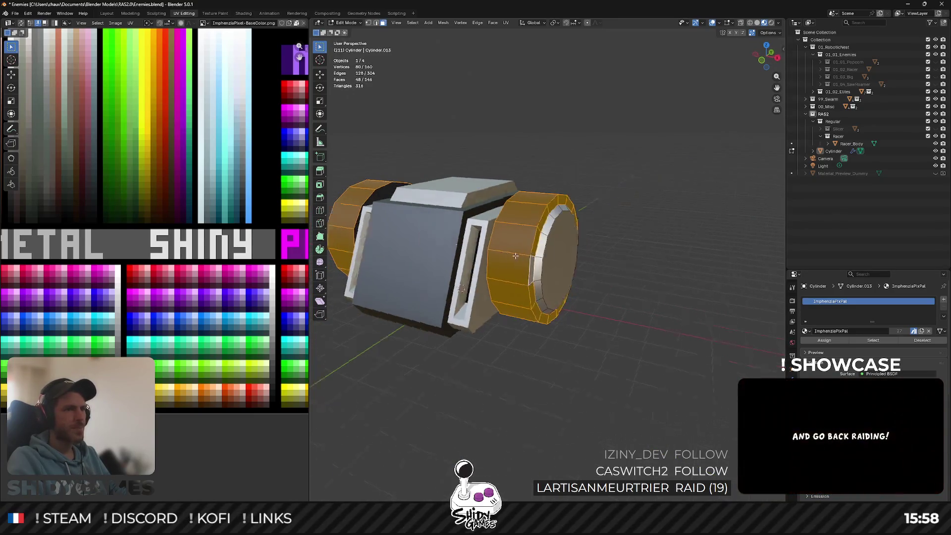
Add the remaining rings of wheel faces to the selection.
scroll(525, 233, "up", 3)
mouse_move(525, 233)
middle_mouse_down()
mouse_move(510, 216)
mouse_move(379, 295)
mouse_move(434, 207)
mouse_move(460, 233)
middle_mouse_up()
left_click(510, 215, "alt+shift")
scroll(511, 216, "up", 3)
left_click(378, 296, "alt+shift")
scroll(379, 295, "down", 5)
left_click(430, 209, "alt+shift")
scroll(279, 279, "down", 2)
scroll(279, 279, "up", 2)
scroll(198, 223, "up", 2)
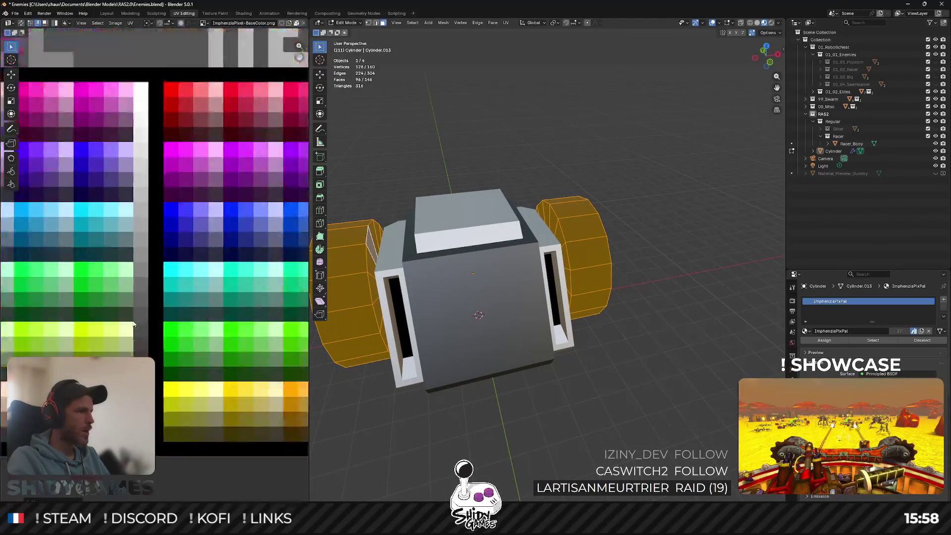
scroll(172, 210, "up", 3)
Check the wheel colours in Object Mode, then select the wheels' outer rim edge loops.
key("Tab")
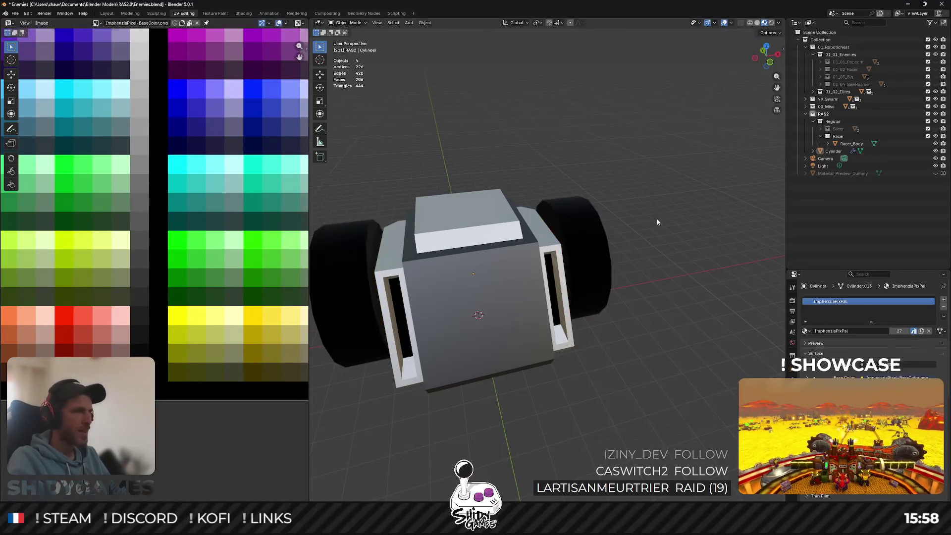
mouse_move(630, 222)
middle_mouse_down()
mouse_move(566, 205)
mouse_move(576, 202)
mouse_move(449, 208)
middle_mouse_up()
key("Tab")
scroll(594, 200, "up", 3)
left_click(615, 197, "alt")
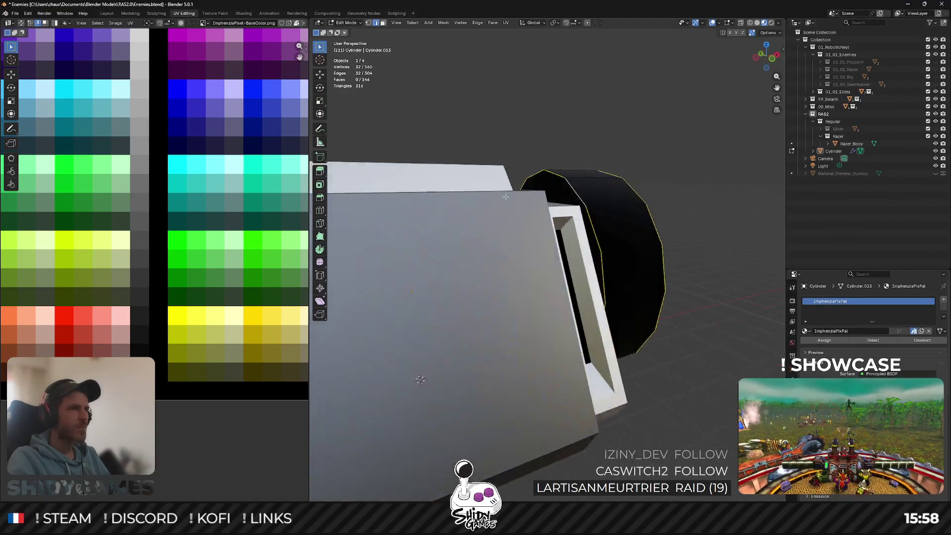
left_click(449, 208, "alt+shift")
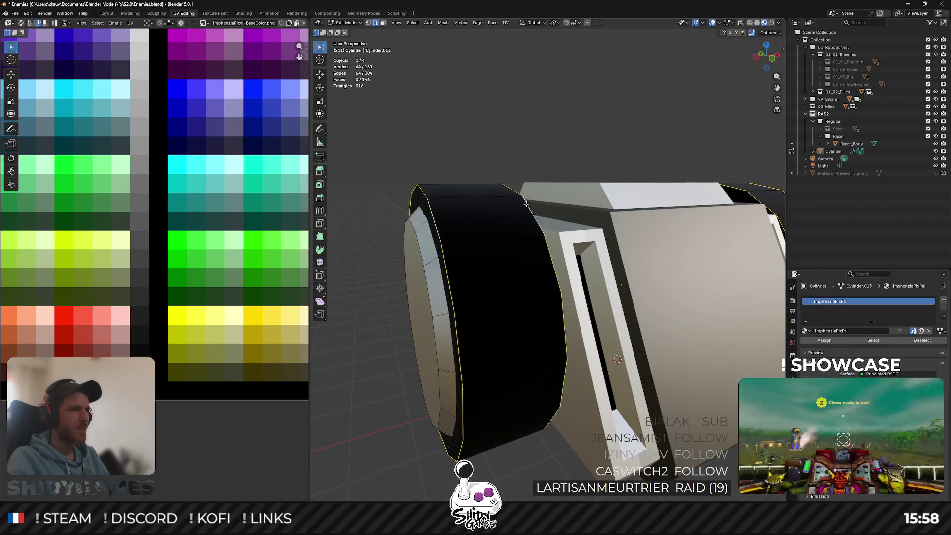
middle_click_drag(569, 204, 588, 122)
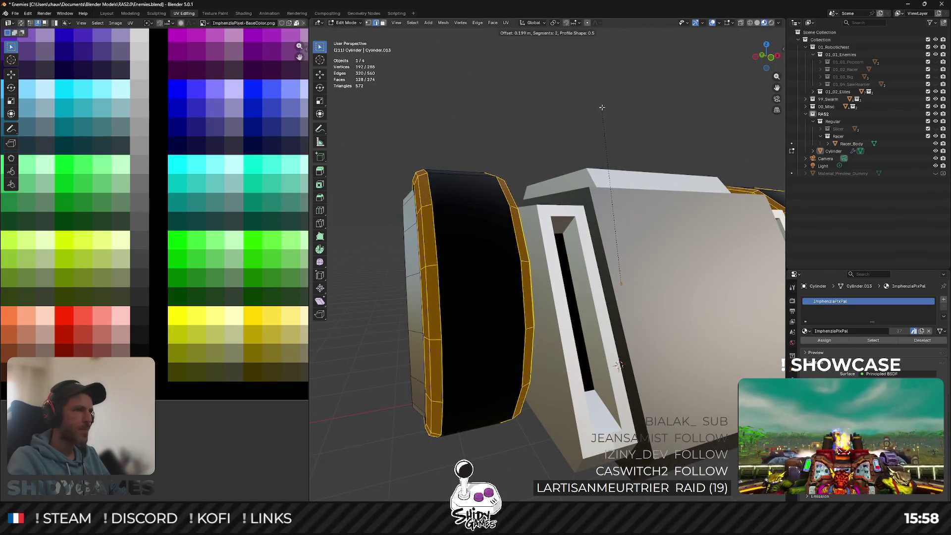
Bevel the rim edges 0.224 m with 3 segments and view the rounded wheels.
key("Escape")
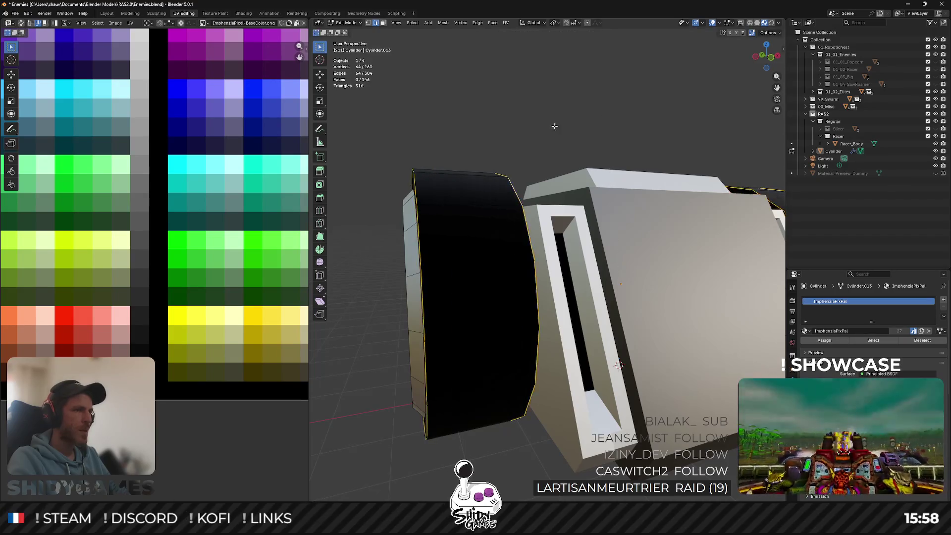
middle_click_drag(602, 102, 625, 97)
scroll(626, 94, "up", 3)
key("ctrl+b")
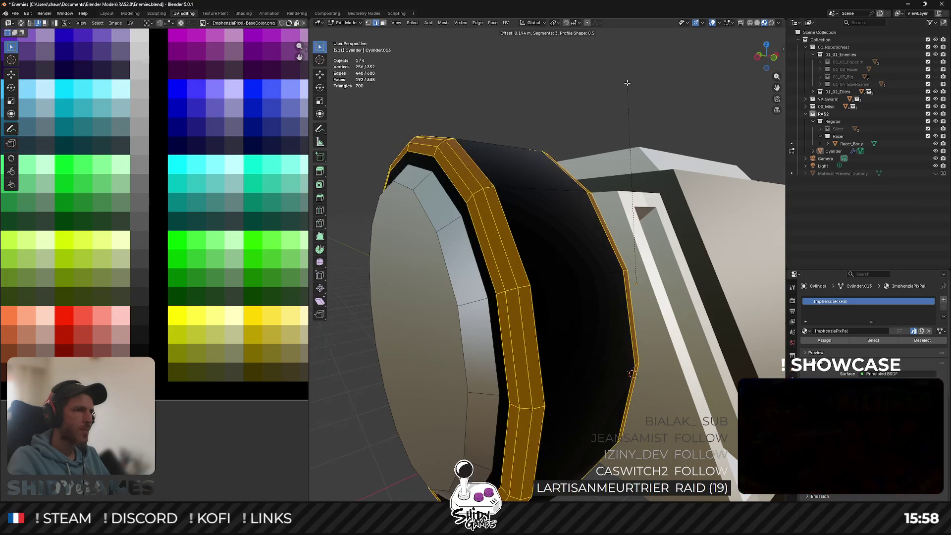
left_click(627, 80)
key("Tab")
mouse_move(626, 80)
middle_mouse_down()
mouse_move(584, 118)
mouse_move(603, 153)
middle_mouse_up()
scroll(586, 121, "down", 5)
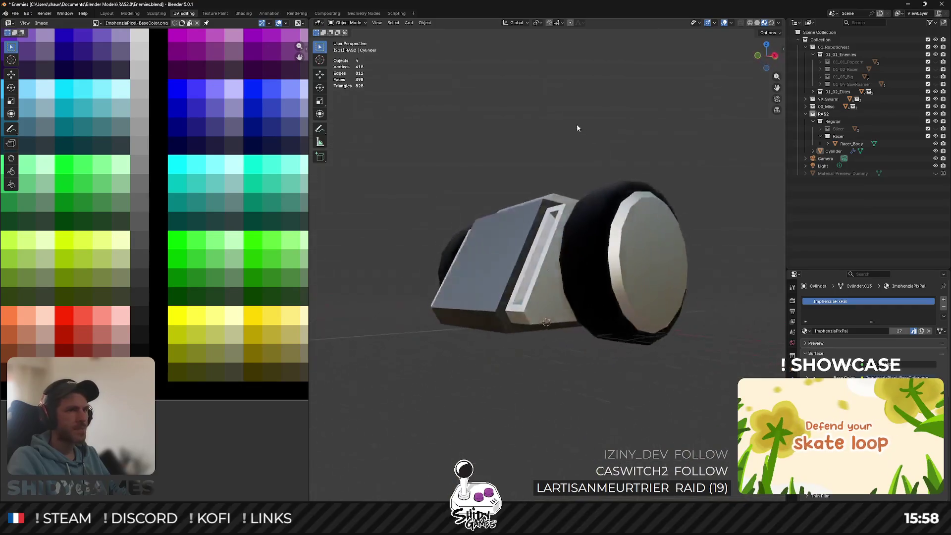
mouse_move(618, 186)
middle_mouse_down()
mouse_move(641, 187)
mouse_move(611, 163)
mouse_move(623, 159)
middle_mouse_up()
mouse_move(565, 195)
middle_mouse_down()
mouse_move(569, 226)
mouse_move(526, 274)
mouse_move(585, 204)
mouse_move(608, 217)
mouse_move(655, 217)
middle_mouse_up()
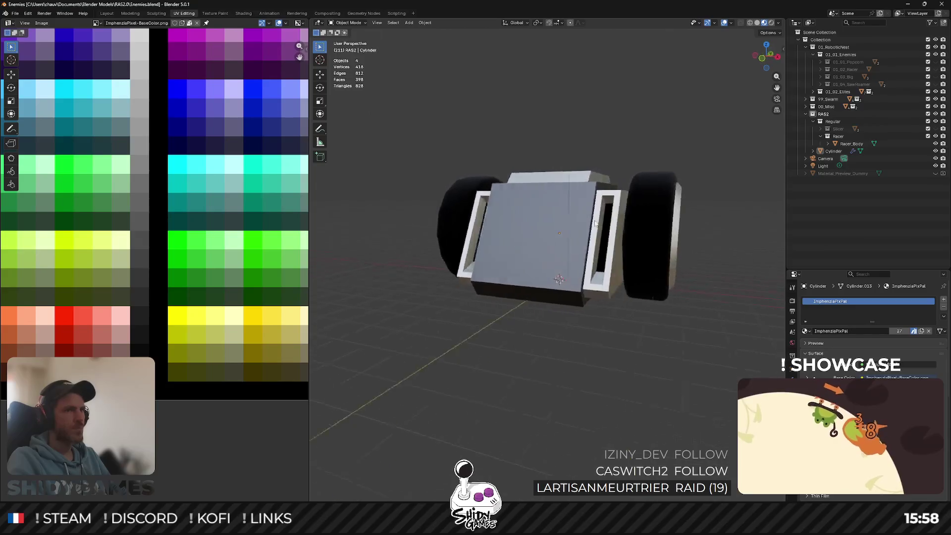
Move the cylinder into the Racer collection and rename it Racer_Wheels.
left_click(834, 151)
left_click_drag(835, 151, 839, 137)
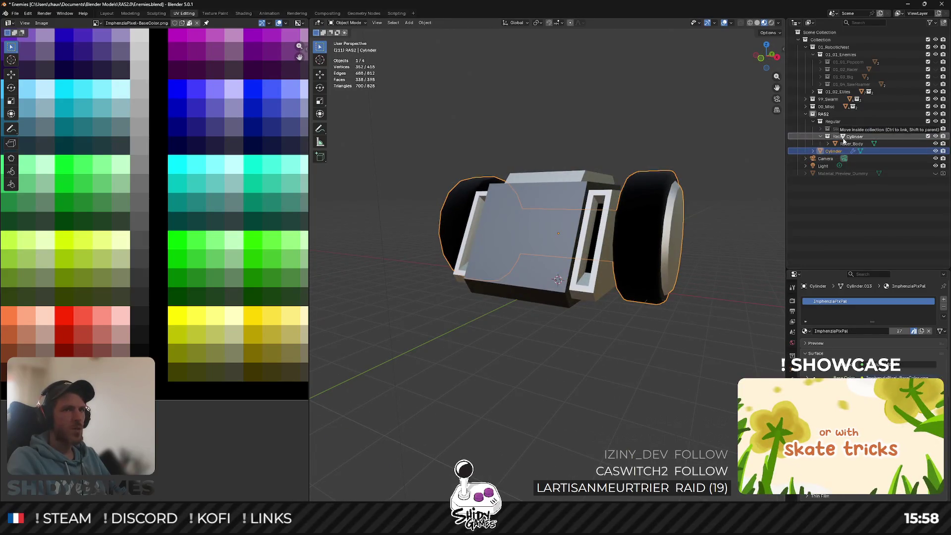
type("Ra")
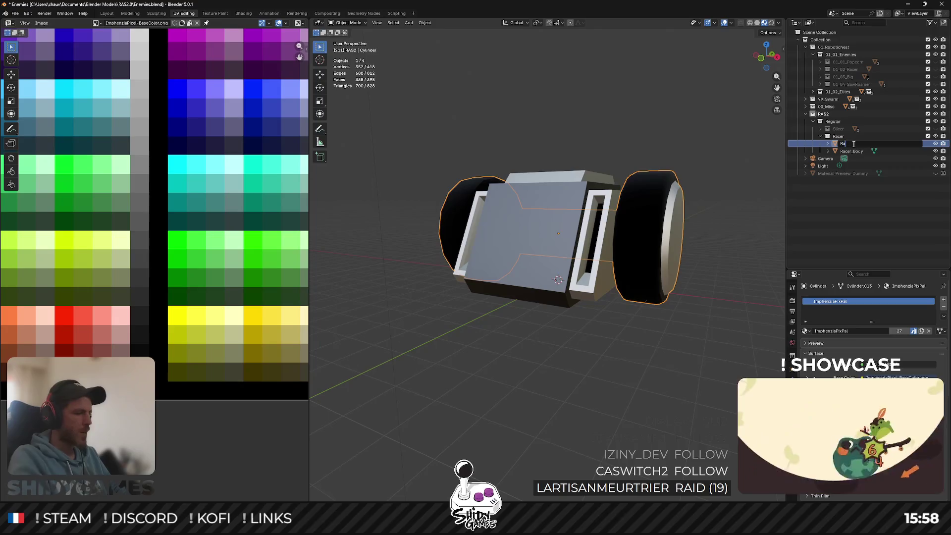
type("cer_Wheels")
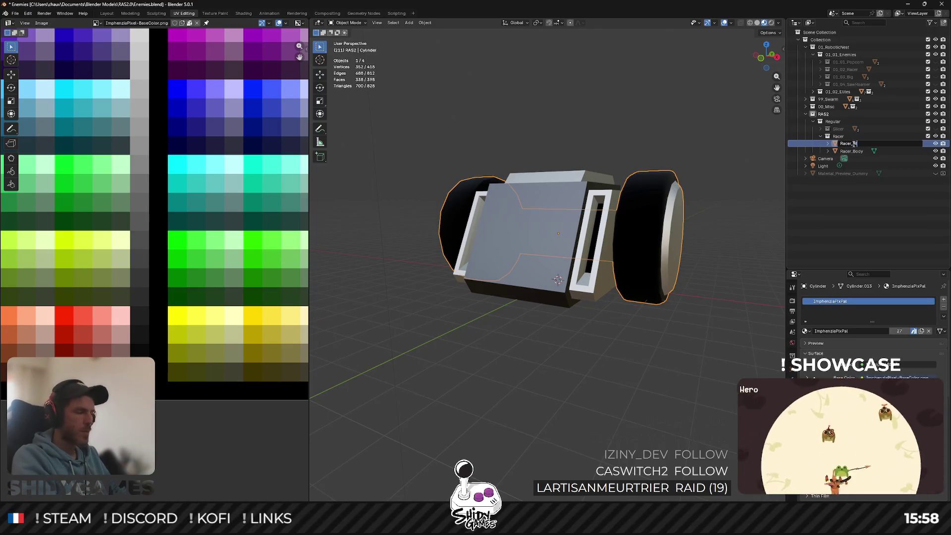
key("Return")
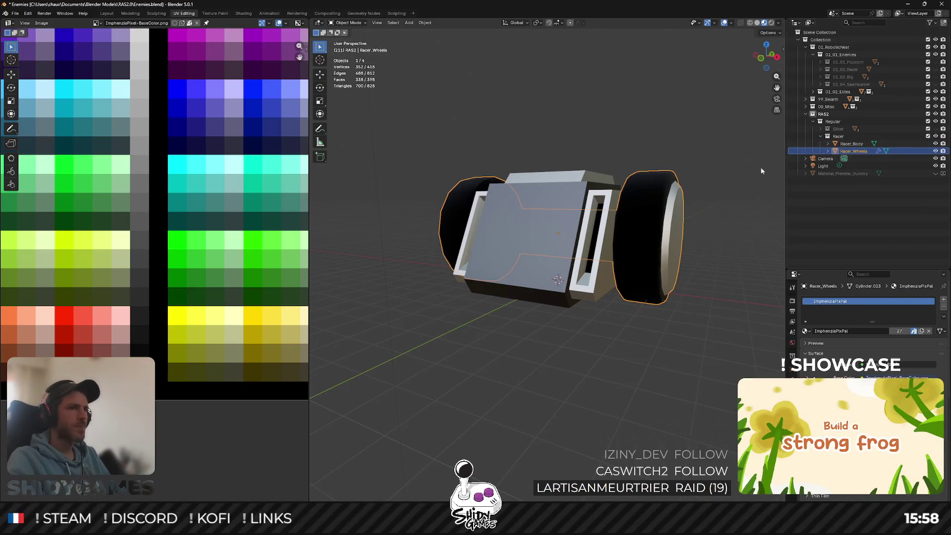
In front view, box-select the racer body and wheels, then cancel a vertical move.
mouse_move(618, 314)
middle_mouse_down()
mouse_move(633, 336)
mouse_move(626, 288)
mouse_move(621, 303)
middle_mouse_up()
left_click(773, 56)
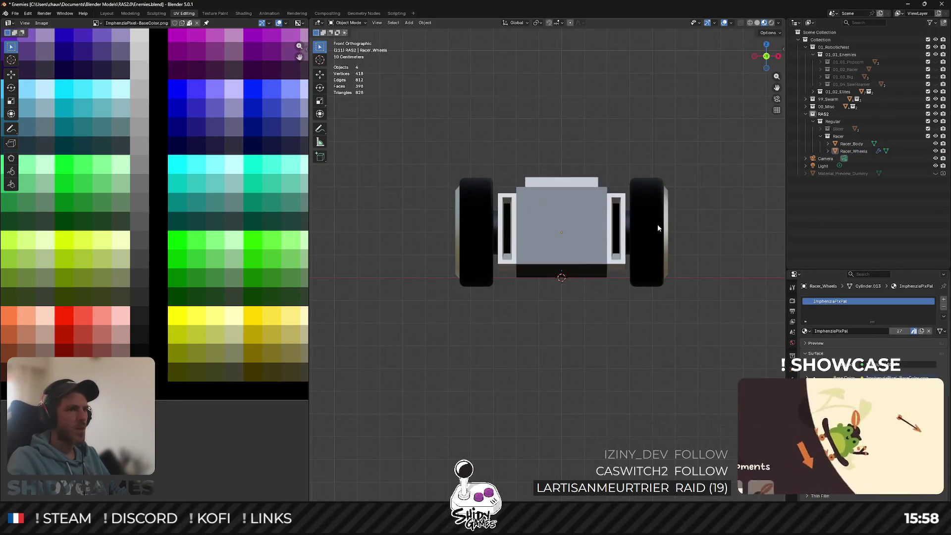
left_click_drag(414, 123, 721, 358)
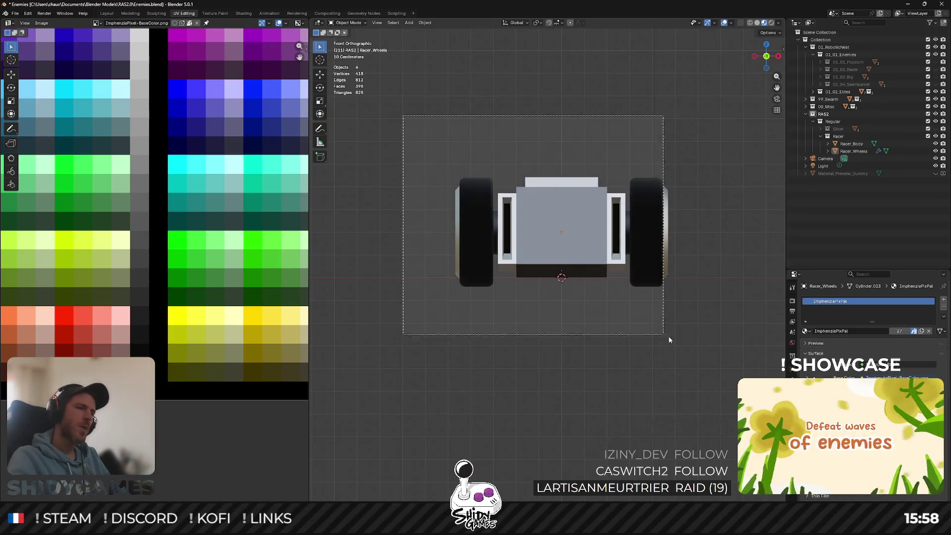
key("g")
key("z")
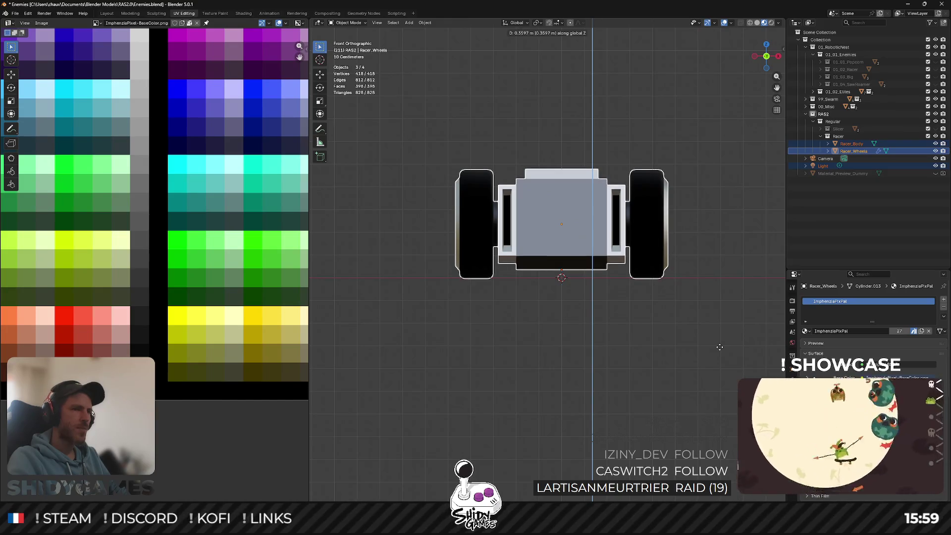
key("Escape")
Select Racer_Wheels and cancel its Z move, then open Racer_Body in Edit Mode.
left_click(663, 342)
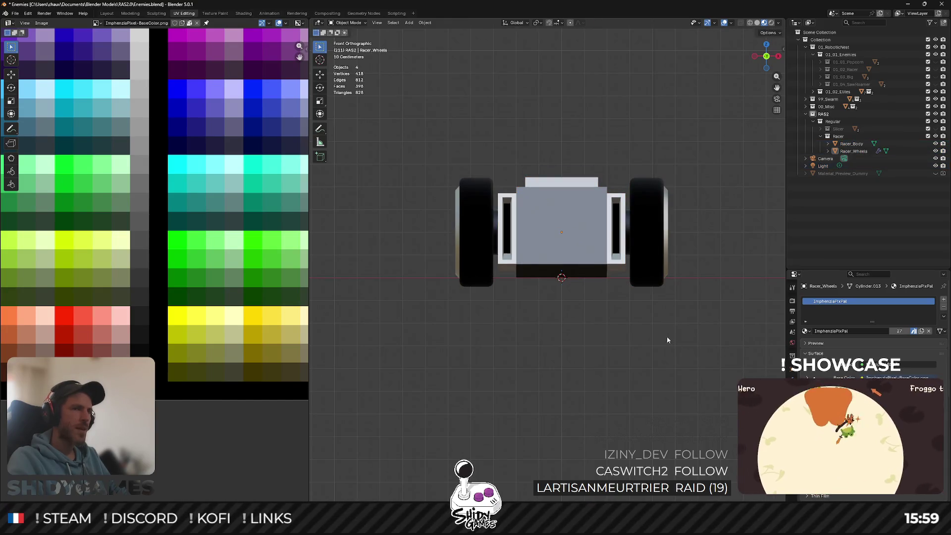
left_click(859, 150)
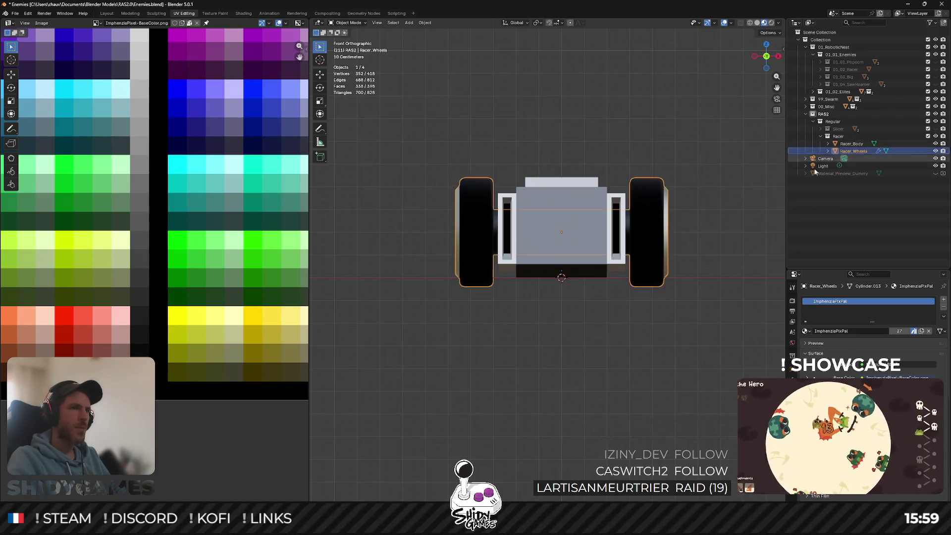
key("g")
key("z")
key("Escape")
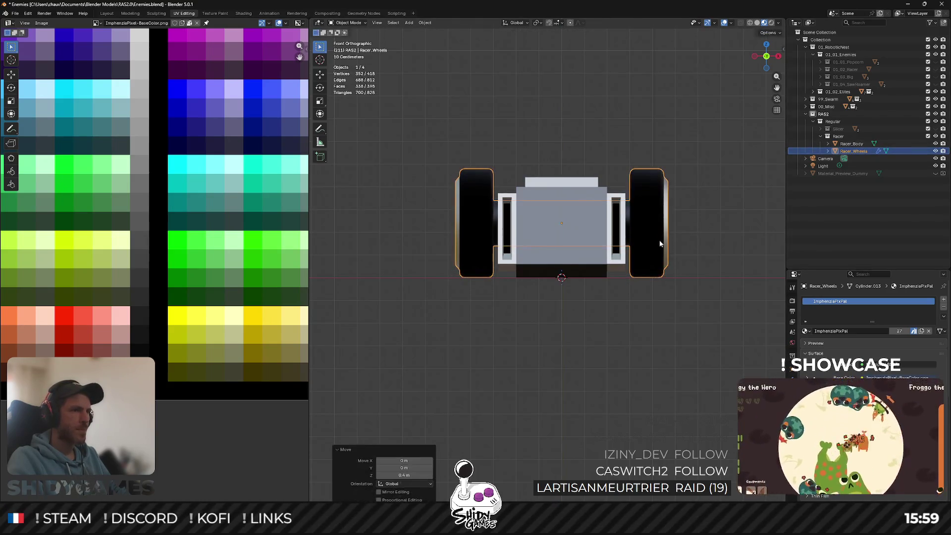
left_click(603, 270)
key("Tab")
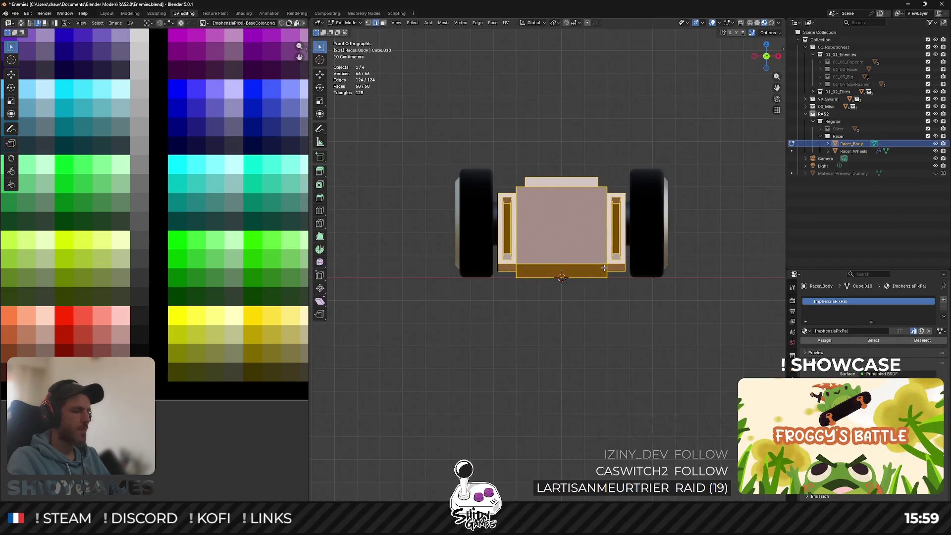
Raise the racer body slightly along Z and return to Object Mode.
mouse_move(604, 262)
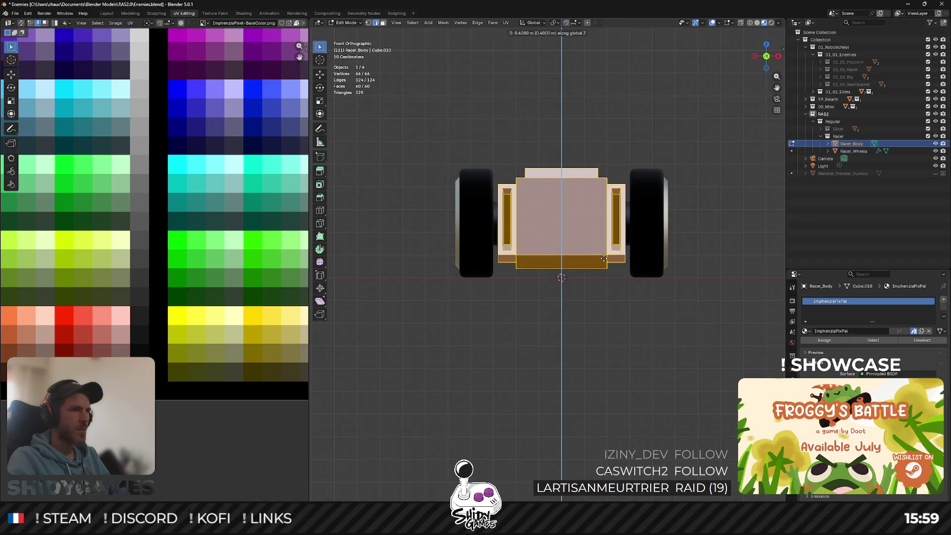
left_click(604, 259)
key("Tab")
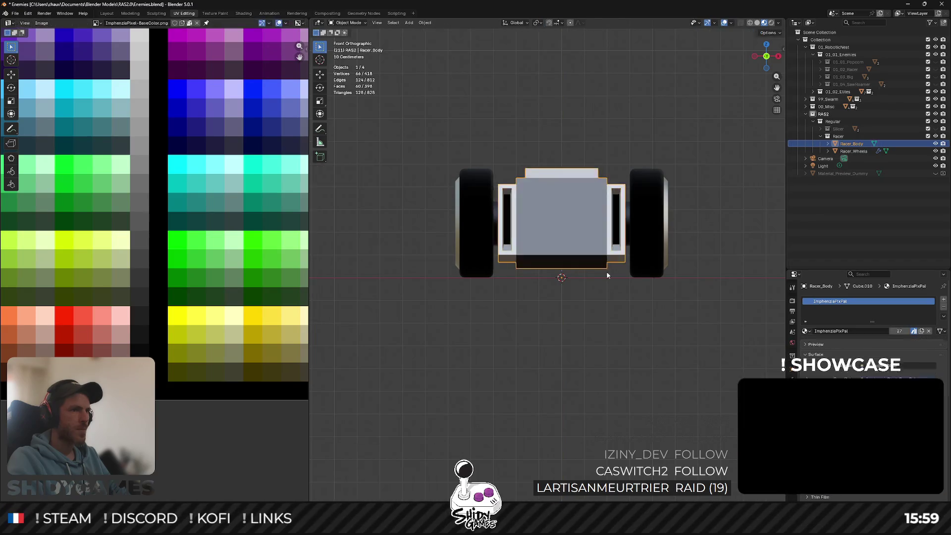
Join Racer_Wheels into Racer_Body with the Join command.
middle_click_drag(625, 311, 555, 281)
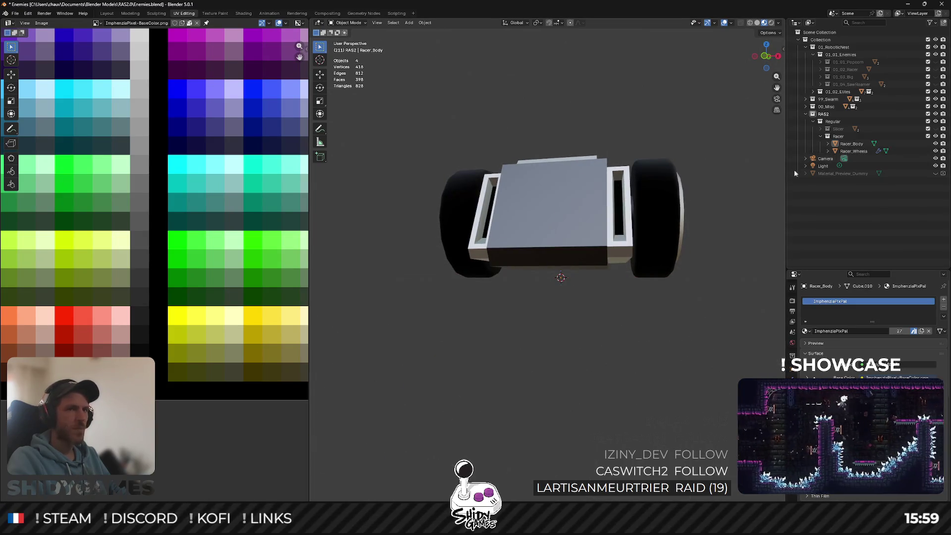
middle_click_drag(632, 191, 632, 209)
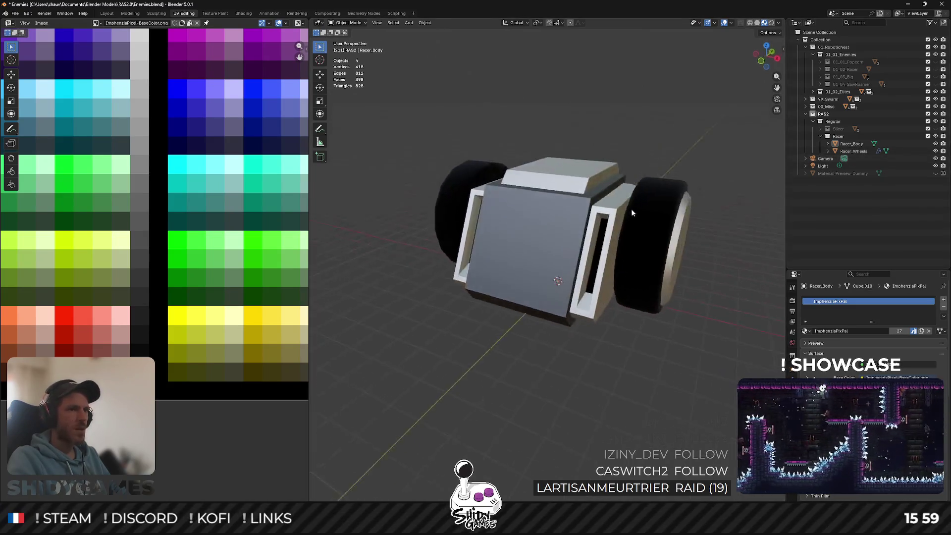
left_click(853, 151, "shift")
key("F3")
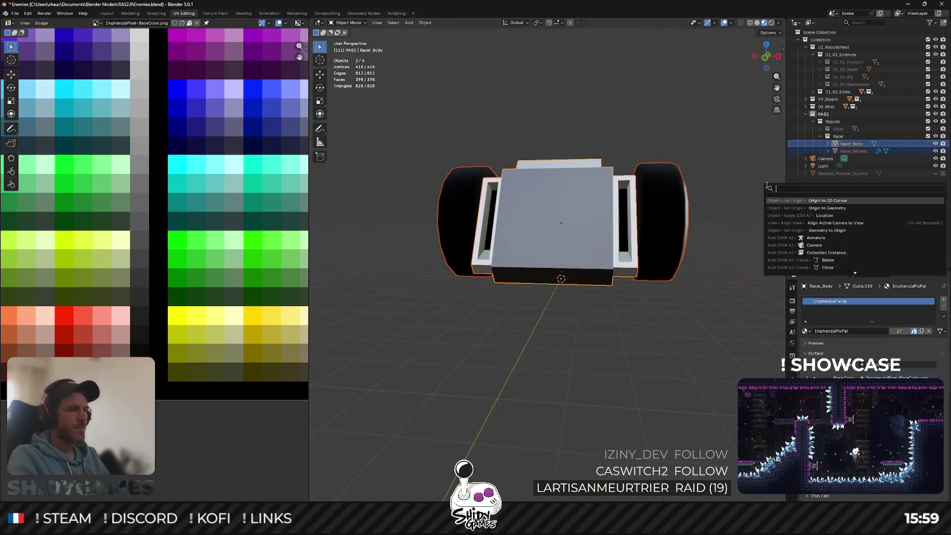
type("join")
key("Return")
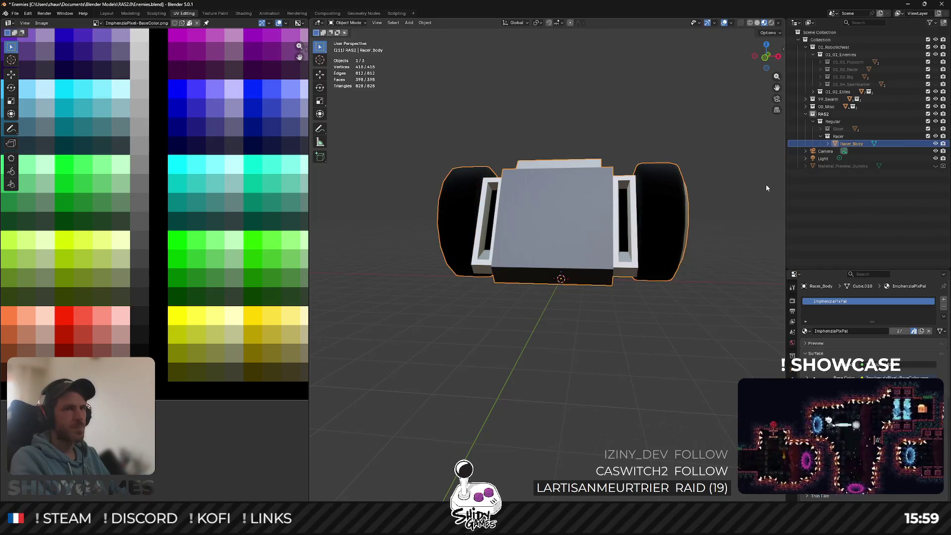
Inspect the joined racer, reselecting it and briefly checking its mesh in Edit Mode.
middle_click_drag(656, 228, 718, 291)
left_click(791, 190)
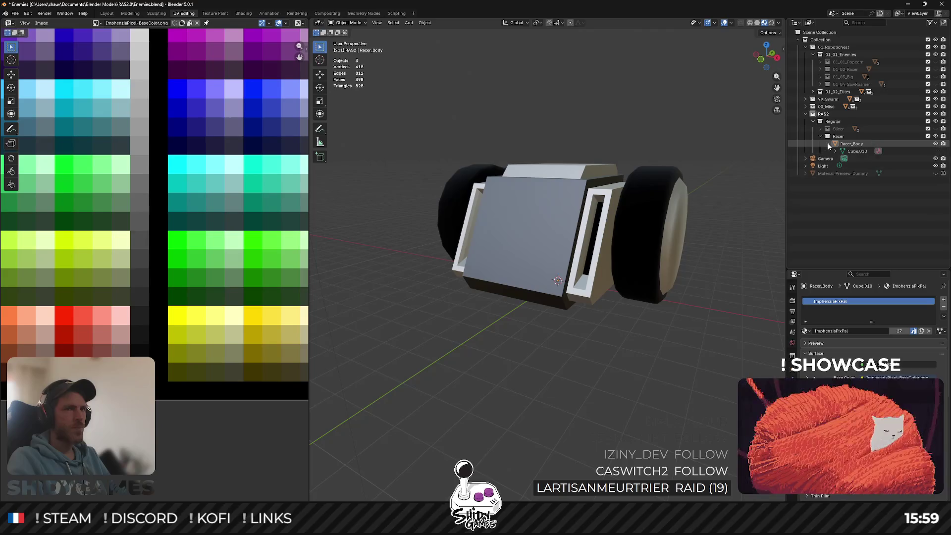
mouse_move(726, 230)
middle_mouse_down()
mouse_move(669, 242)
mouse_move(679, 223)
mouse_move(714, 244)
middle_mouse_up()
left_click(682, 233)
key("Tab")
scroll(681, 231, "up", 3)
scroll(682, 231, "up", 2)
scroll(688, 226, "down", 1)
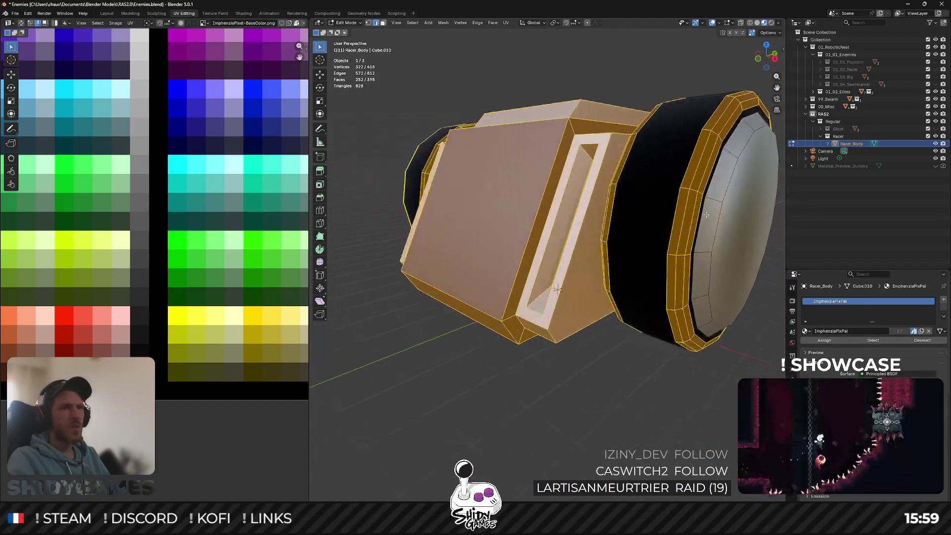
key("Tab")
scroll(622, 332, "down", 4)
Turn to the racer's back and select its rear face in Edit Mode.
mouse_move(644, 298)
middle_mouse_down()
mouse_move(491, 263)
mouse_move(440, 282)
mouse_move(448, 296)
middle_mouse_up()
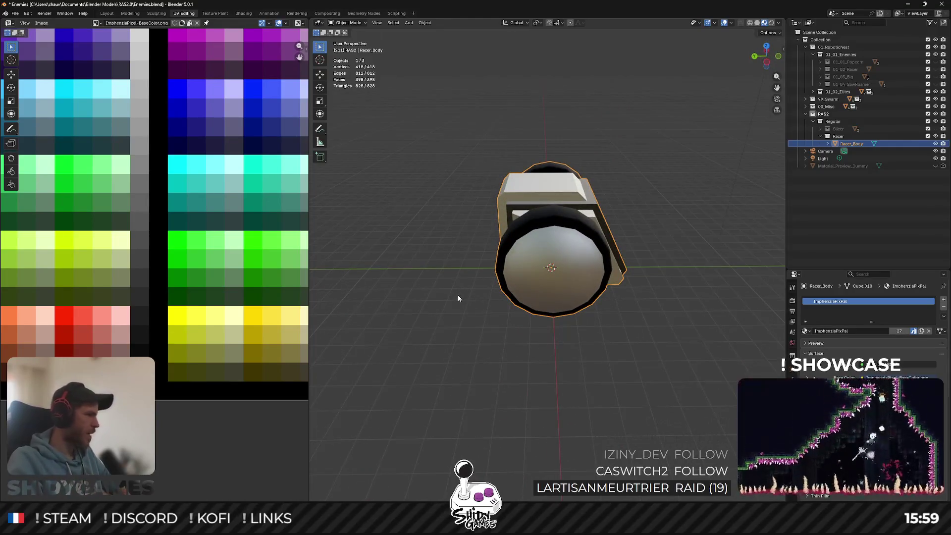
mouse_move(549, 214)
middle_mouse_down()
mouse_move(412, 197)
mouse_move(421, 190)
mouse_move(415, 180)
mouse_move(375, 196)
middle_mouse_up()
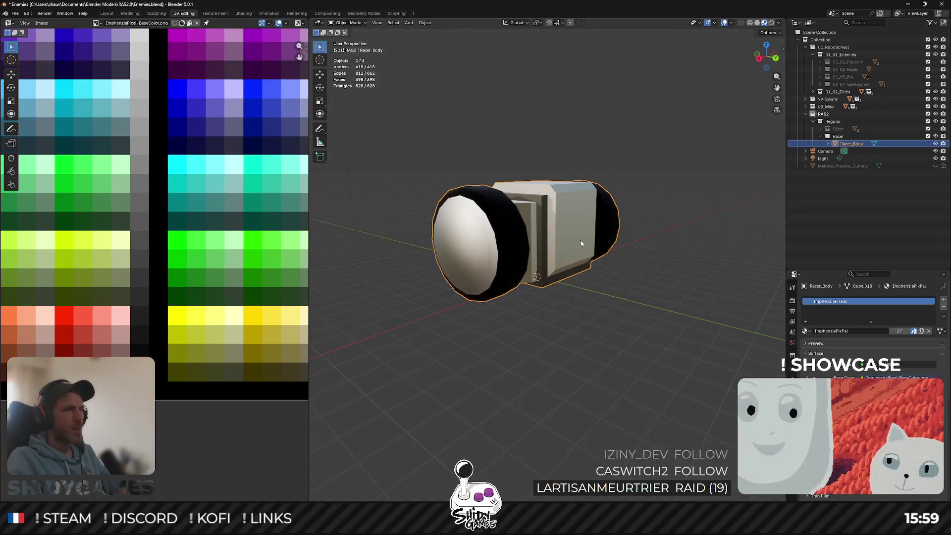
scroll(581, 241, "up", 4)
key("Tab")
left_click(581, 241)
scroll(580, 240, "down", 2)
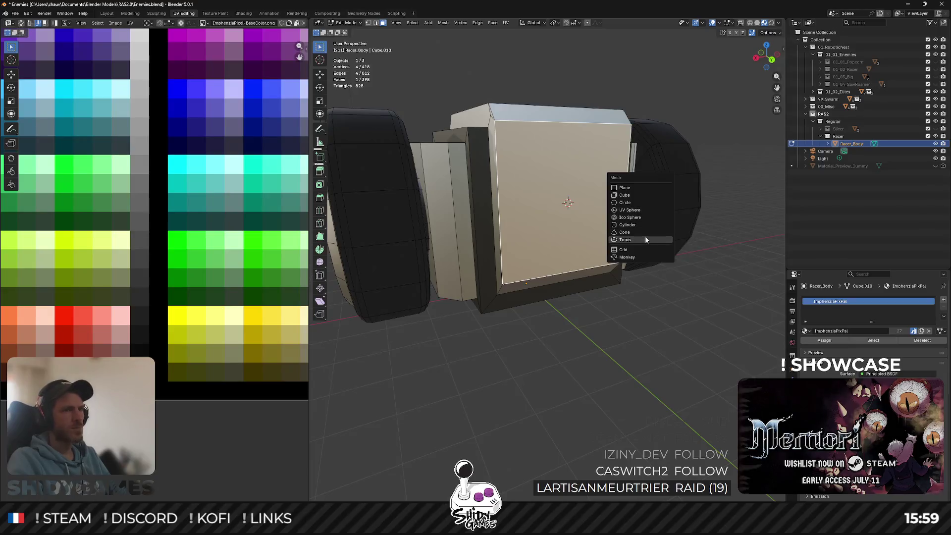
Add a cylinder rotated 90° on X and widened to 1.4 while keeping its Y depth.
key("shift+a")
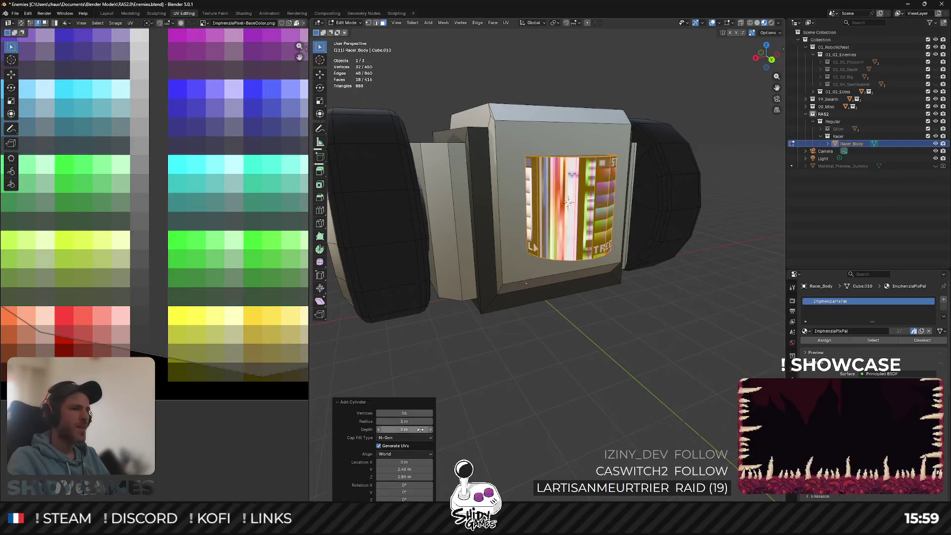
key("x")
key("9")
key("0")
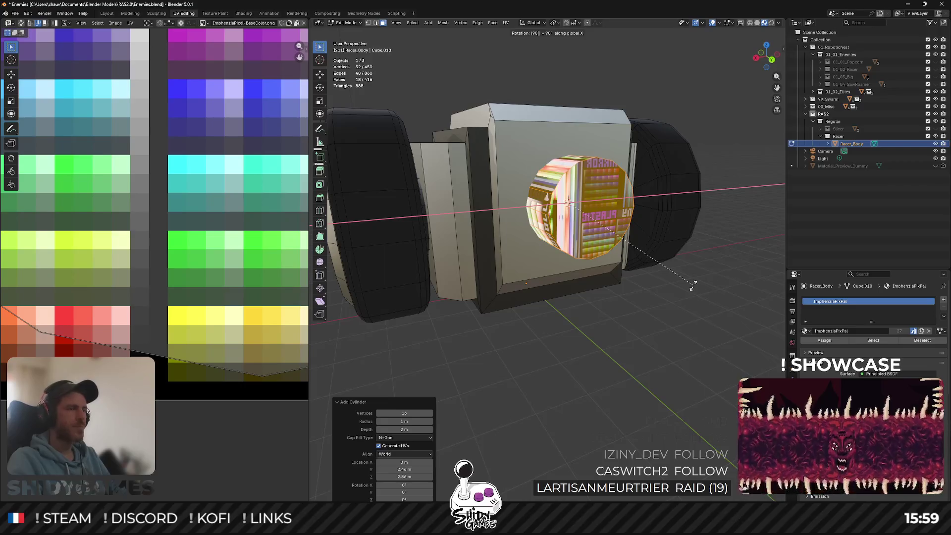
key("Return")
key("s")
key("shift+y")
left_click(776, 167)
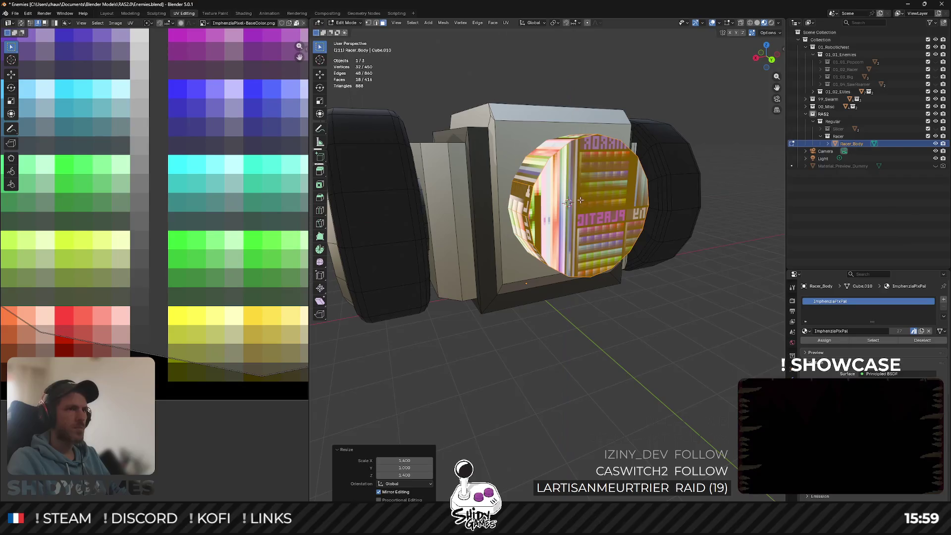
Add a centred loop cut to the cylinder and delete a ring of its faces.
key("ctrl+r")
left_click(531, 172)
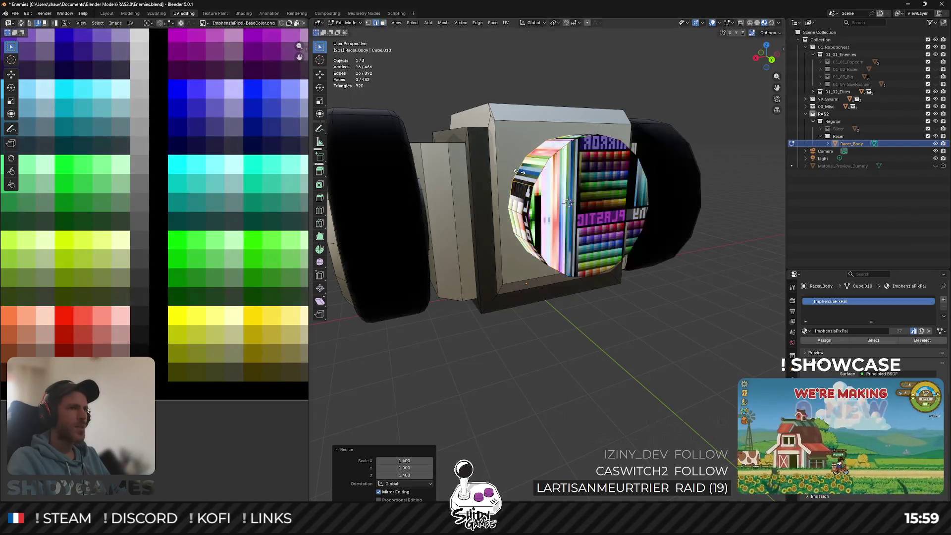
right_click(529, 172)
mouse_move(529, 172)
middle_mouse_down()
mouse_move(550, 186)
mouse_move(613, 187)
middle_mouse_up()
scroll(570, 198, "up", 5)
key("alt+a")
left_click(512, 182, "alt")
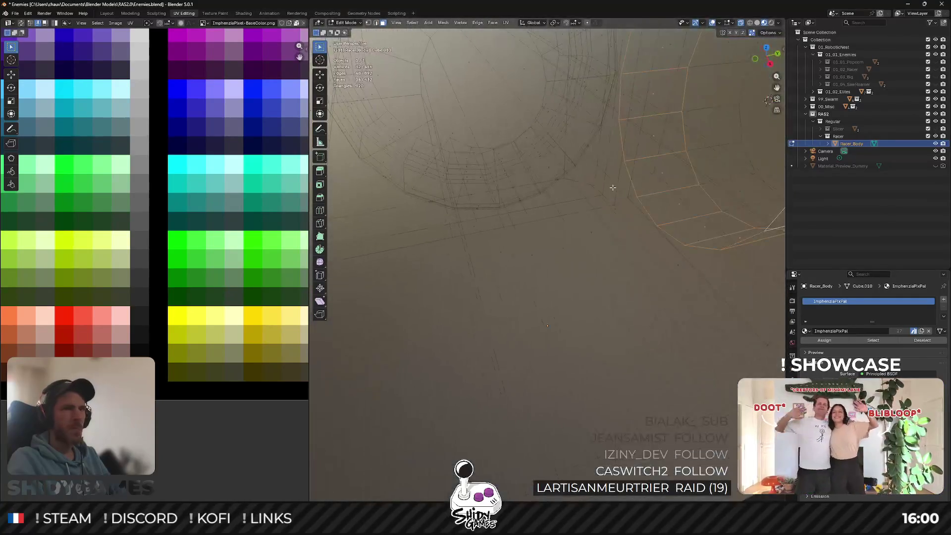
left_click(688, 109, "shift")
key("x")
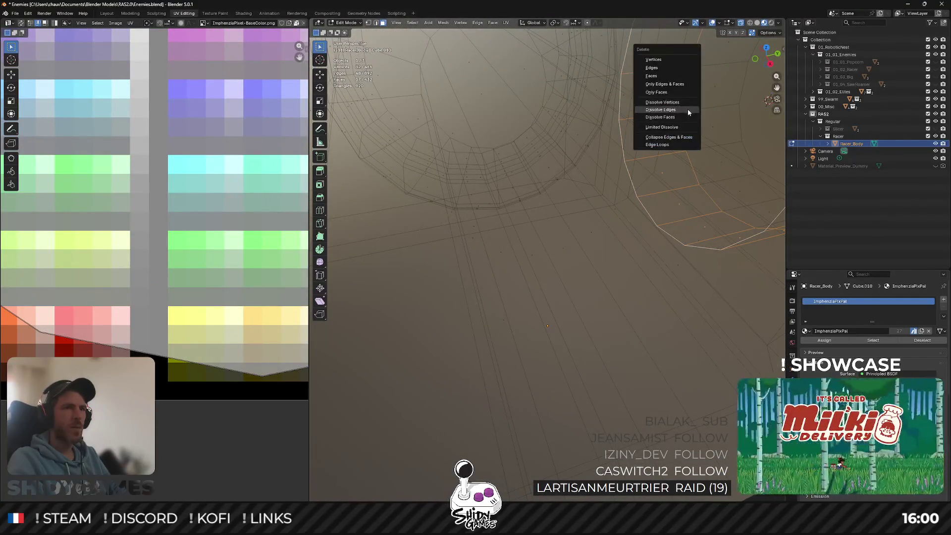
left_click(679, 86)
scroll(679, 86, "down", 5)
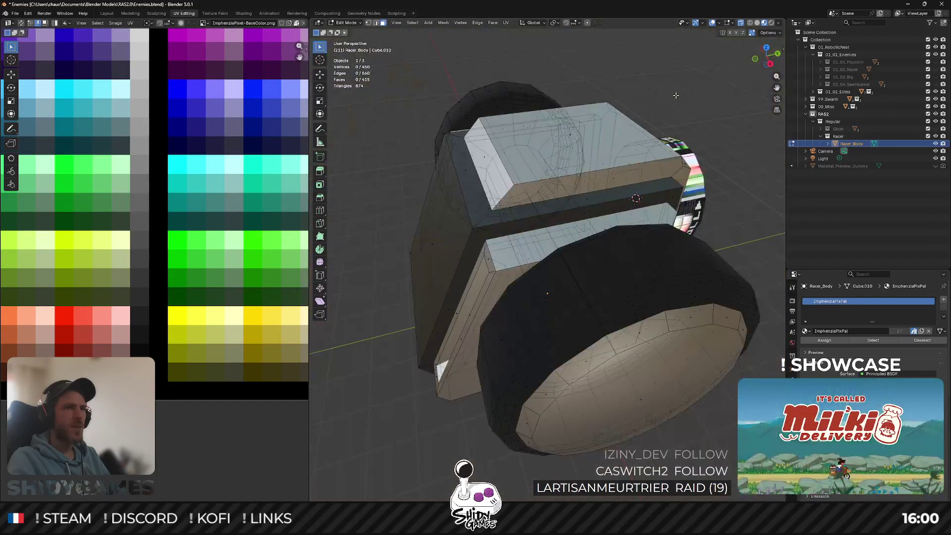
Push the cylinder's cap face 0.5 m outward along Y.
middle_click_drag(679, 85, 641, 243)
left_click(641, 242)
key("g")
key("y")
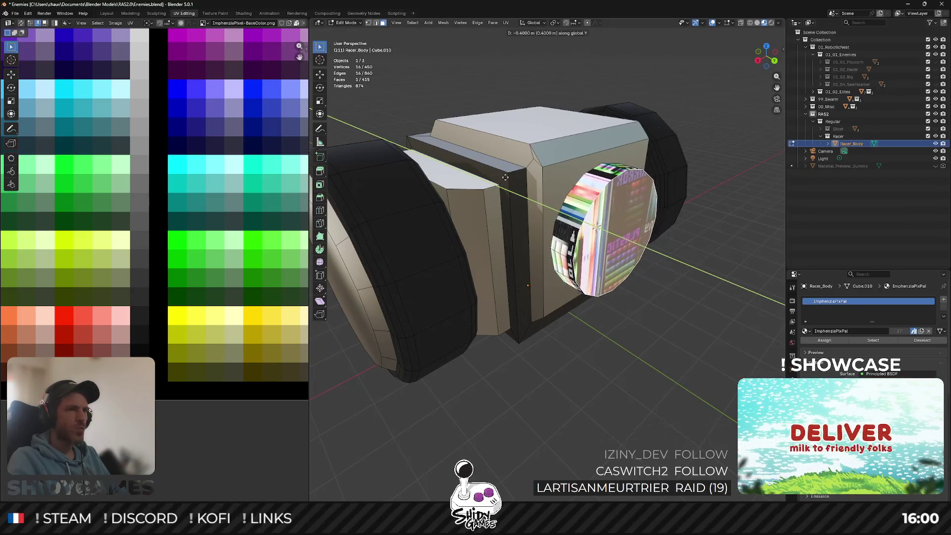
left_click(506, 177)
middle_click_drag(505, 177, 606, 237)
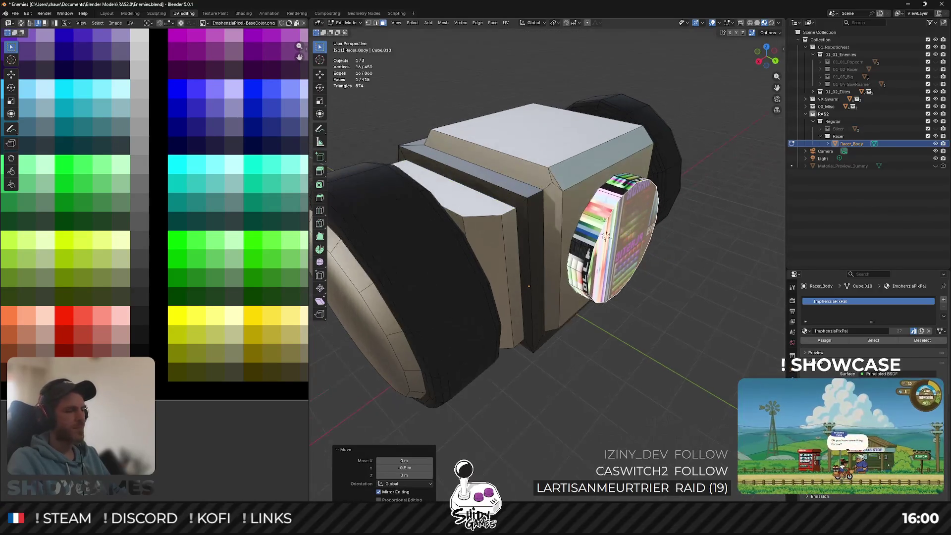
Select all faces linked to the cap and apply Smart UV Project.
key("l")
key("u")
left_click(582, 252)
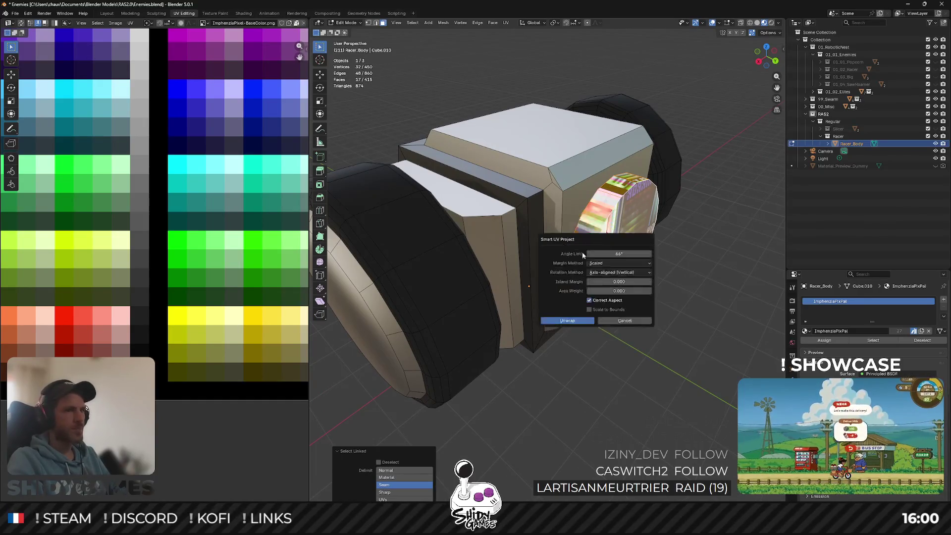
Run the unwrap and shrink the nozzle's UV island to about 0.41 near the METAL swatch.
left_click(568, 321)
scroll(545, 298, "down", 5)
scroll(149, 223, "down", 5)
key("s")
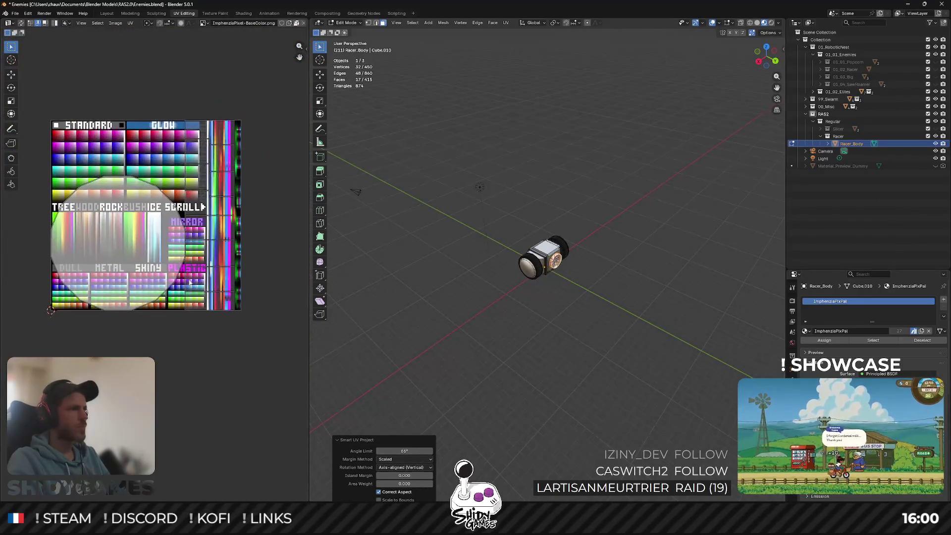
left_click(248, 367)
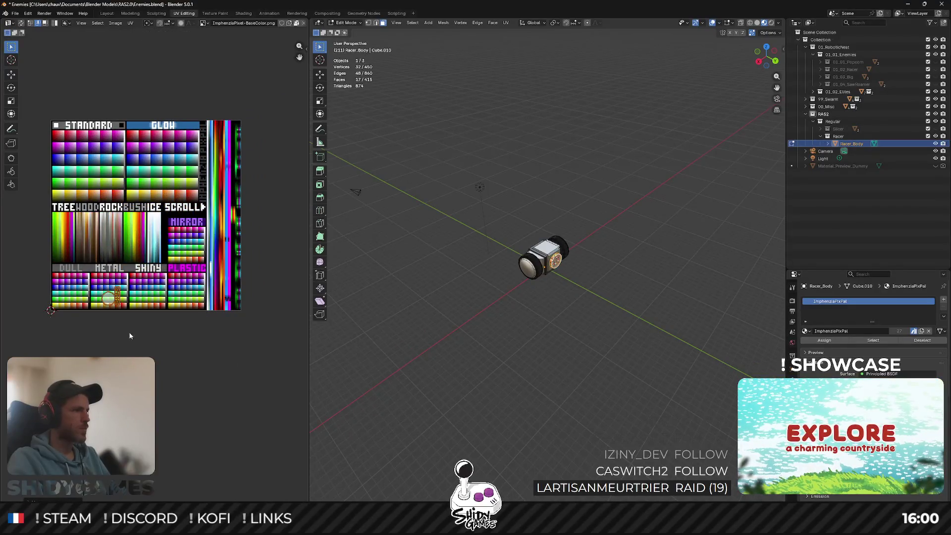
scroll(167, 257, "up", 7)
middle_click_drag(167, 257, 360, 121)
scroll(360, 122, "up", 5)
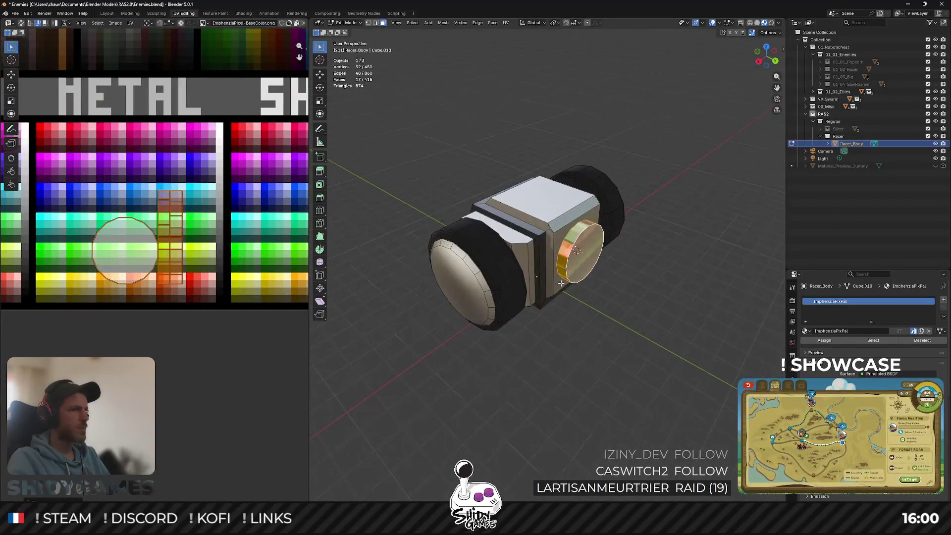
key("s")
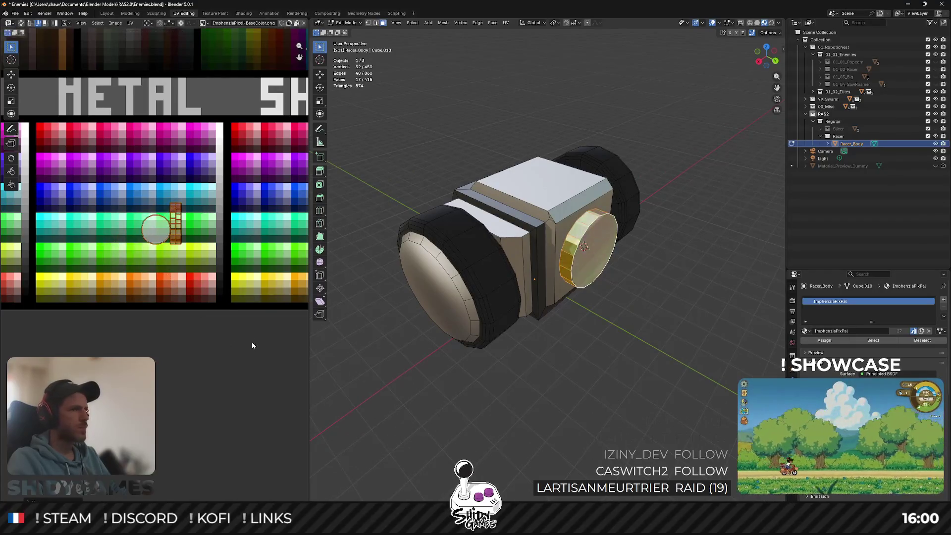
left_click(250, 371)
scroll(251, 372, "up", 3)
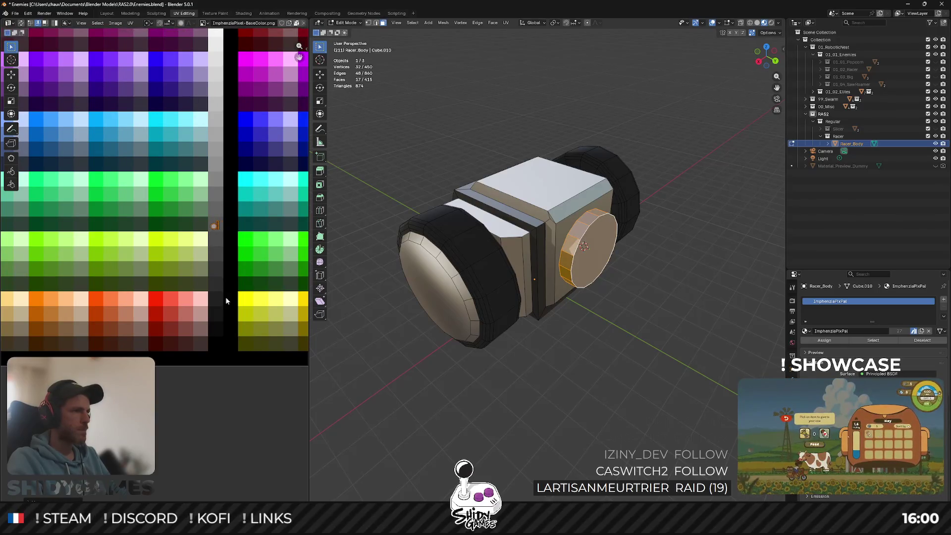
Switch to Object Mode and orbit the racer to view its rear disc.
key("Tab")
mouse_move(555, 303)
middle_mouse_down()
mouse_move(558, 261)
mouse_move(564, 273)
middle_mouse_up()
right_click(542, 260)
key("Escape")
key("Tab")
key("Tab")
mouse_move(655, 299)
middle_mouse_down()
mouse_move(452, 295)
mouse_move(564, 274)
middle_mouse_up()
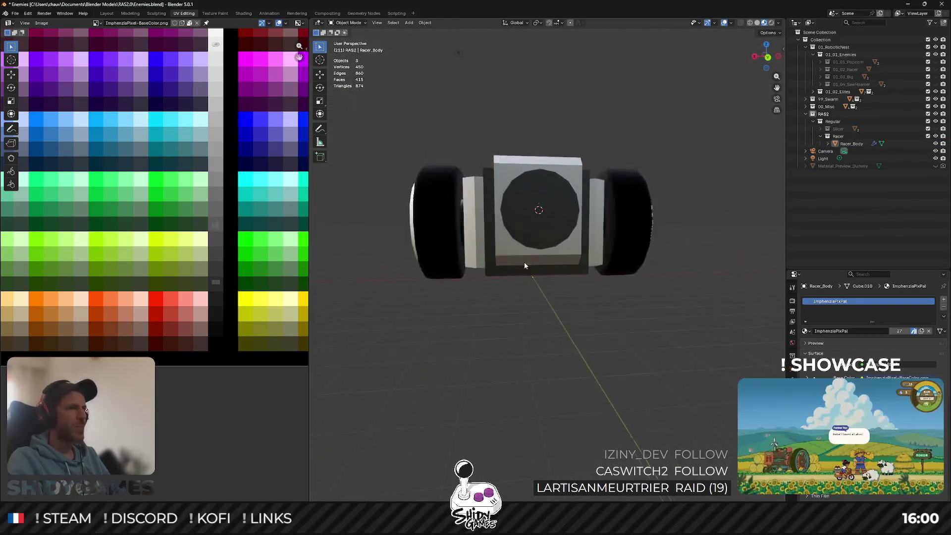
Select Racer_Body, enter Edit Mode and bevel the rear disc face.
left_click(564, 274)
key("Tab")
scroll(618, 205, "up", 3)
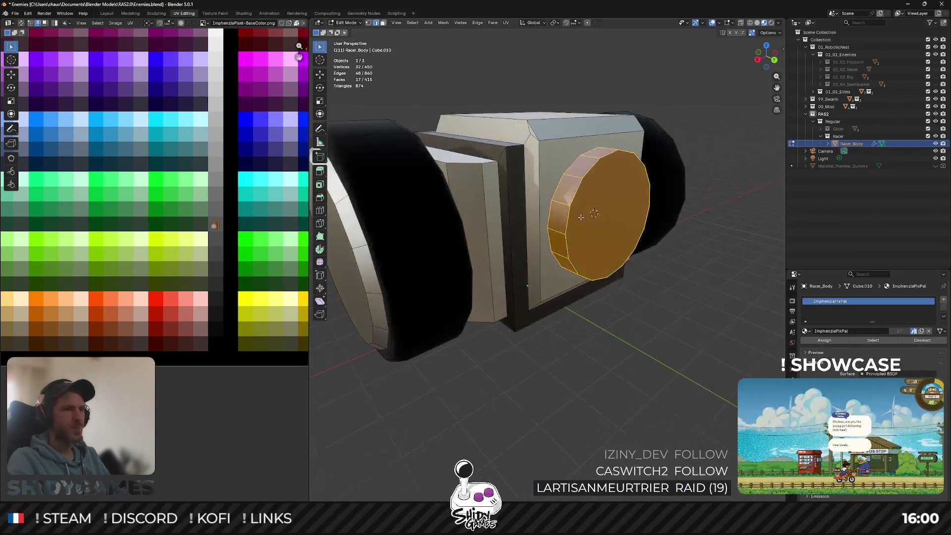
key("ctrl+b")
left_click(683, 224)
Inset the rear disc face, redoing the inset once.
mouse_move(684, 224)
middle_mouse_down()
mouse_move(638, 232)
mouse_move(664, 193)
middle_mouse_up()
key("i")
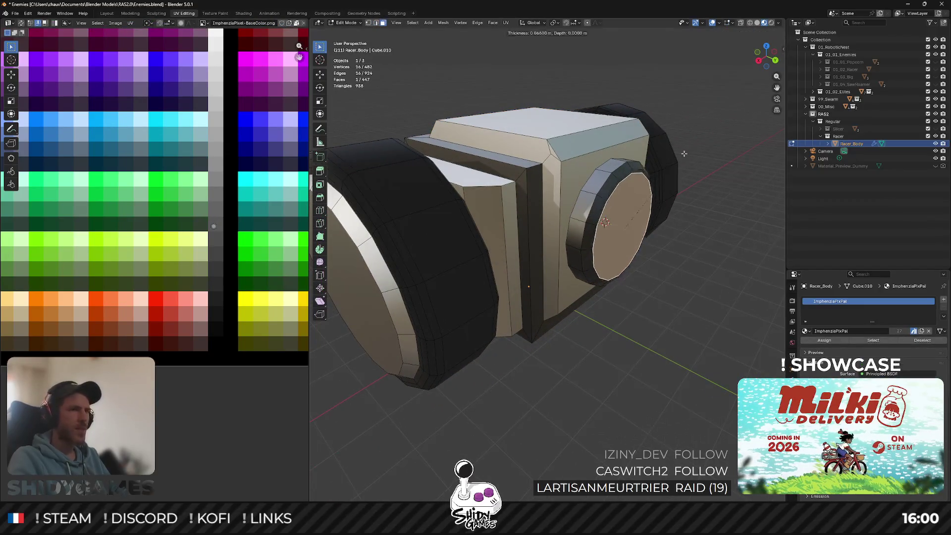
left_click(677, 159)
middle_click_drag(678, 159, 607, 161)
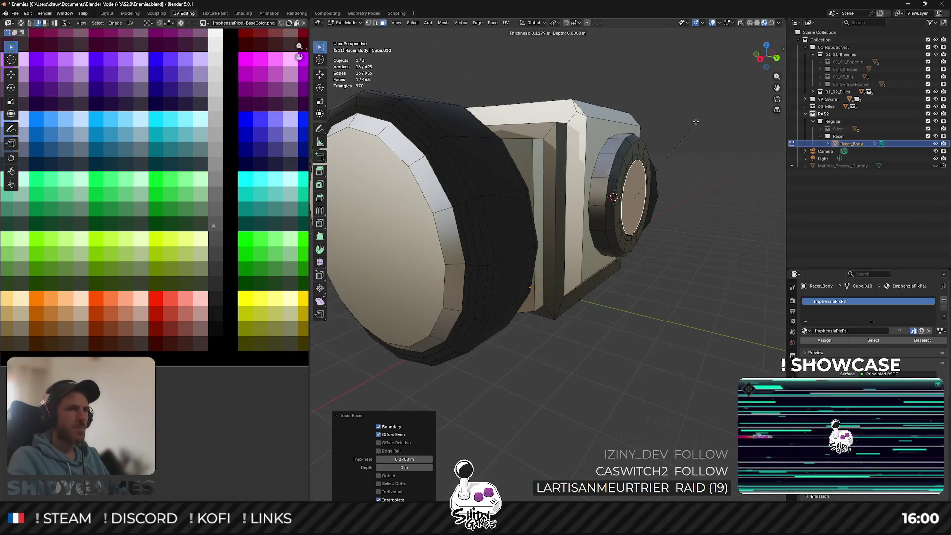
key("ctrl+z")
middle_click_drag(716, 102, 674, 118)
key("i")
left_click(717, 90)
Extrude the inset face outward and scale its end up to 1.44.
key("e")
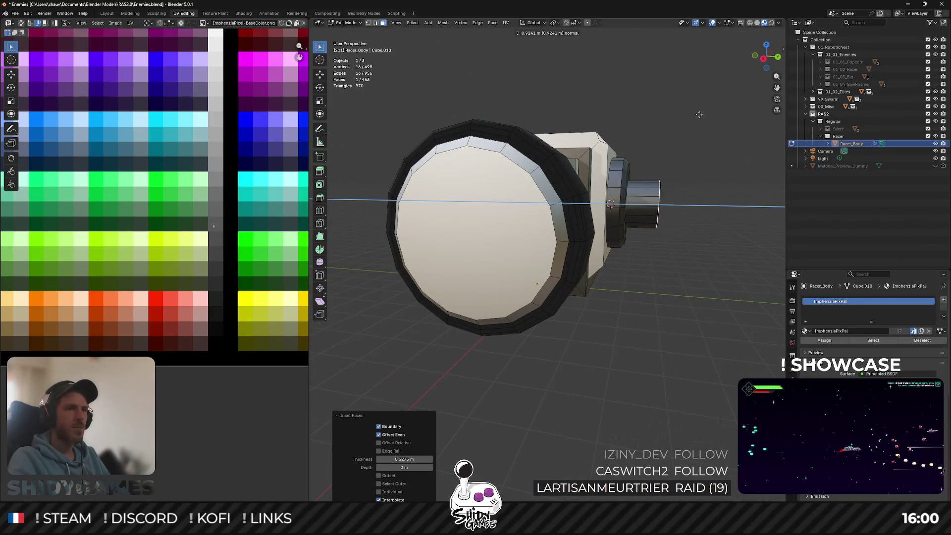
left_click(699, 114)
left_click(778, 58)
key("s")
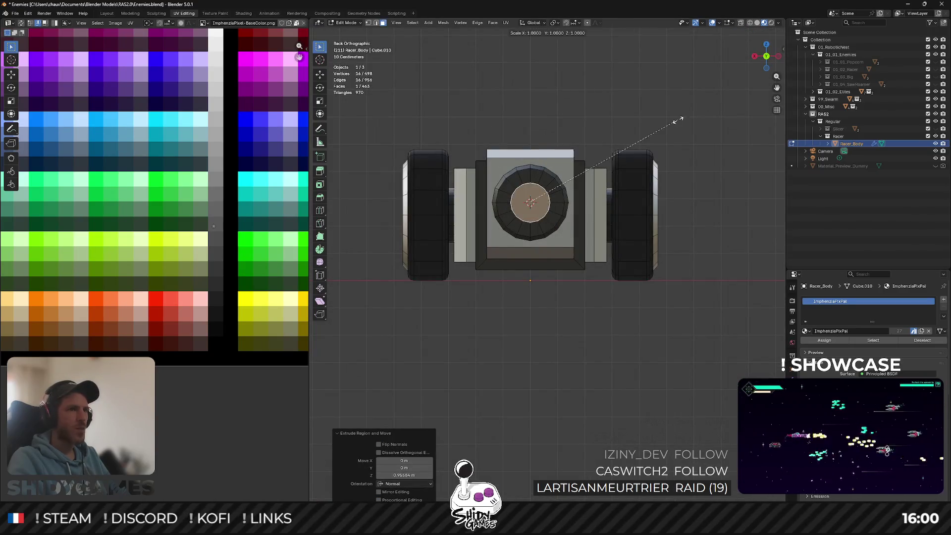
left_click(745, 87)
middle_click_drag(744, 87, 616, 155)
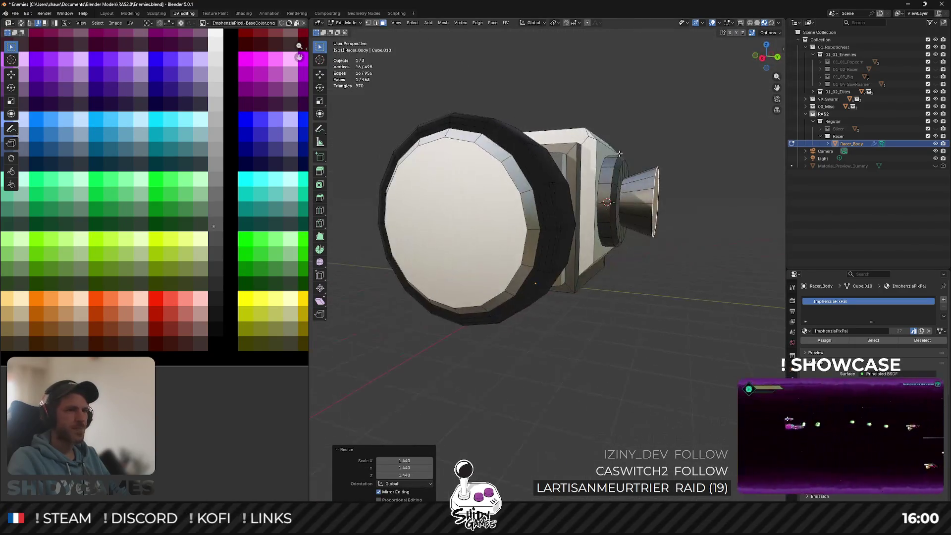
Extrude the end again and scale the tip down to taper the nozzle.
key("e")
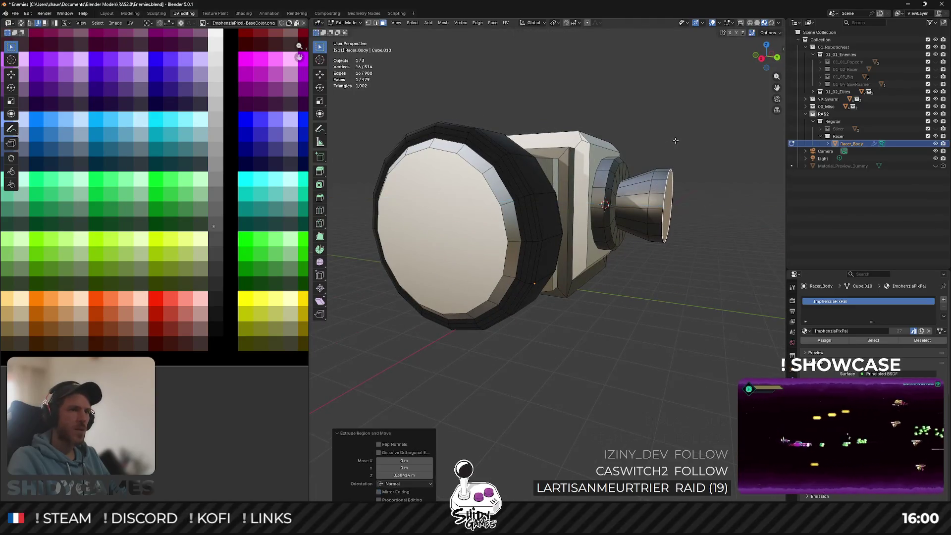
left_click(704, 129)
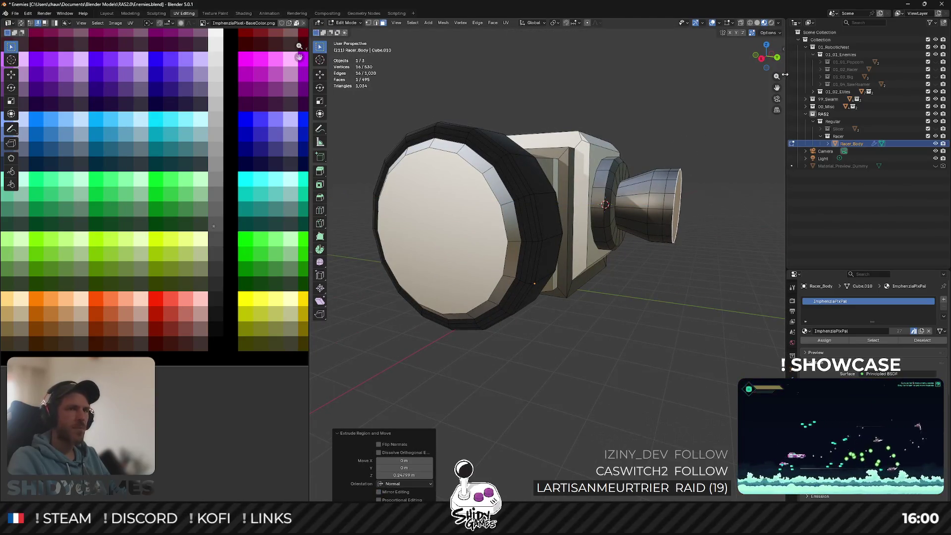
left_click(778, 57)
key("s")
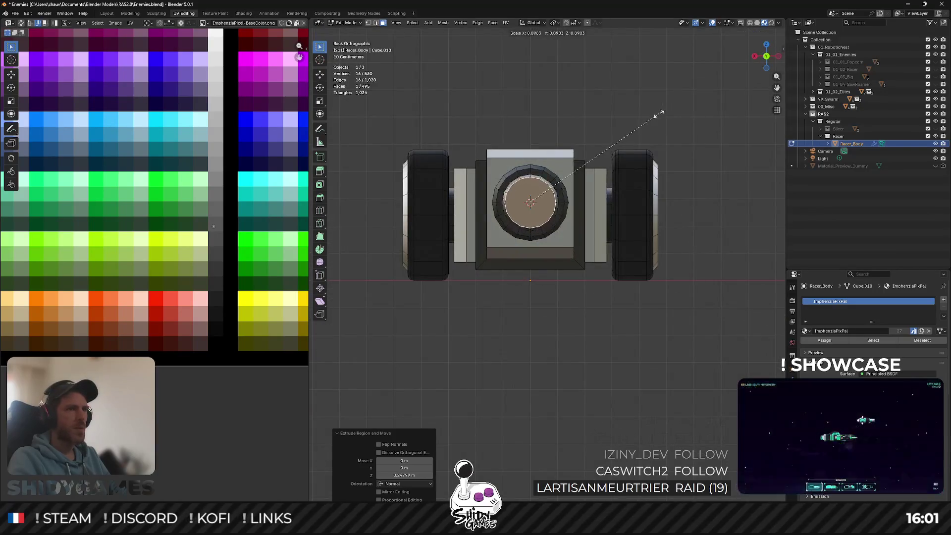
left_click(661, 113)
key("Tab")
middle_click_drag(661, 113, 602, 166)
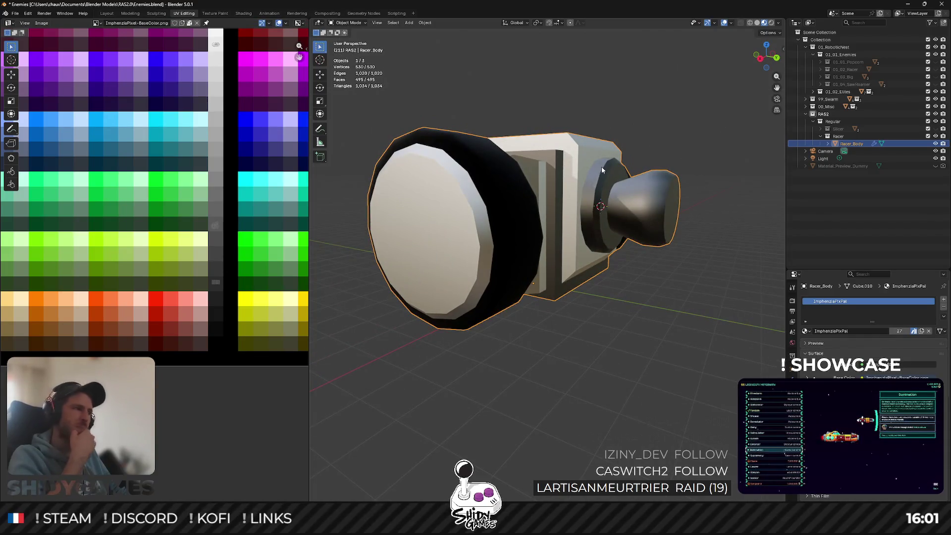
key("Tab")
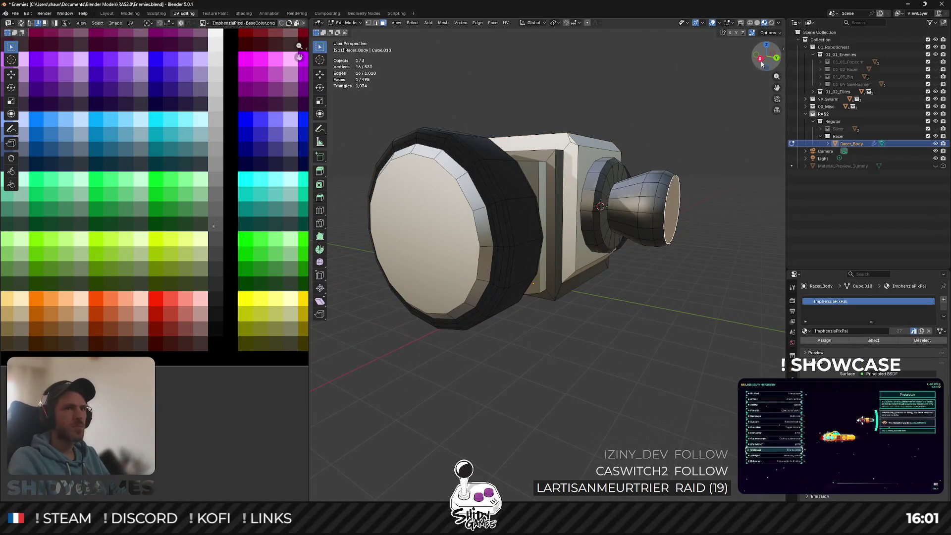
Box-select the nozzle's faces from the right view and preview its shading in Object Mode.
left_click(760, 60)
left_click_drag(719, 142, 623, 267)
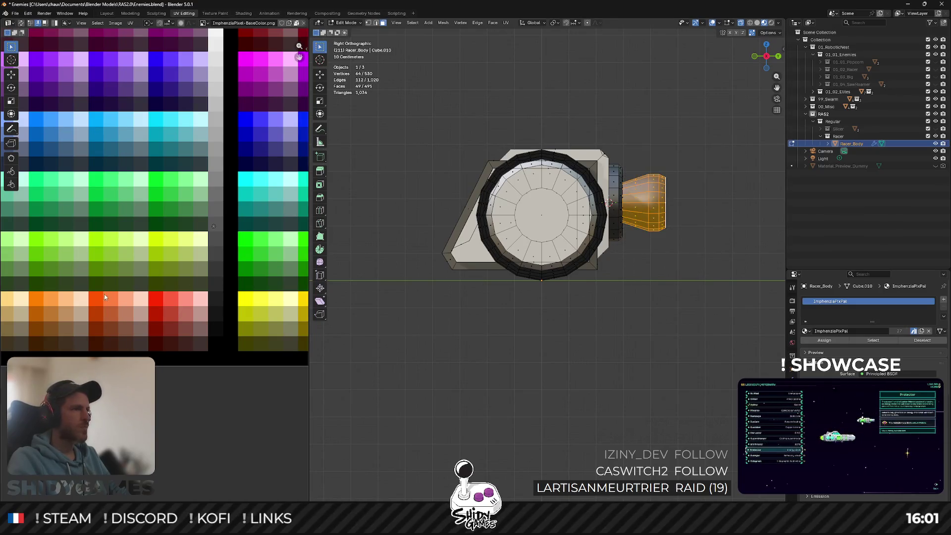
scroll(244, 217, "down", 2)
key("Tab")
middle_click_drag(421, 106, 625, 127)
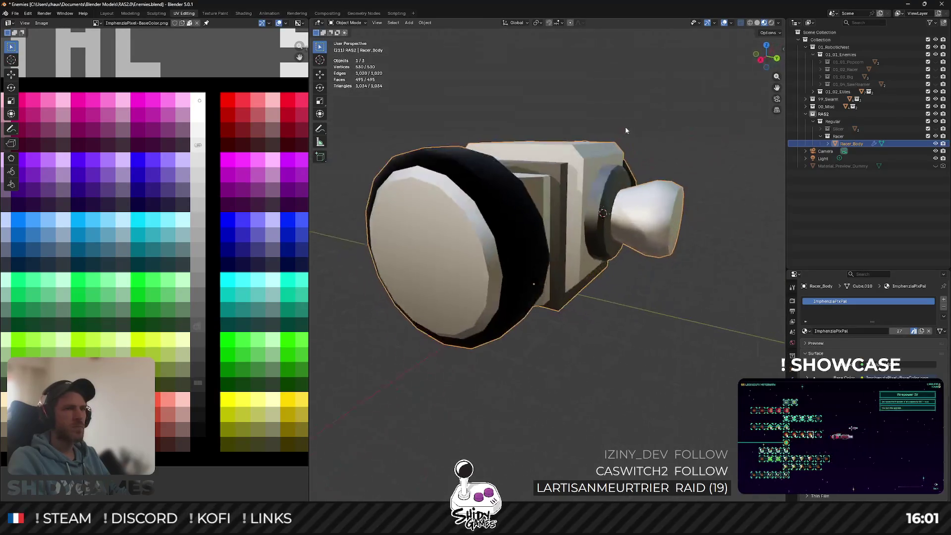
key("Tab")
key("Tab")
mouse_move(705, 184)
middle_mouse_down()
mouse_move(675, 179)
mouse_move(704, 163)
middle_mouse_up()
key("Tab")
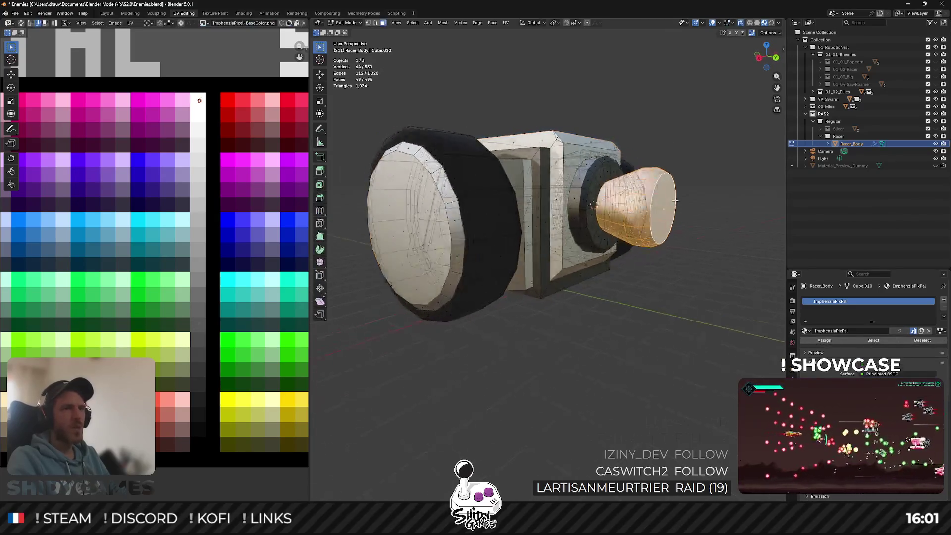
left_click(761, 58)
scroll(452, 229, "up", 5)
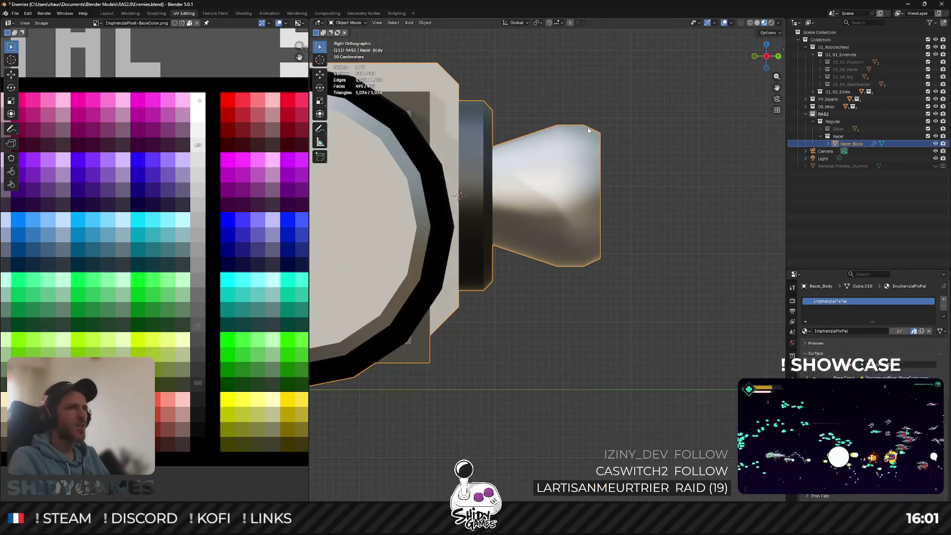
Inset a face ring near the nozzle tip and fatten it into a raised band.
left_click(573, 124, "alt")
key("i")
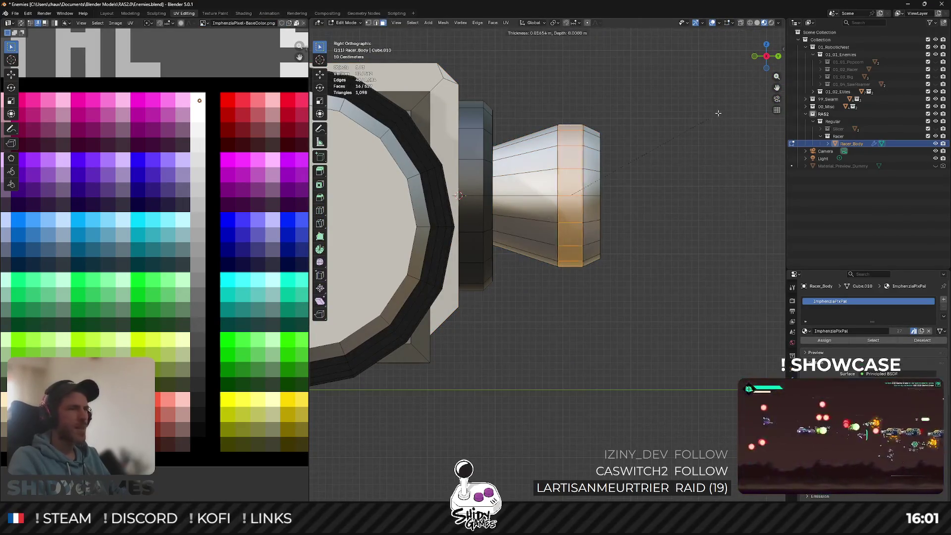
left_click(716, 114)
key("alt+s")
left_click(715, 110)
mouse_move(715, 110)
middle_mouse_down()
mouse_move(613, 154)
mouse_move(576, 157)
middle_mouse_up()
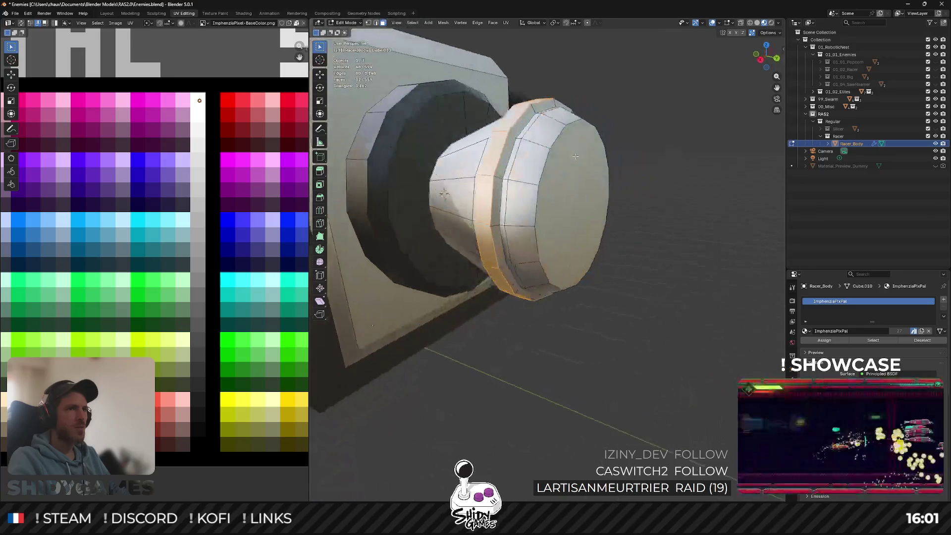
Move the band faces' UVs onto a dark palette swatch and check the result.
left_click(502, 177, "alt+shift")
left_click_drag(230, 102, 213, 84)
key("Tab")
mouse_move(631, 285)
middle_mouse_down()
mouse_move(581, 304)
mouse_move(676, 307)
mouse_move(634, 326)
mouse_move(717, 321)
mouse_move(599, 306)
middle_mouse_up()
scroll(581, 305, "down", 8)
scroll(600, 306, "up", 5)
Inset the nozzle's round end face on Racer_Body.
key("Tab")
left_click(572, 204)
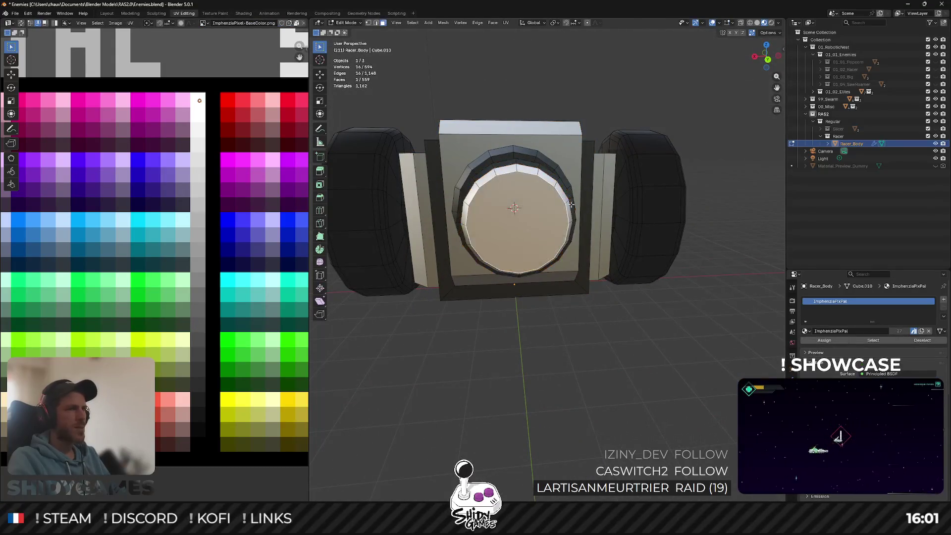
middle_click_drag(572, 204, 624, 163)
key("i")
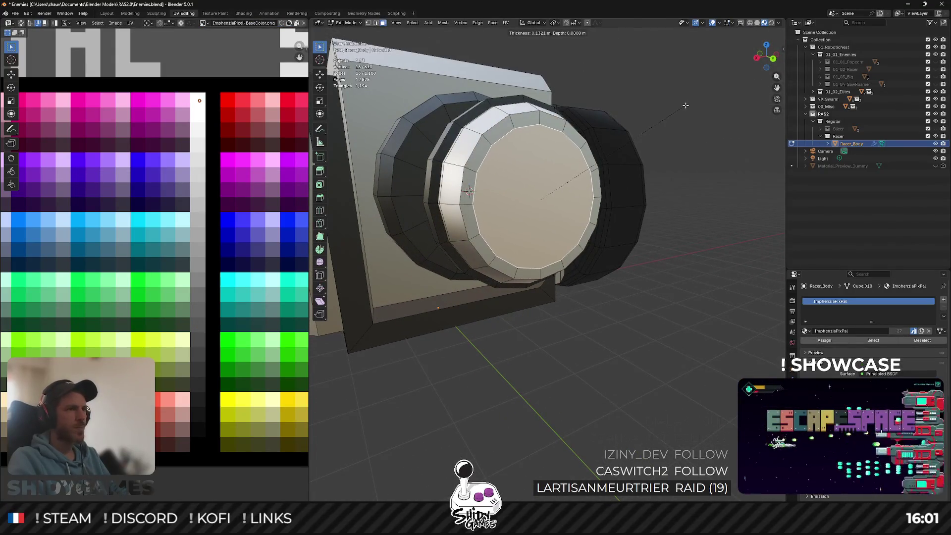
left_click(642, 121)
Sink the inset face deep into the nozzle and bevel the opening's edges.
mouse_move(643, 121)
middle_mouse_down()
mouse_move(610, 188)
mouse_move(641, 149)
middle_mouse_up()
key("alt+s")
left_click(600, 199)
key("ctrl+b")
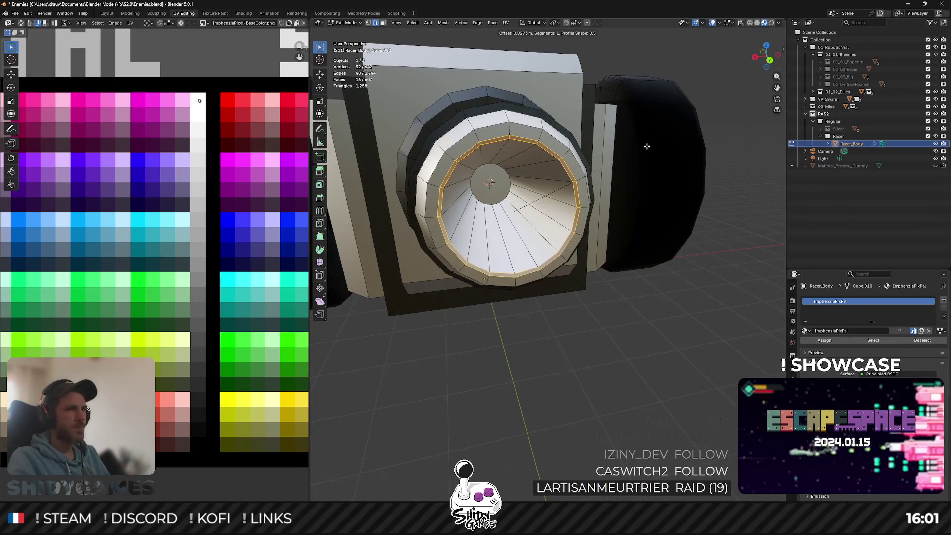
left_click(649, 146)
Move the inner faces' UVs from the white palette strip onto a dark swatch.
key("Tab")
middle_click_drag(648, 146, 556, 191)
key("Tab")
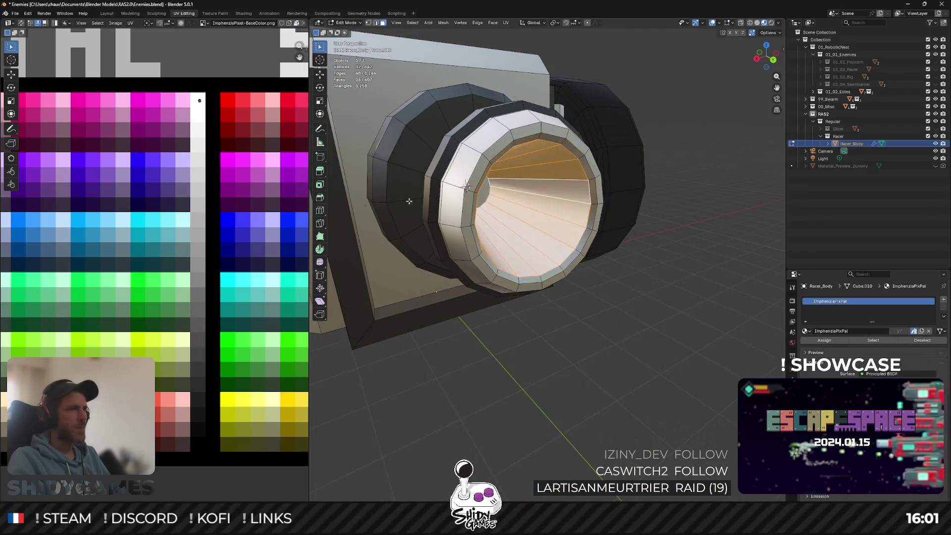
key("g")
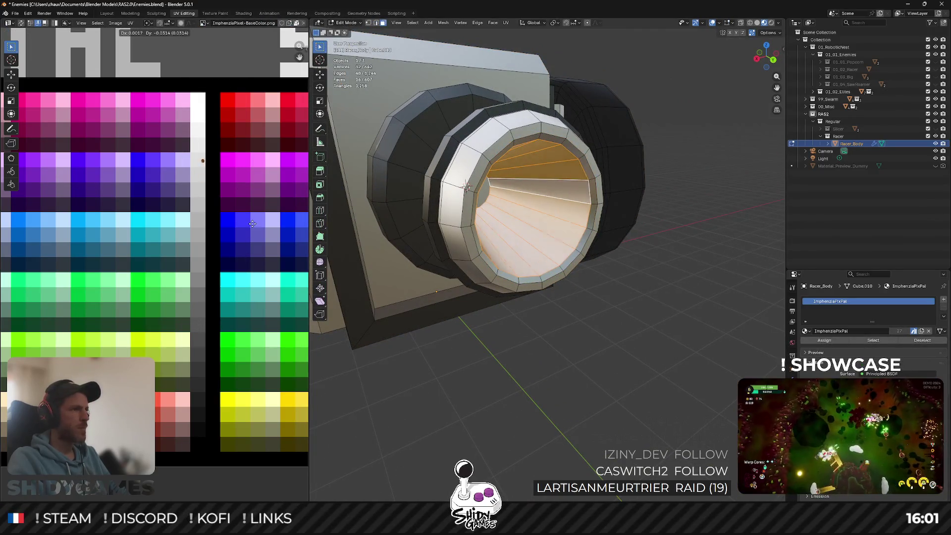
right_click(251, 269)
left_click_drag(194, 79, 243, 152)
key("g")
left_click(245, 441)
scroll(557, 357, "down", 3)
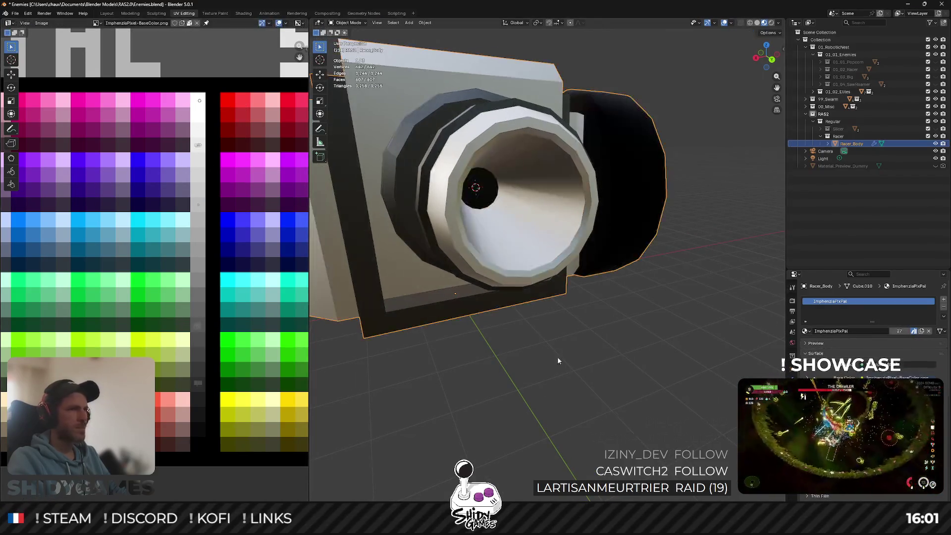
middle_click_drag(557, 357, 567, 371)
Return to object mode and save the blend file with Ctrl+S.
key("Tab")
scroll(640, 264, "down", 2)
mouse_move(640, 265)
middle_mouse_down()
mouse_move(575, 303)
mouse_move(646, 271)
mouse_move(595, 244)
mouse_move(539, 177)
mouse_move(592, 246)
mouse_move(623, 211)
middle_mouse_up()
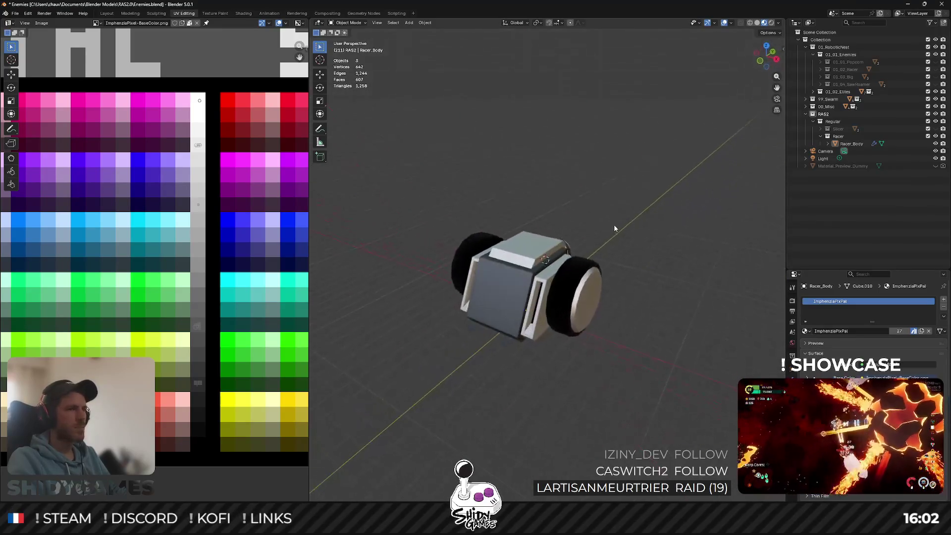
key("ctrl+s")
middle_click_drag(671, 159, 623, 195)
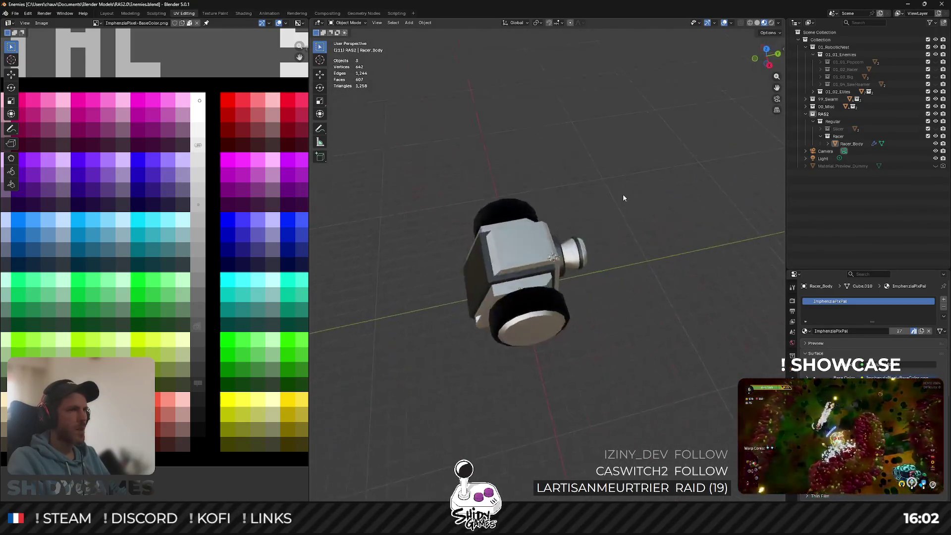
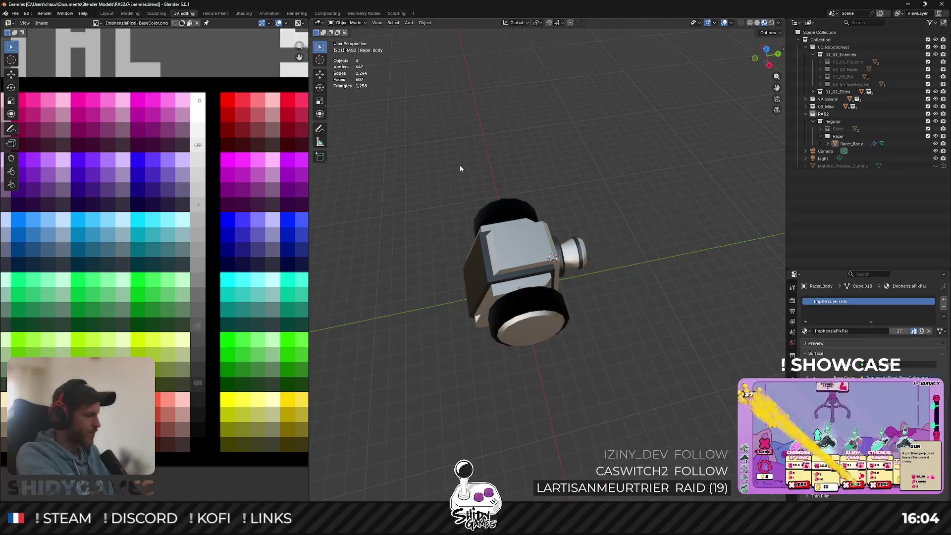
Cut a new edge loop across the top face of Racer_Body.
middle_click_drag(519, 242, 570, 227)
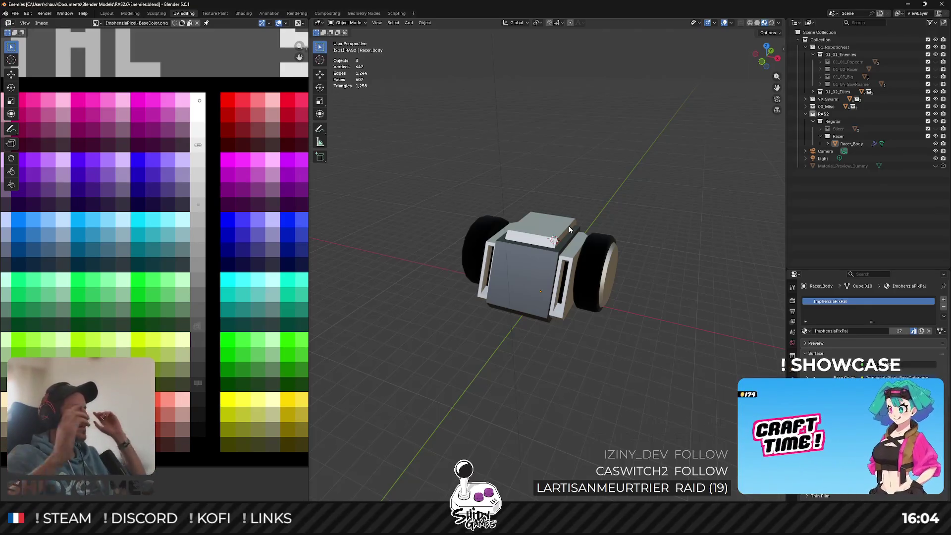
mouse_move(568, 226)
middle_mouse_down()
mouse_move(601, 214)
mouse_move(596, 201)
mouse_move(590, 213)
mouse_move(569, 197)
mouse_move(543, 234)
mouse_move(486, 213)
mouse_move(571, 223)
mouse_move(564, 240)
middle_mouse_up()
scroll(591, 213, "up", 3)
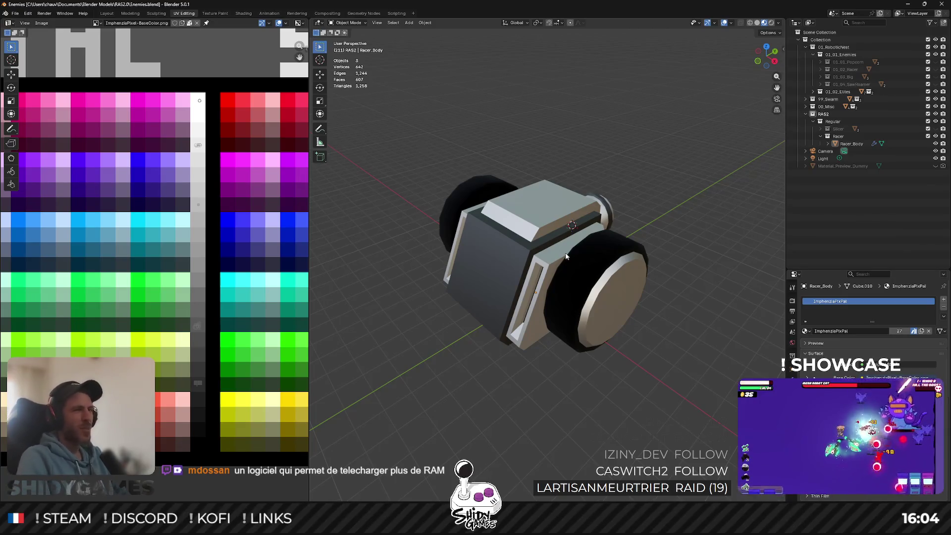
middle_click_drag(524, 234, 502, 227)
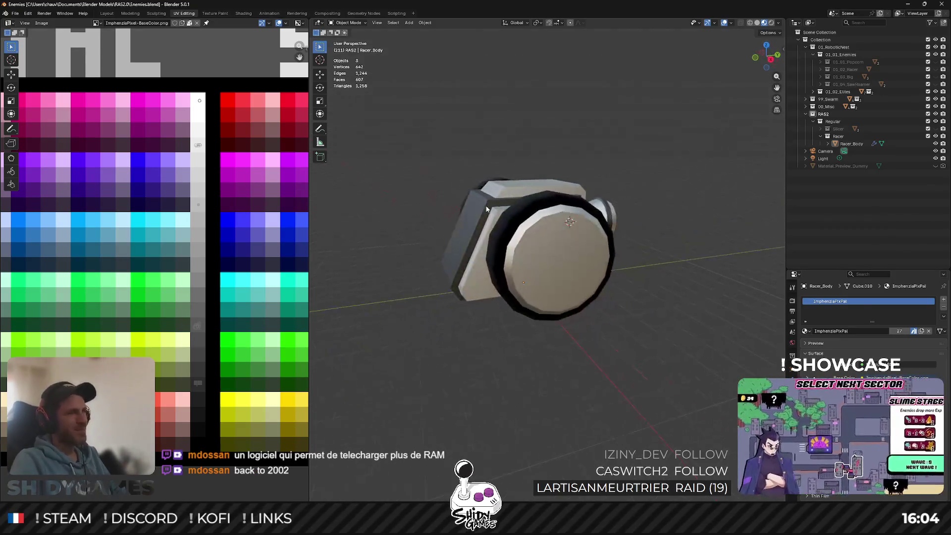
left_click(502, 226)
key("Tab")
key("ctrl+r")
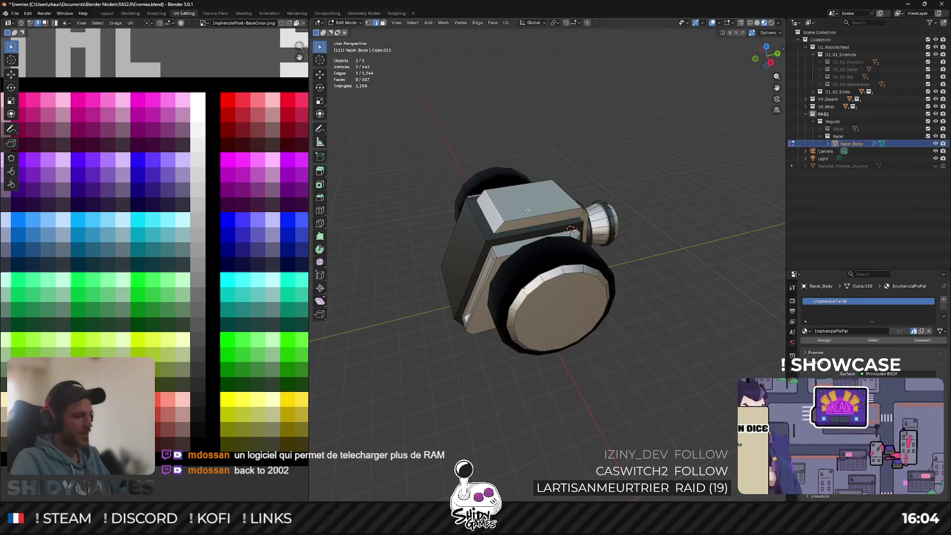
left_click(535, 211)
left_click(539, 211)
key("Tab")
Inspect the racer, return Racer_Body to Object Mode, and save Enemies.blend.
mouse_move(539, 210)
middle_mouse_down()
mouse_move(482, 208)
mouse_move(558, 236)
mouse_move(592, 223)
mouse_move(554, 221)
mouse_move(540, 246)
middle_mouse_up()
key("Tab")
key("Tab")
key("ctrl+s")
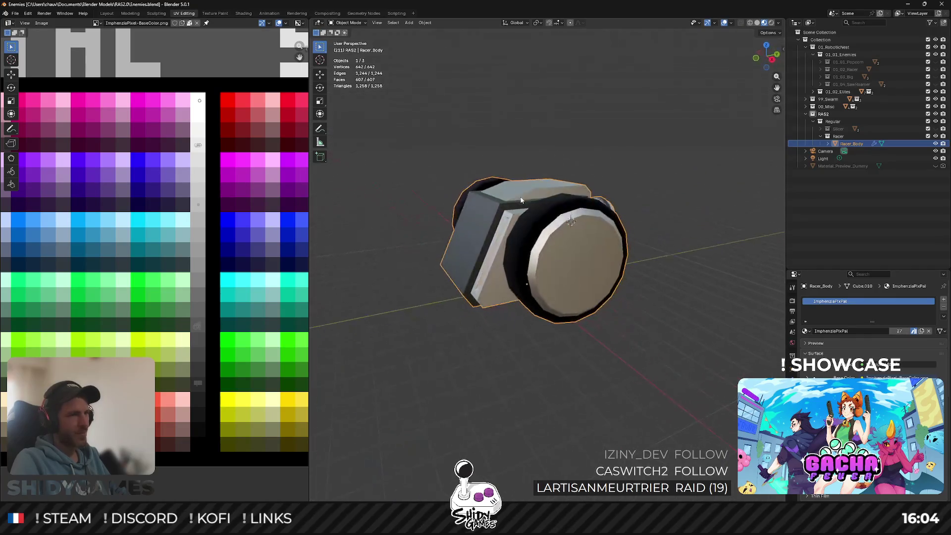
key("Tab")
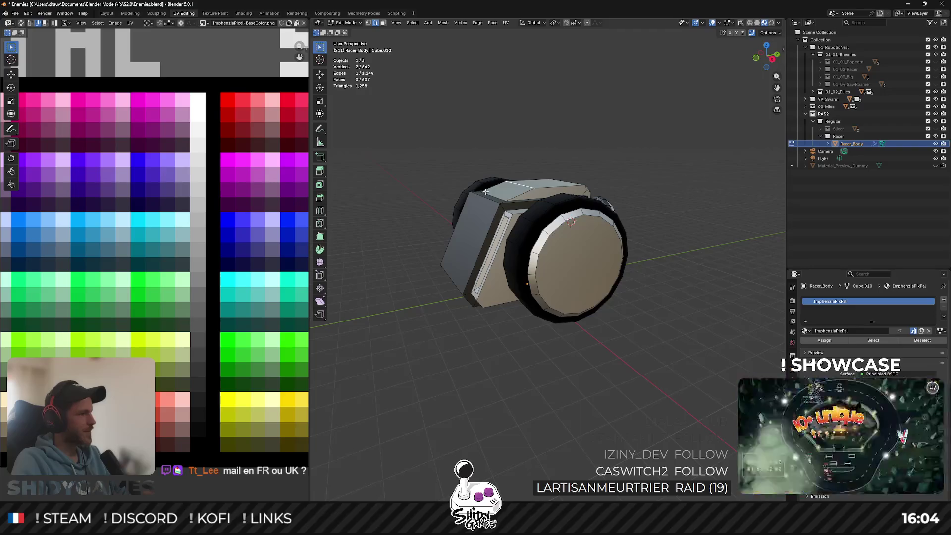
middle_click_drag(486, 192, 551, 201)
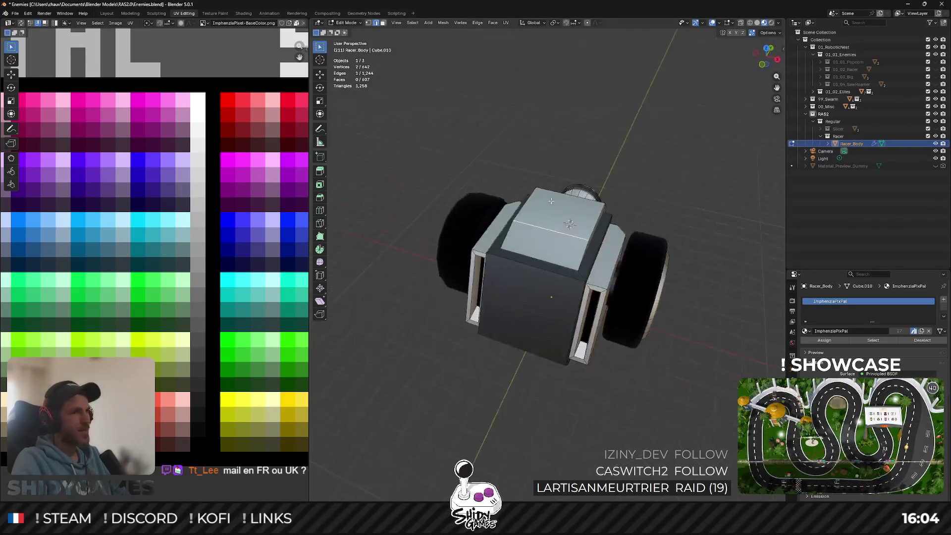
middle_click_drag(640, 245, 618, 241)
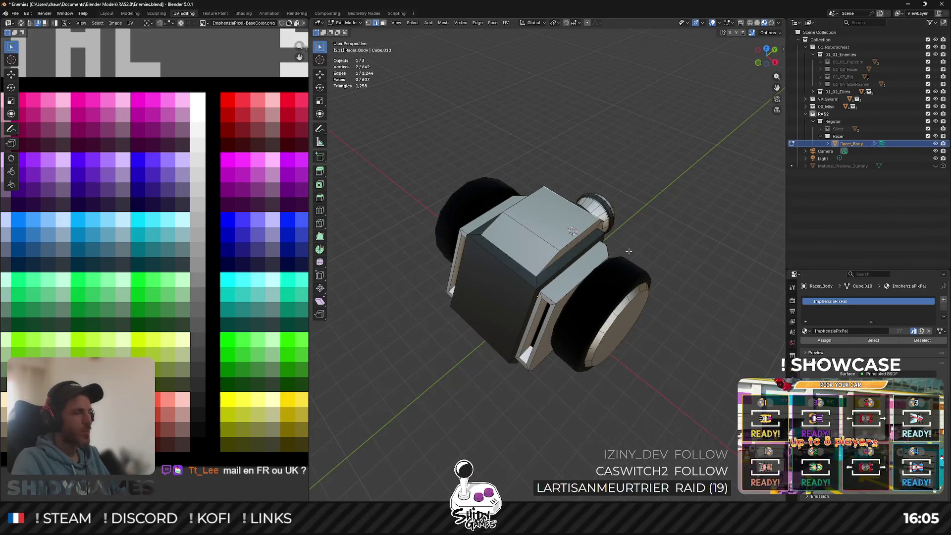
key("Tab")
left_click(650, 240)
key("ctrl+s")
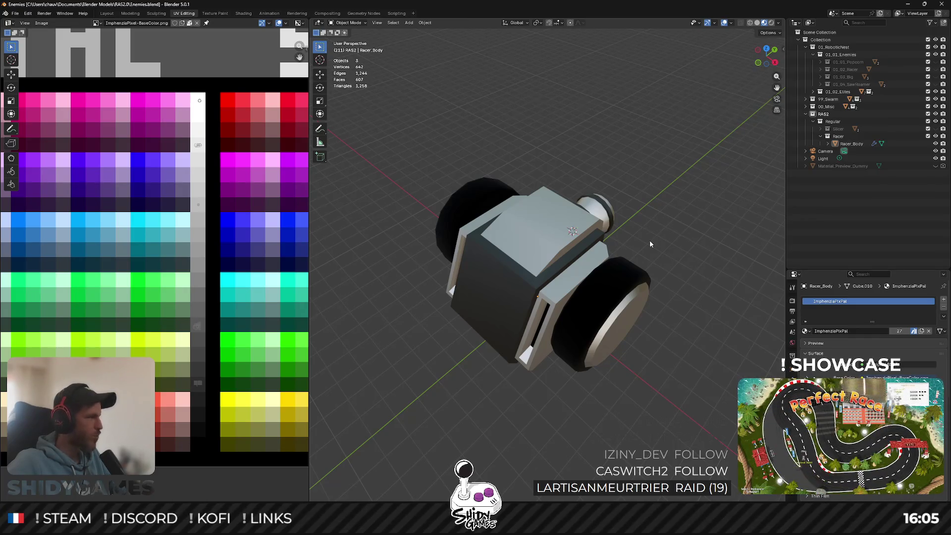
Put the racer body into Edit Mode, check its front from several angles, and save.
middle_click_drag(516, 248, 516, 238)
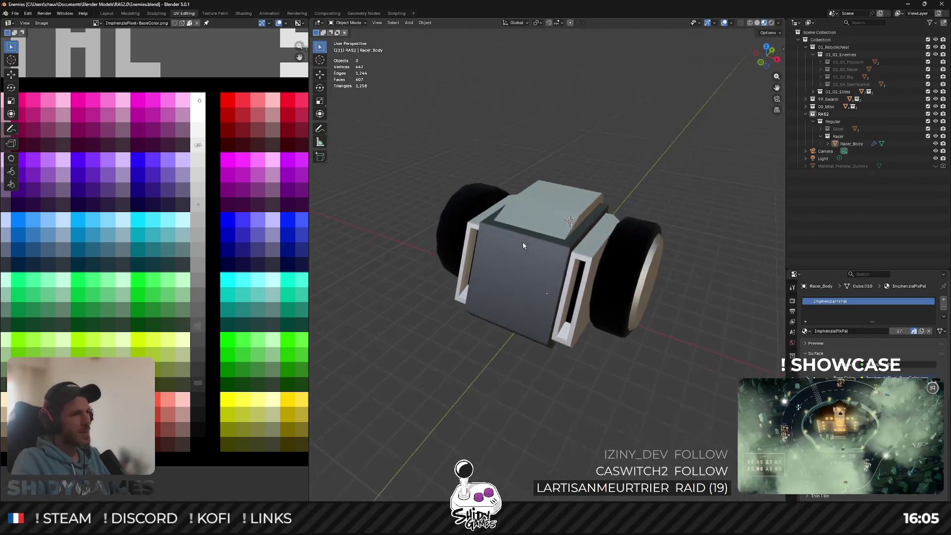
mouse_move(589, 161)
middle_mouse_down()
mouse_move(540, 232)
mouse_move(582, 208)
mouse_move(524, 210)
middle_mouse_up()
key("Tab")
scroll(581, 207, "up", 5)
scroll(582, 208, "down", 5)
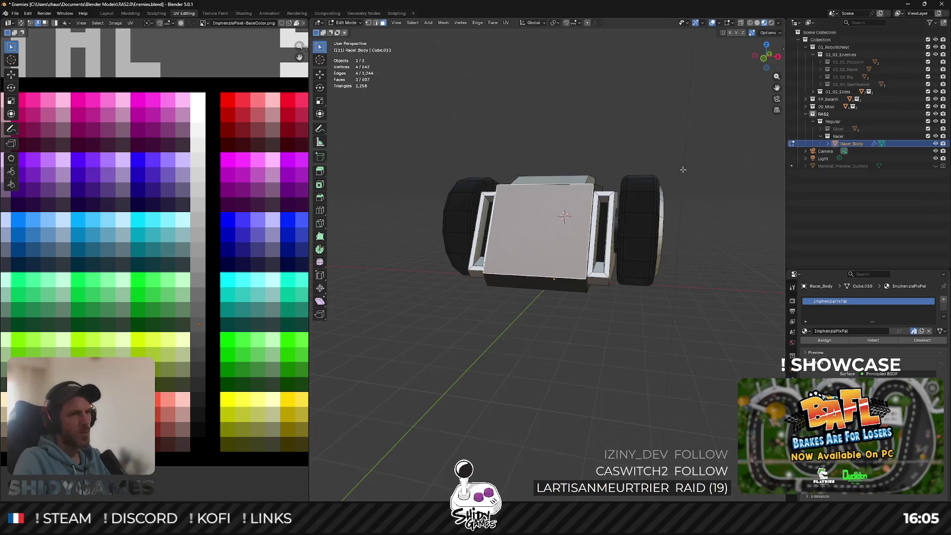
middle_click_drag(683, 170, 672, 169)
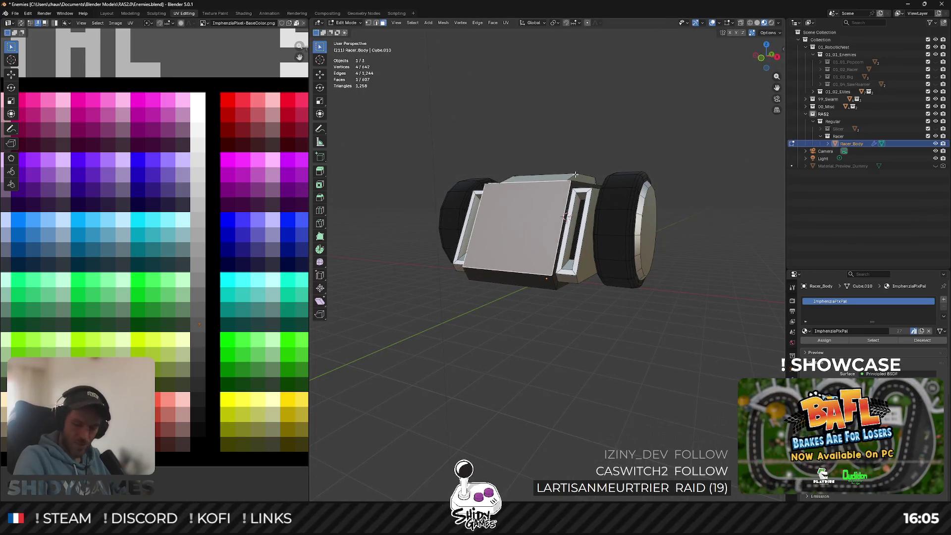
middle_click_drag(576, 175, 533, 207)
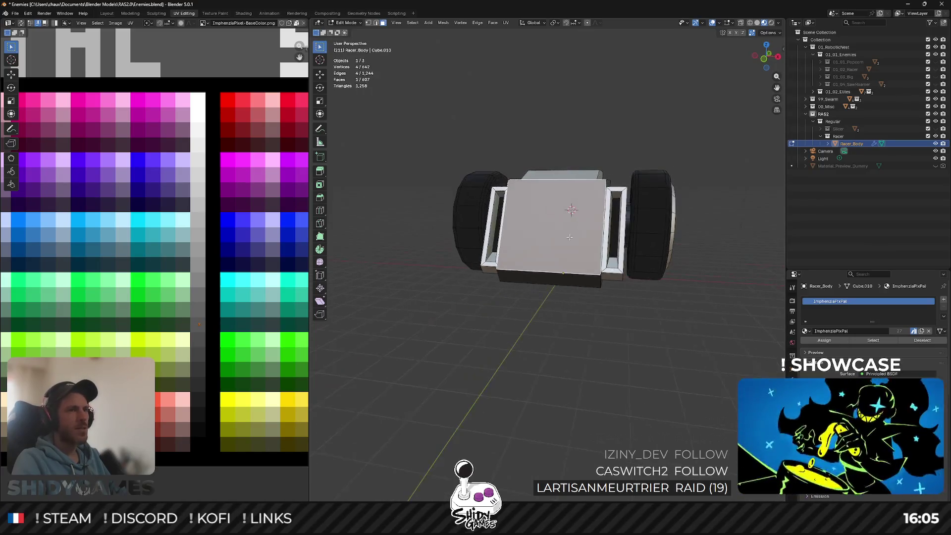
mouse_move(672, 166)
middle_mouse_down()
mouse_move(683, 143)
mouse_move(614, 150)
middle_mouse_up()
key("ctrl+s")
Snap the 3D cursor to the selected front face's centre and return to Object Mode.
scroll(614, 150, "up", 3)
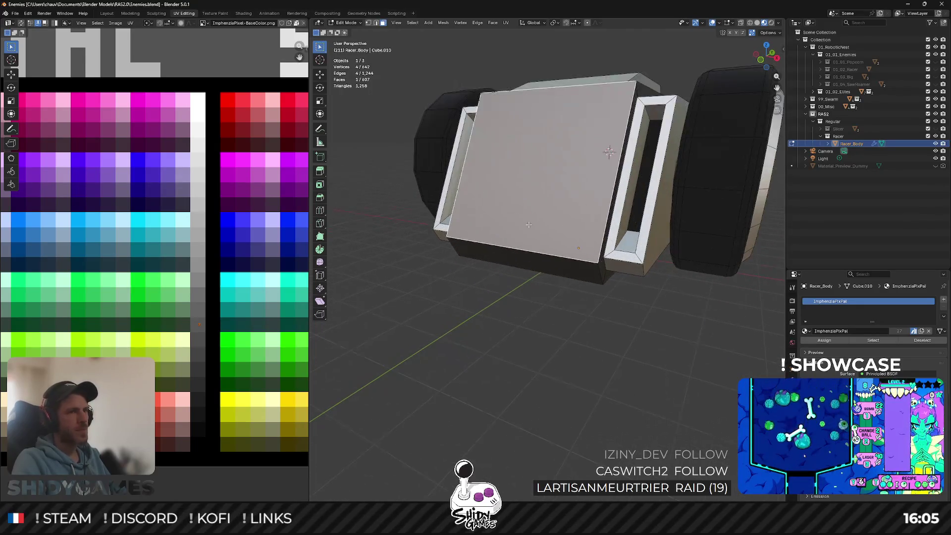
key("shift+s")
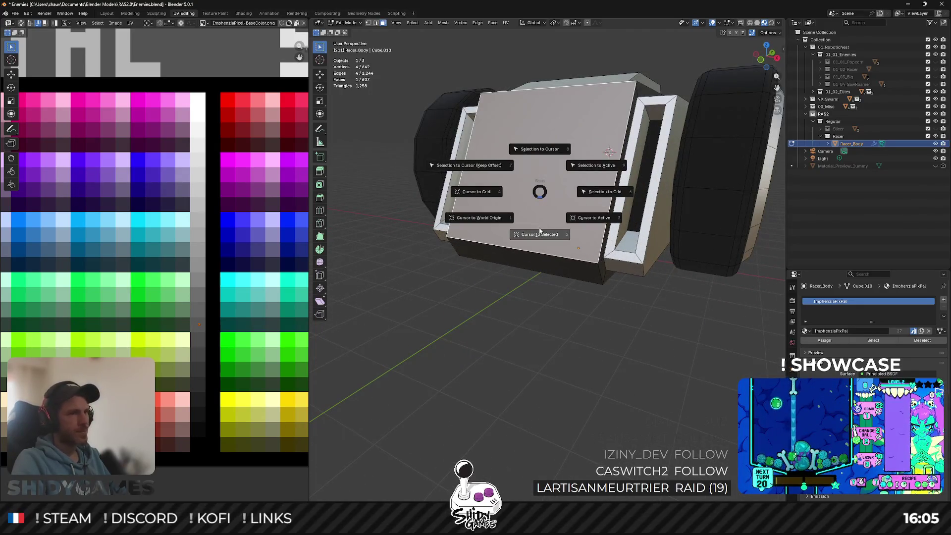
left_click(615, 269)
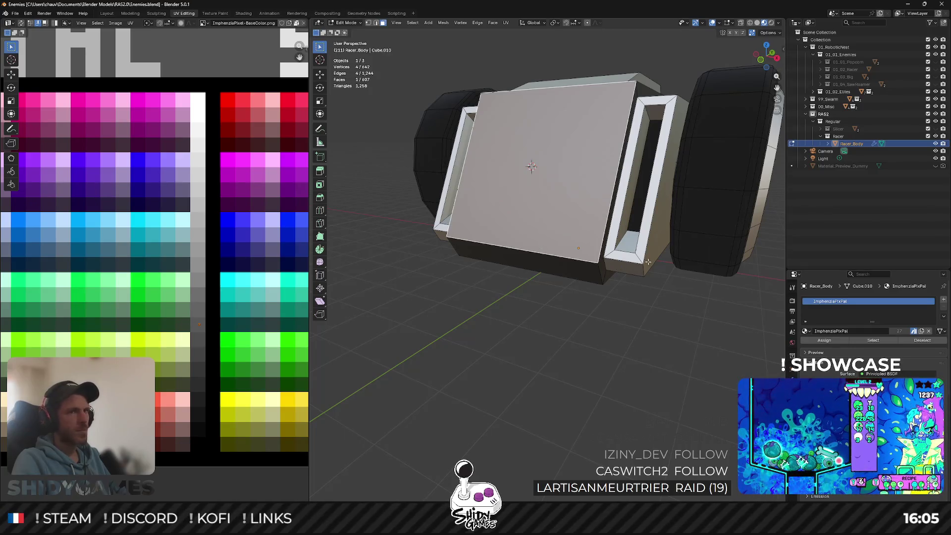
key("a")
key("Tab")
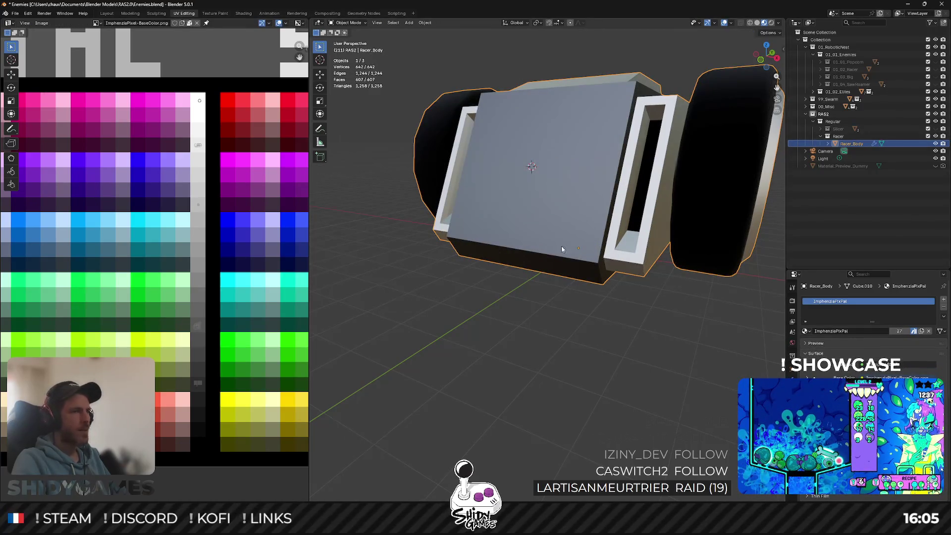
Add a 2 m mesh cube at the 3D cursor on the racer's front and enter Edit Mode.
key("shift+a")
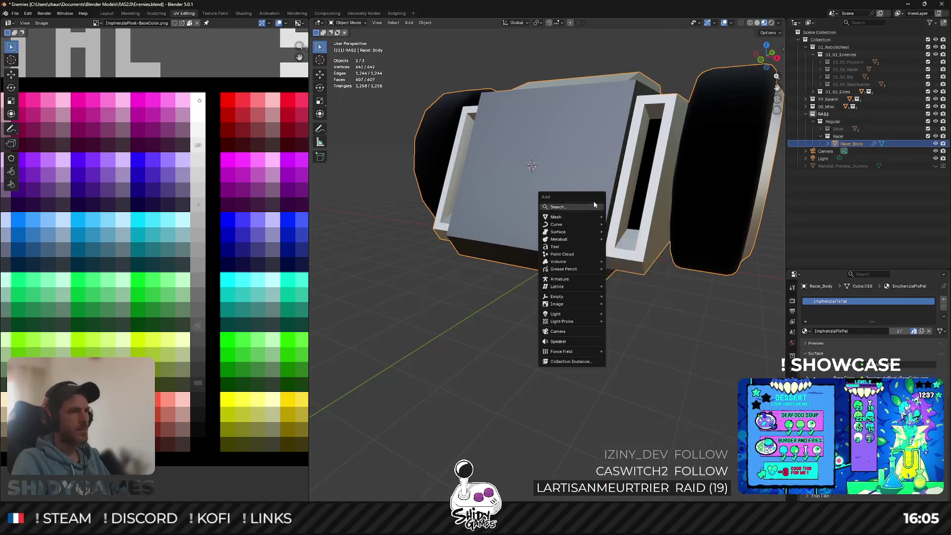
mouse_move(590, 217)
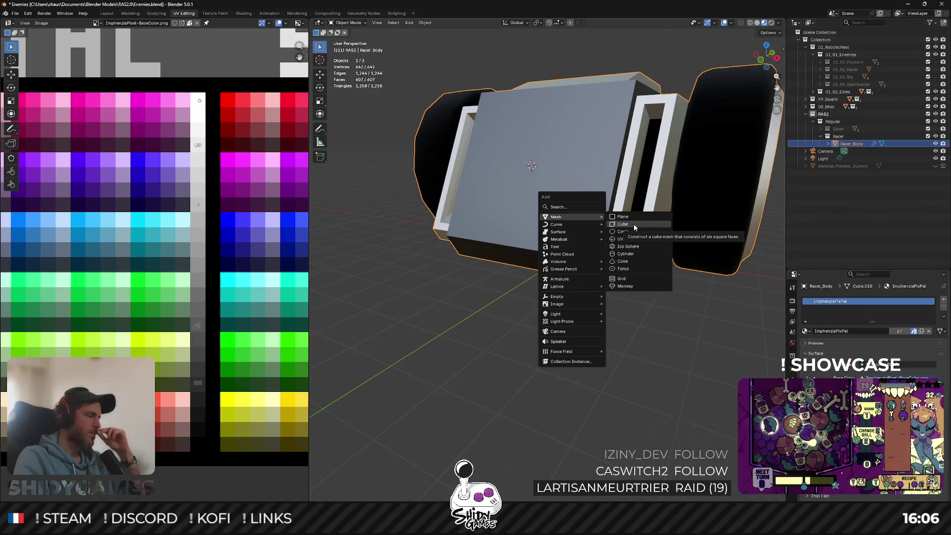
left_click(634, 224)
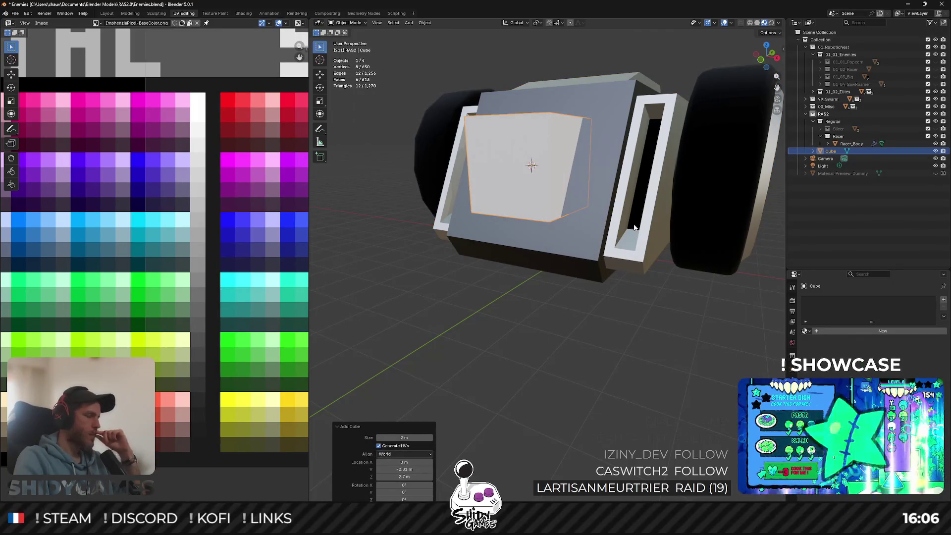
key("Tab")
Select the cube's outward face and move it -0.19 m along Y.
mouse_move(637, 224)
middle_mouse_down()
mouse_move(487, 184)
mouse_move(509, 168)
middle_mouse_up()
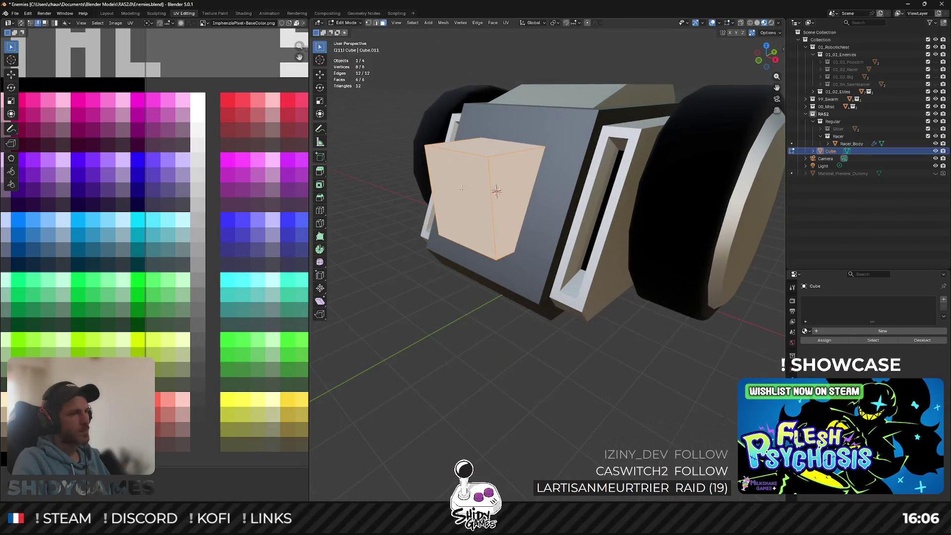
left_click(478, 182)
left_click(774, 52)
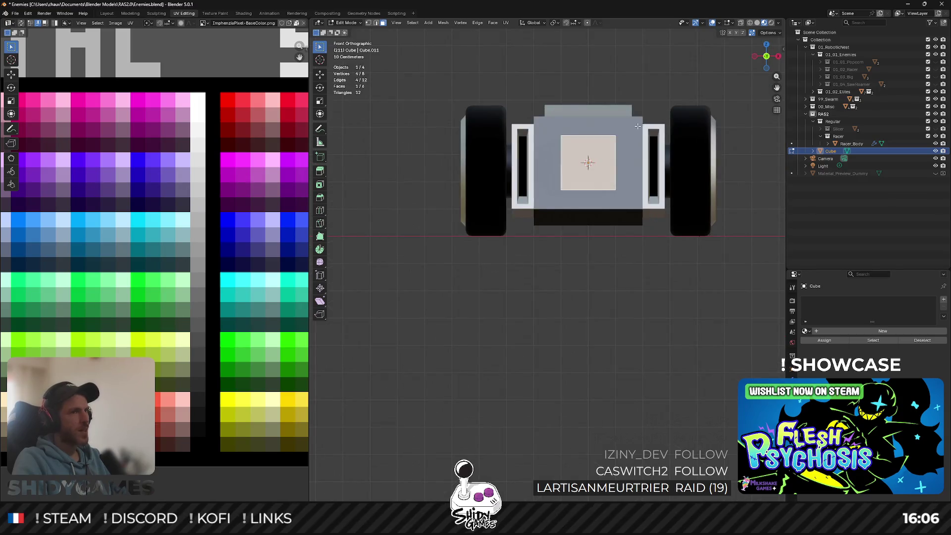
left_click(752, 58)
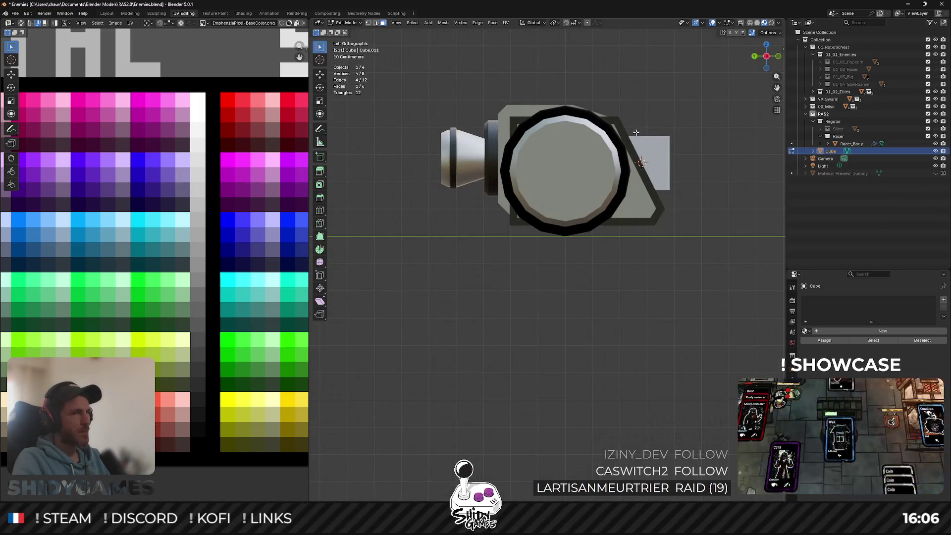
key("g")
key("y")
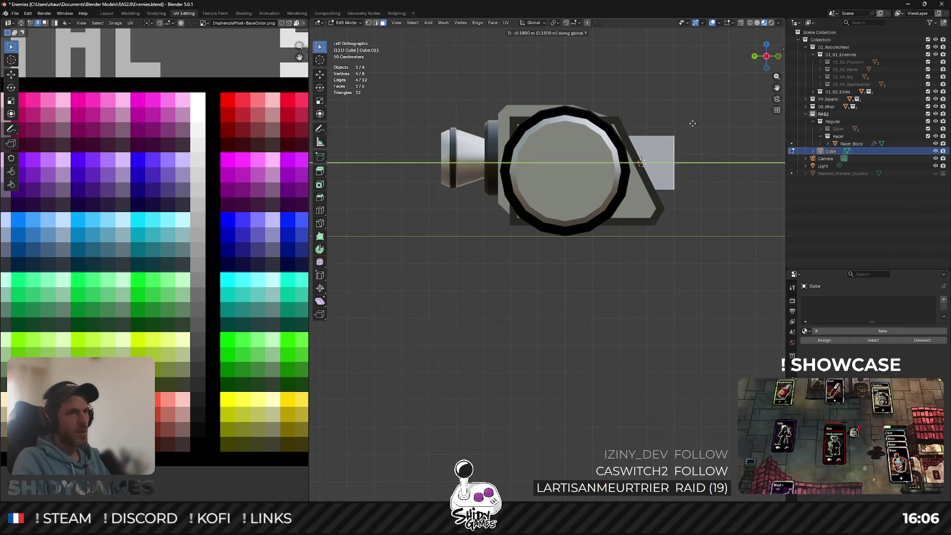
left_click(693, 124)
middle_click_drag(693, 123, 630, 260)
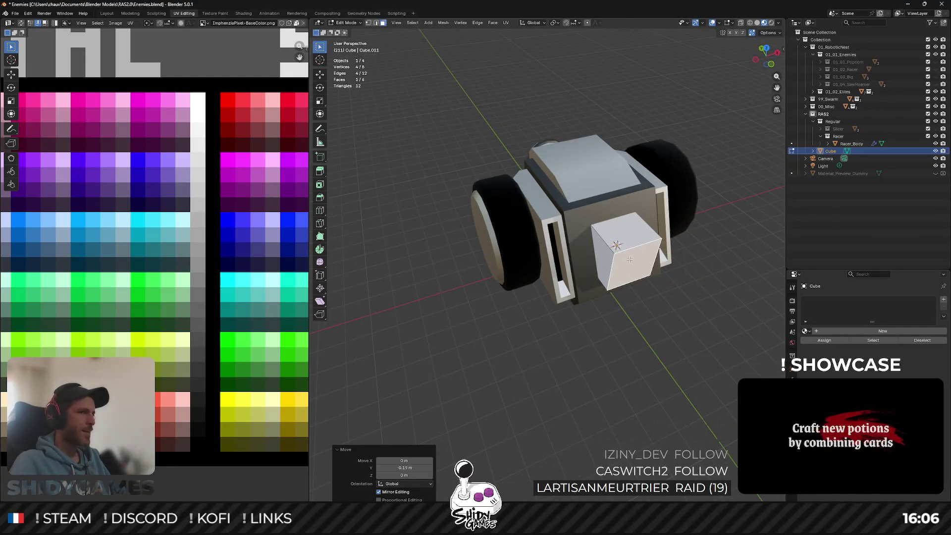
Extrude the face in place and scale it up to 2.3 in front view.
key("s")
key("Escape")
key("e")
key("Escape")
key("s")
key("Escape")
key("KP_1")
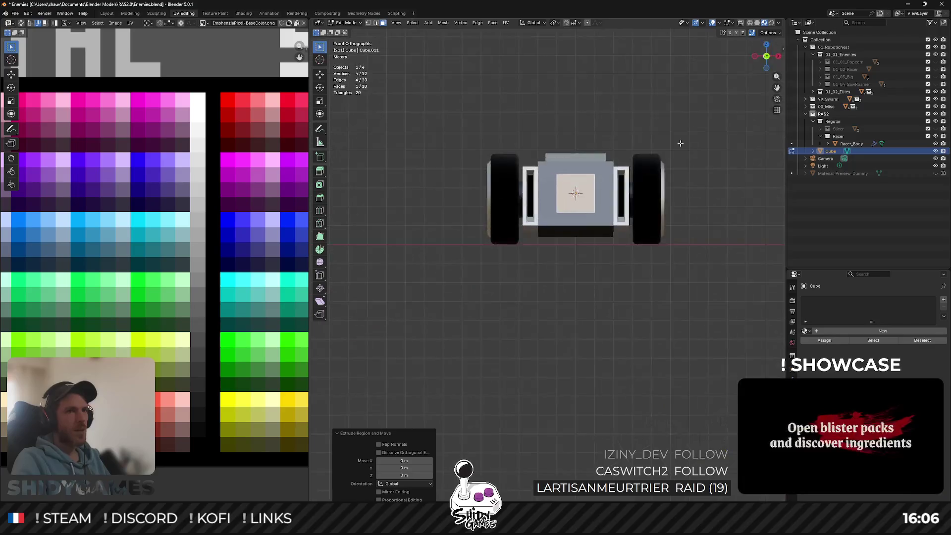
scroll(680, 143, "up", 3)
key("s")
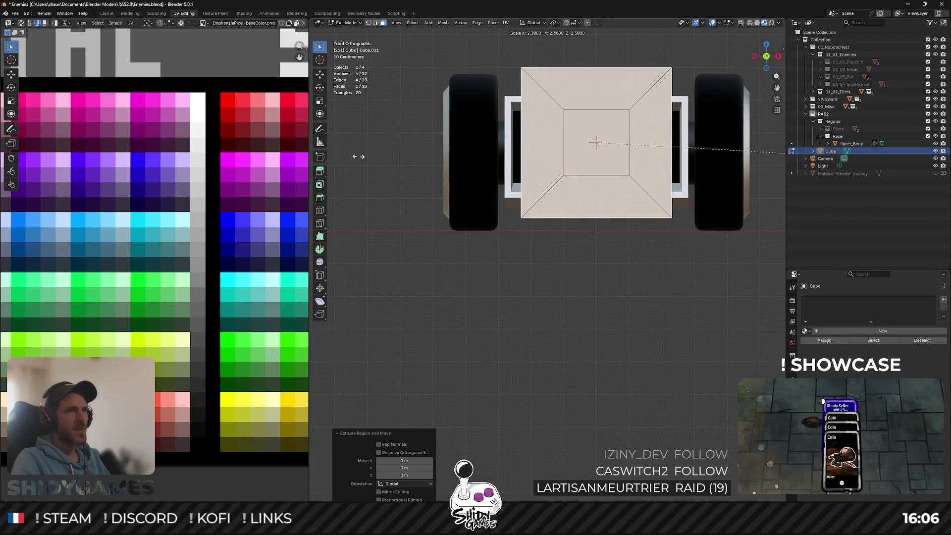
left_click(360, 156)
Scale the plate face to 1.8 along the X axis.
key("s")
key("x")
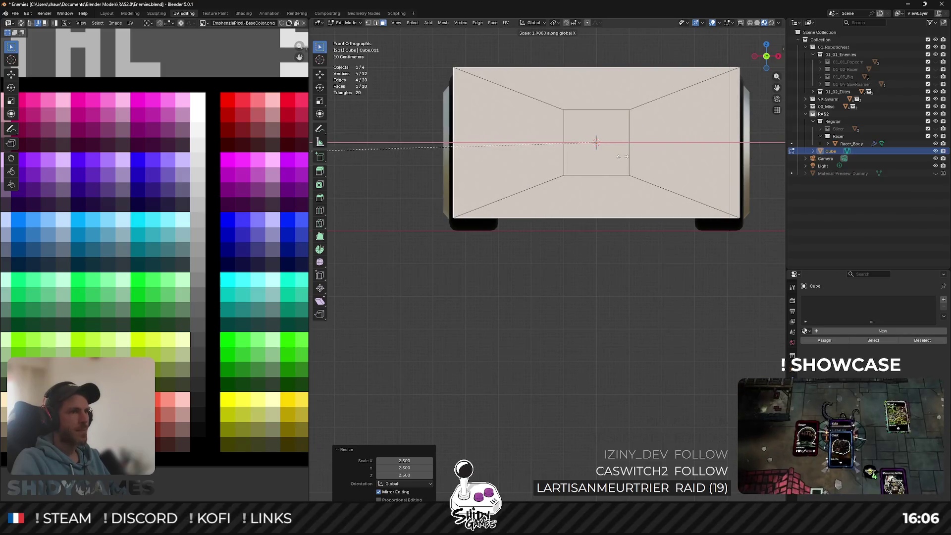
type("1.8")
key("Return")
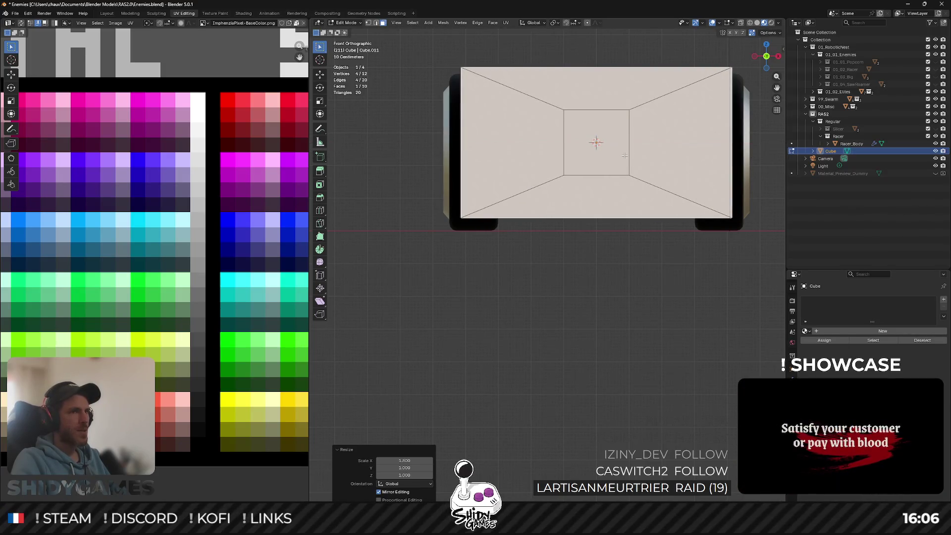
middle_click_drag(625, 156, 589, 206)
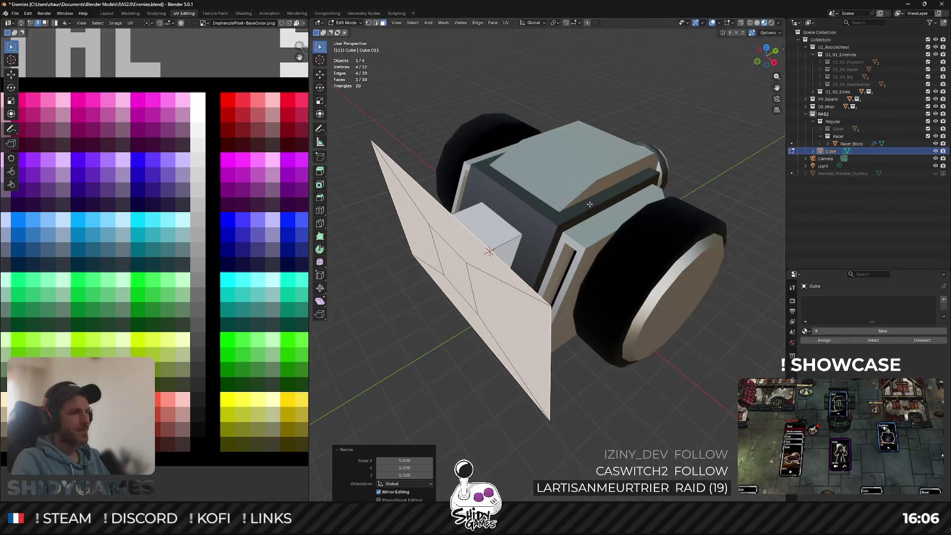
Extrude the front face and move the new strip 0.3 m forward along Y.
key("e")
key("Escape")
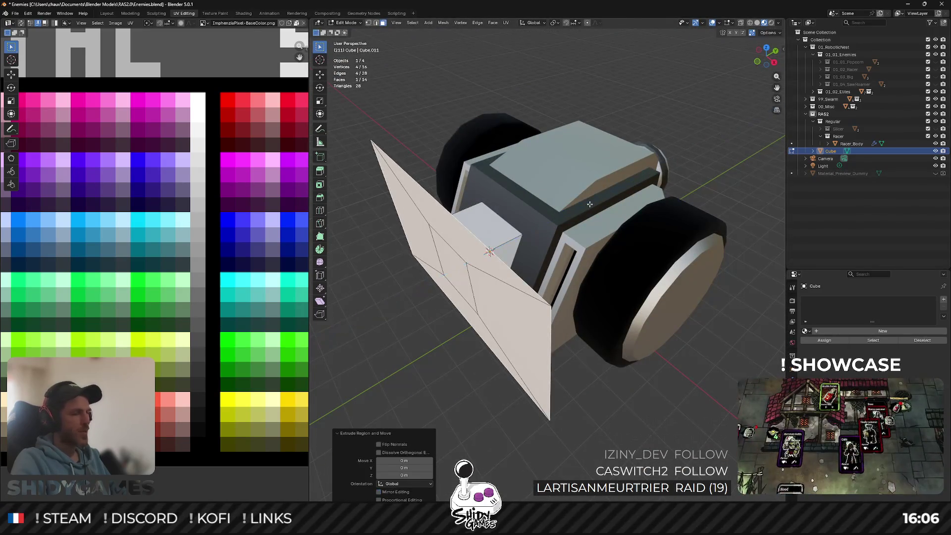
key("g")
key("y")
key("Escape")
left_click(766, 51)
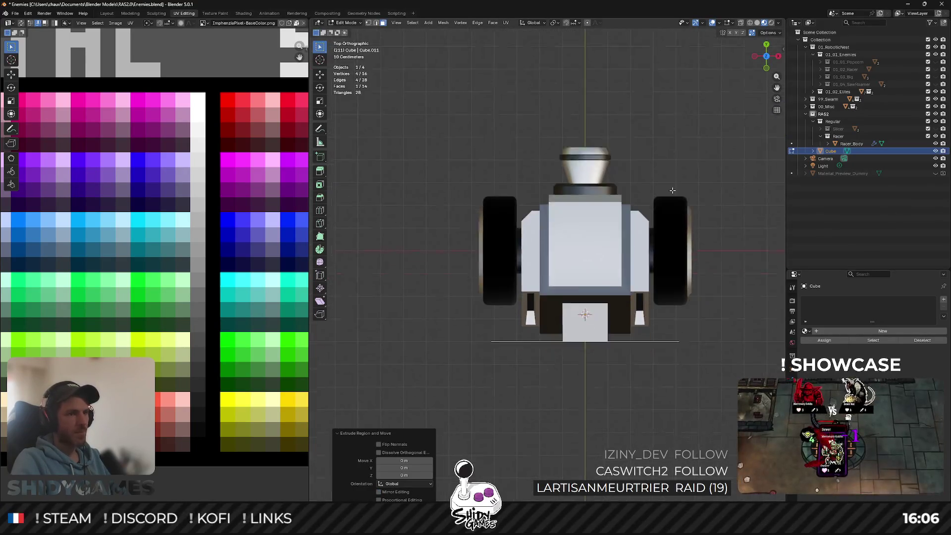
scroll(619, 191, "up", 5)
middle_click_drag(618, 191, 677, 211, "shift")
key("g")
key("y")
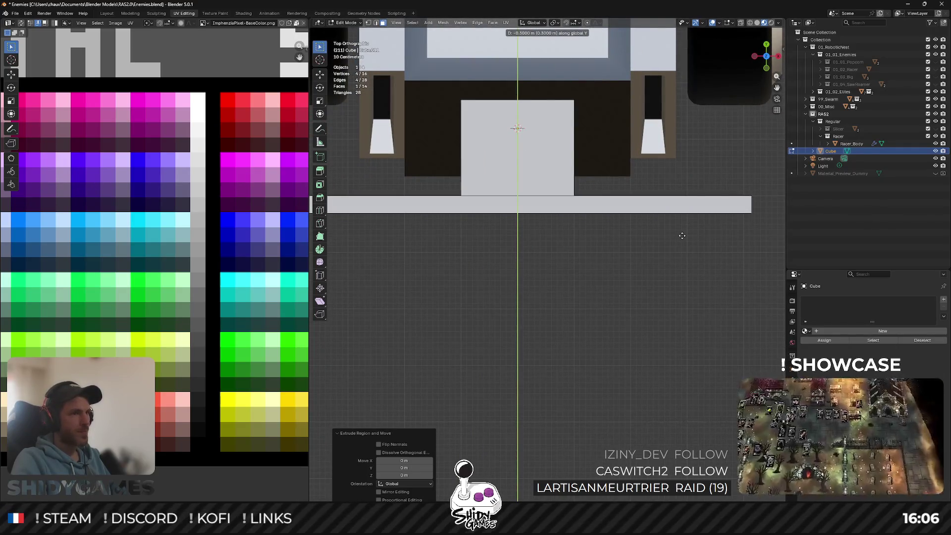
left_click(683, 236)
middle_click_drag(682, 236, 705, 173)
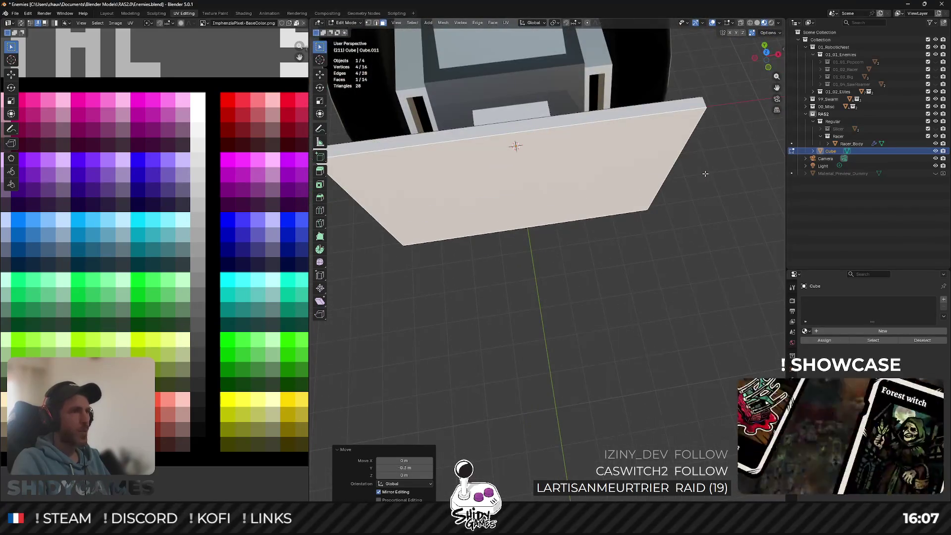
Extrude the plate's front face again and push it forward along Y.
key("KP_7")
key("g")
right_click(701, 143)
key("e")
right_click(702, 137)
key("g")
key("y")
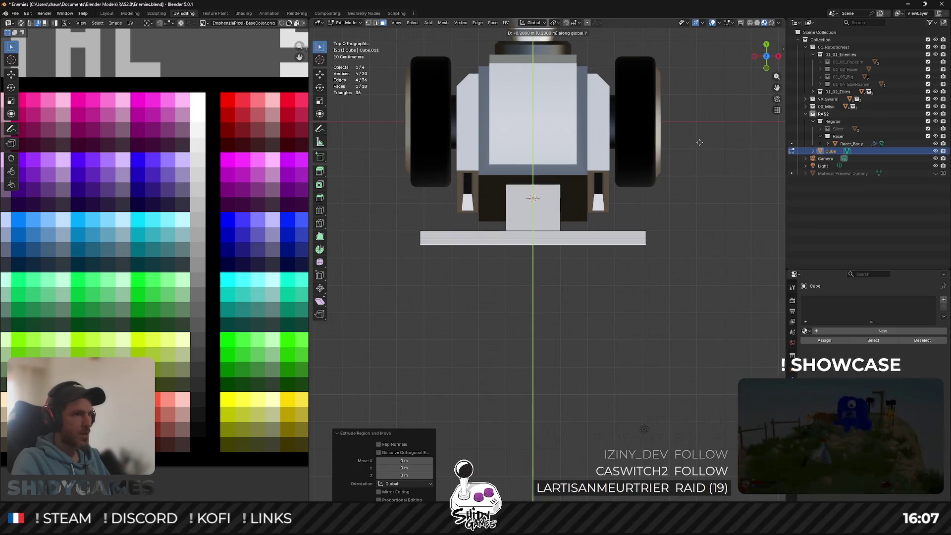
left_click(698, 147)
middle_click_drag(698, 147, 585, 198)
Select the plate's front edge and scale it to 0 along X, forming a wedge.
key("2")
left_click(377, 253)
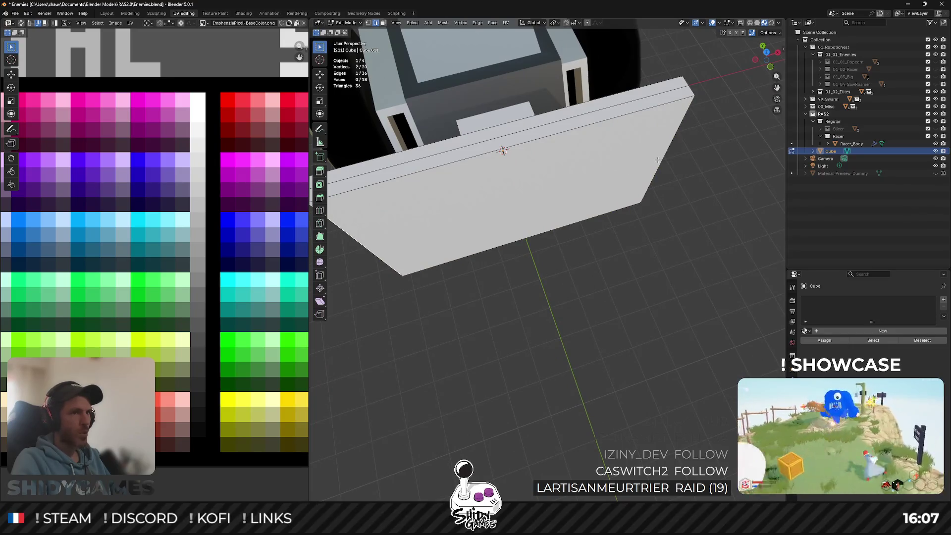
key("s")
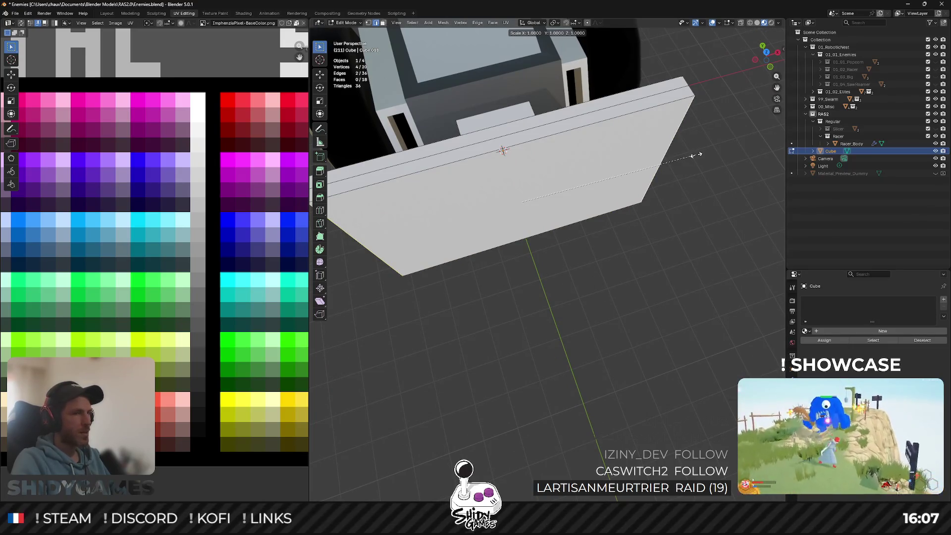
type("x0")
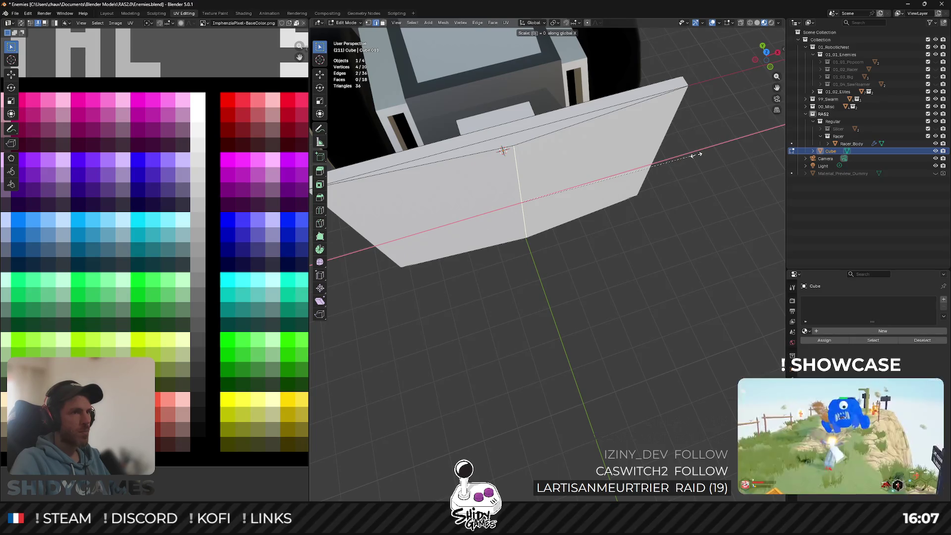
key("Return")
middle_click_drag(514, 169, 596, 151)
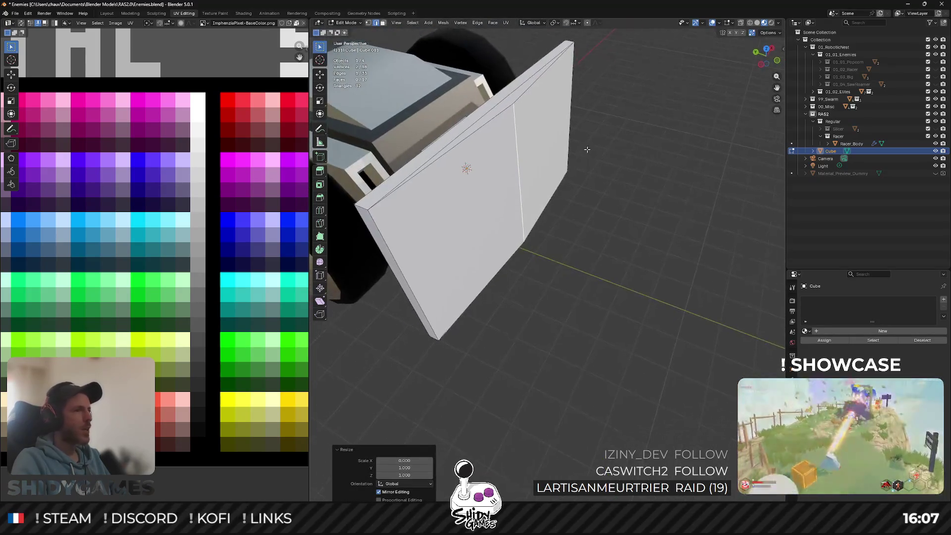
middle_click_drag(489, 160, 505, 204)
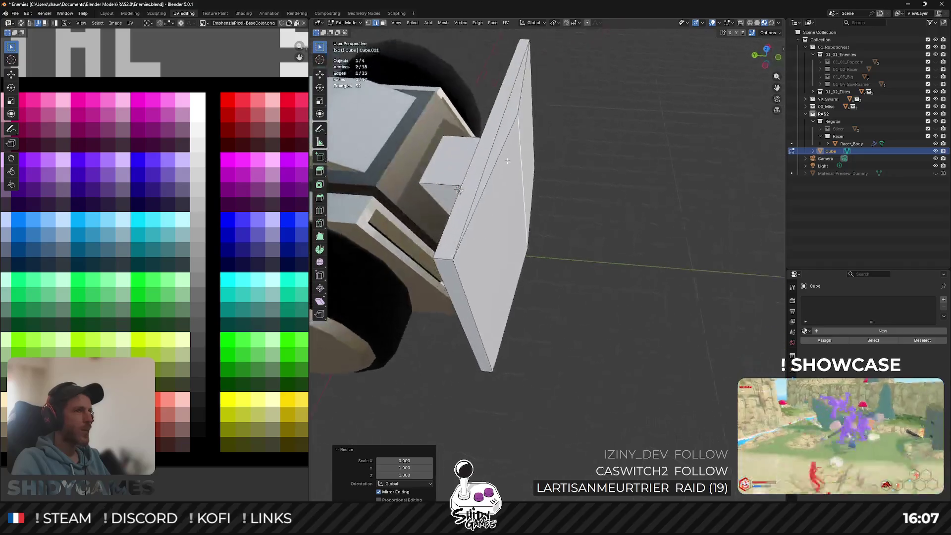
middle_click_drag(517, 240, 536, 236)
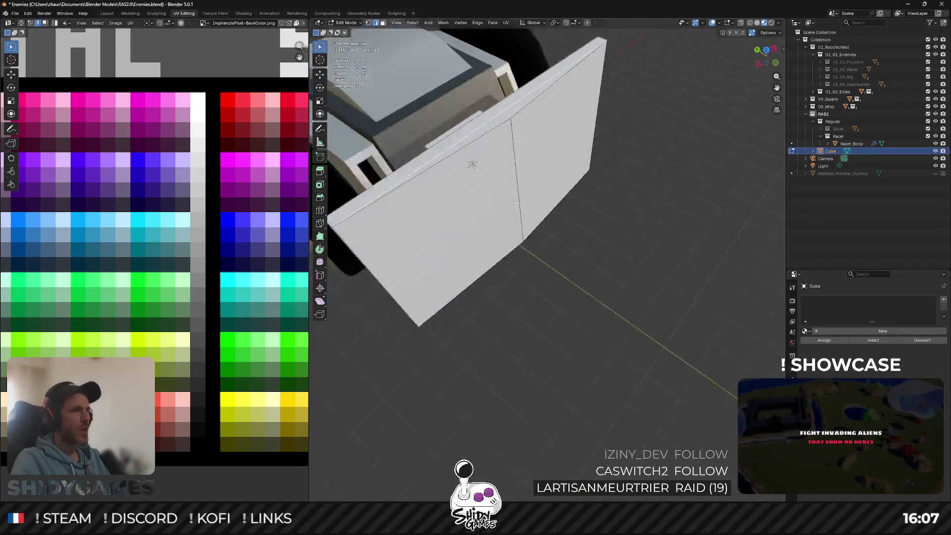
Subdivide the selected edges and join the vertices with J to add a centre edge.
right_click(517, 234)
left_click(525, 234)
left_click(517, 231)
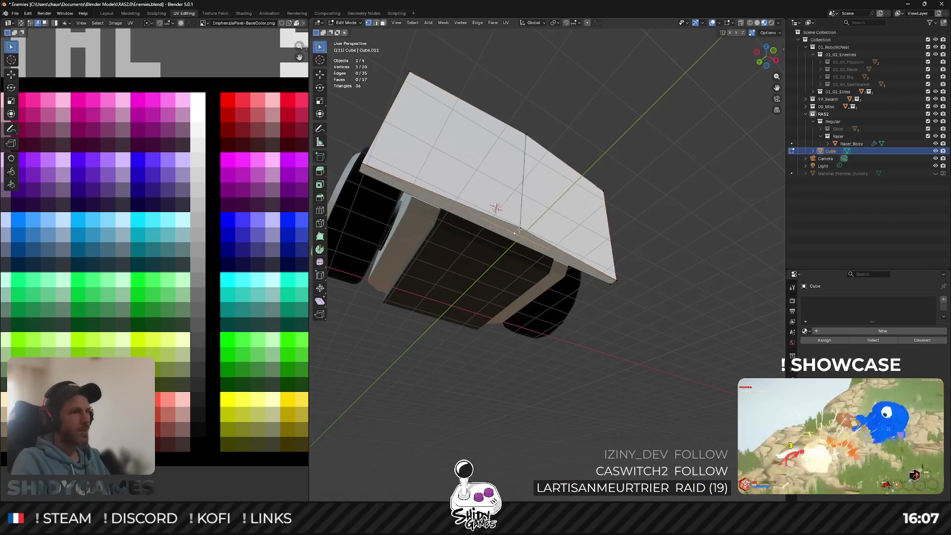
key("j")
middle_click_drag(578, 205, 474, 197)
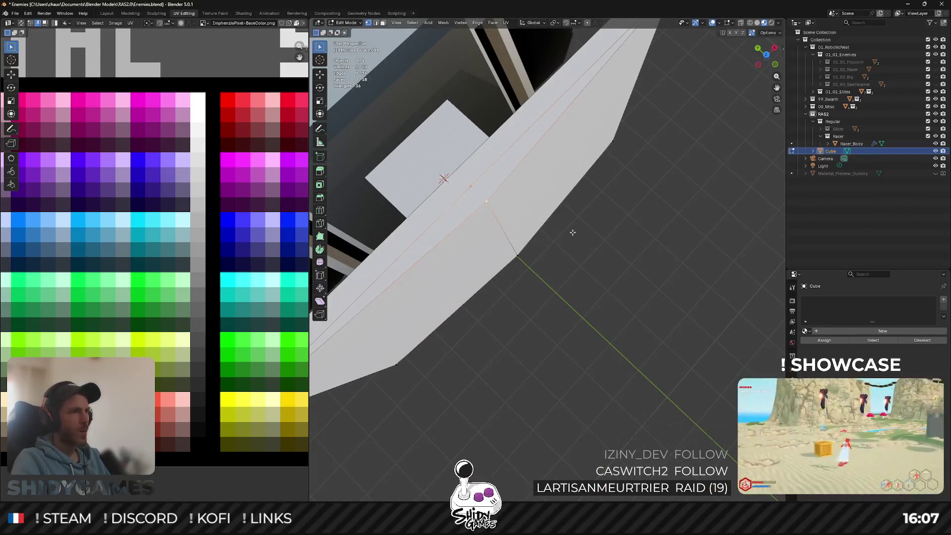
scroll(606, 242, "down", 3)
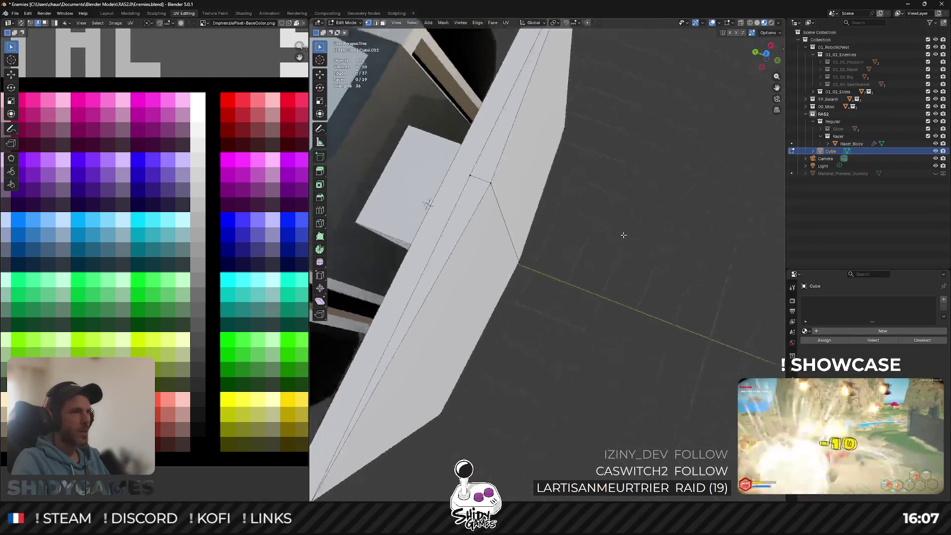
middle_click_drag(622, 236, 630, 235)
key("Tab")
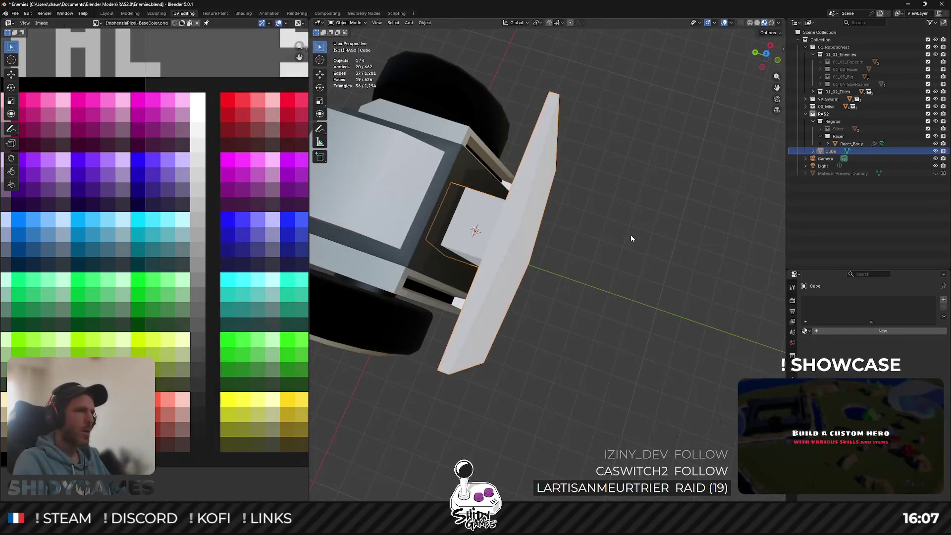
middle_click_drag(591, 146, 614, 146)
key("Tab")
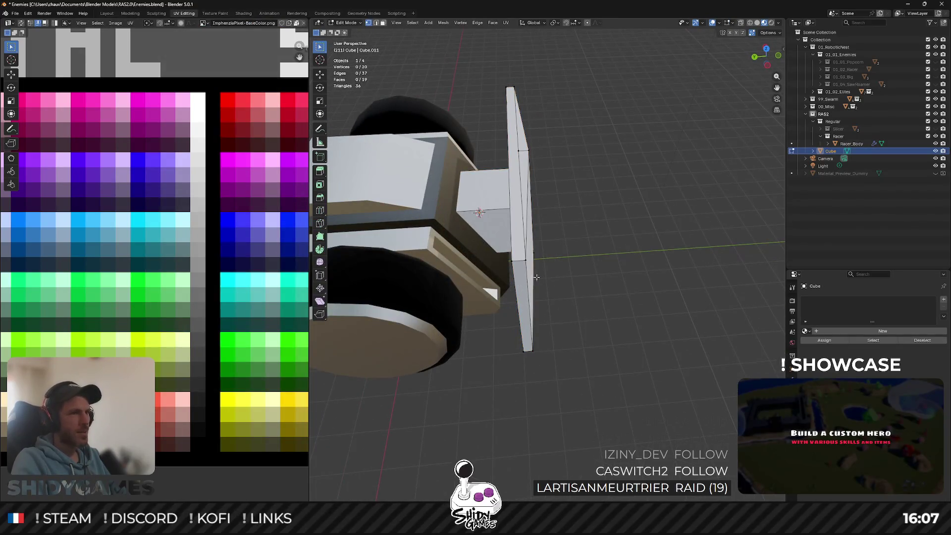
middle_click_drag(537, 277, 525, 257)
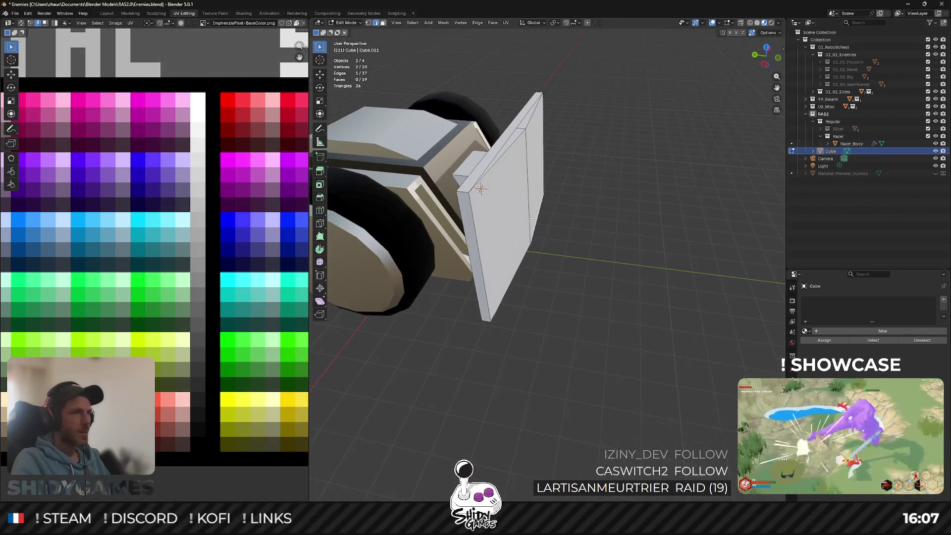
In Top view, push the middle edge 0.4 m forward along Y into a point.
left_click(768, 48)
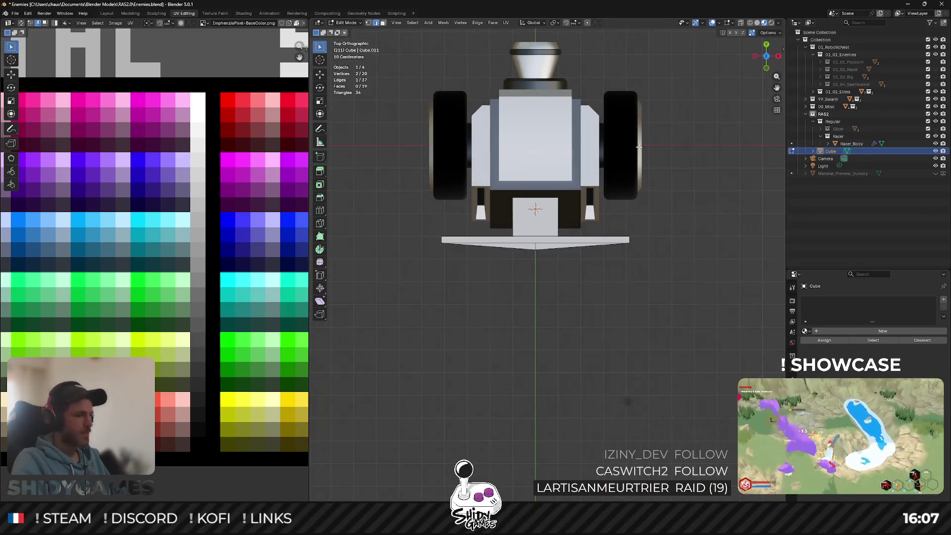
scroll(592, 272, "up", 4)
key("g")
key("y")
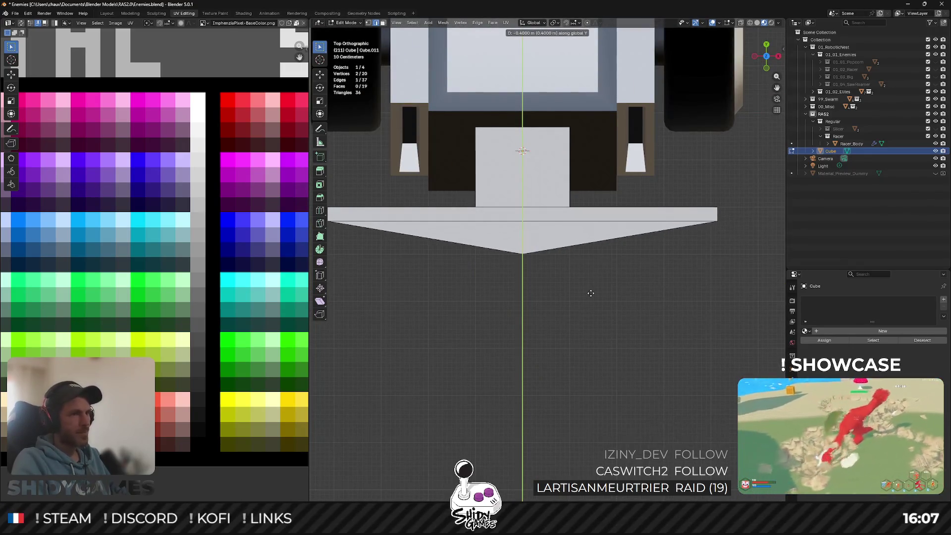
left_click(591, 294)
mouse_move(555, 283)
middle_mouse_down()
mouse_move(615, 184)
mouse_move(629, 219)
mouse_move(575, 207)
mouse_move(598, 200)
middle_mouse_up()
key("Tab")
scroll(629, 219, "down", 4)
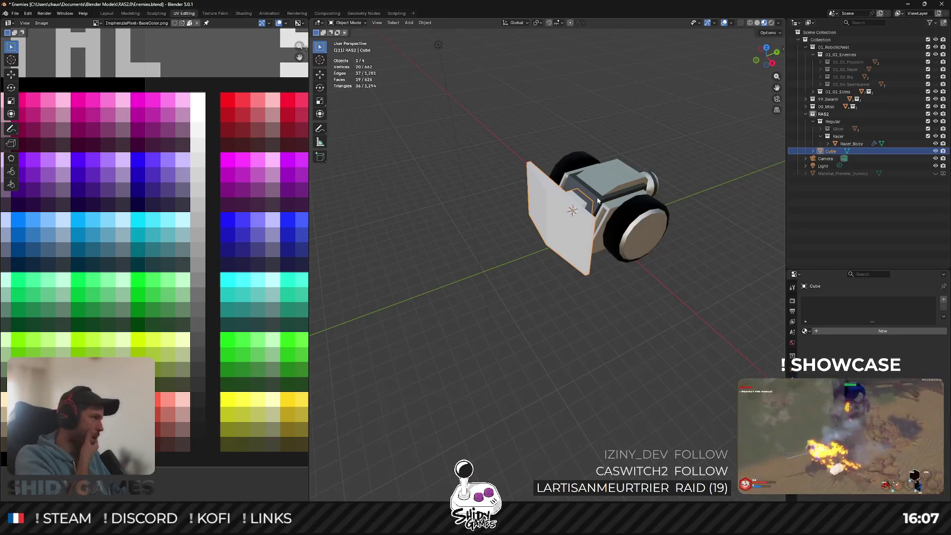
mouse_move(572, 158)
middle_mouse_down()
mouse_move(566, 172)
mouse_move(597, 193)
mouse_move(582, 132)
mouse_move(630, 149)
mouse_move(591, 192)
mouse_move(534, 174)
middle_mouse_up()
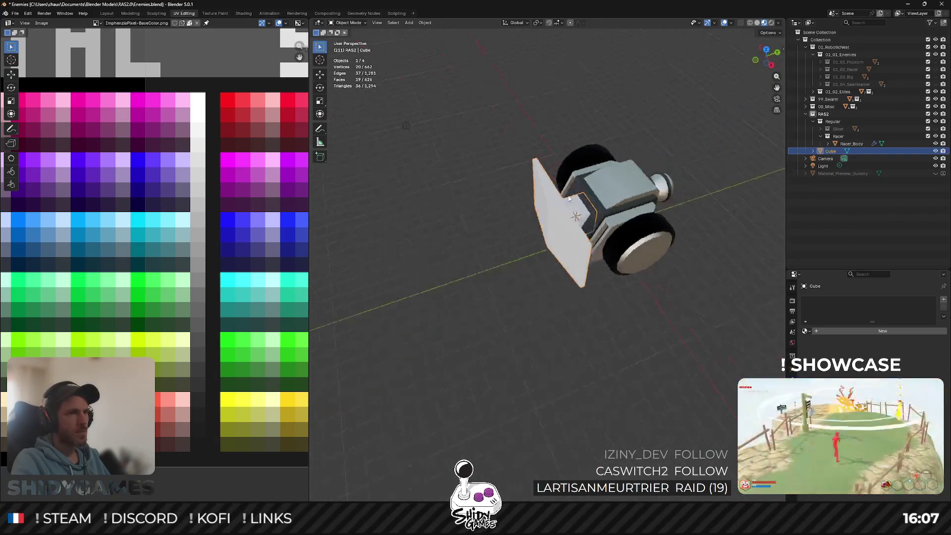
Delete the inner face of the wedge mesh.
key("Tab")
scroll(628, 203, "up", 5)
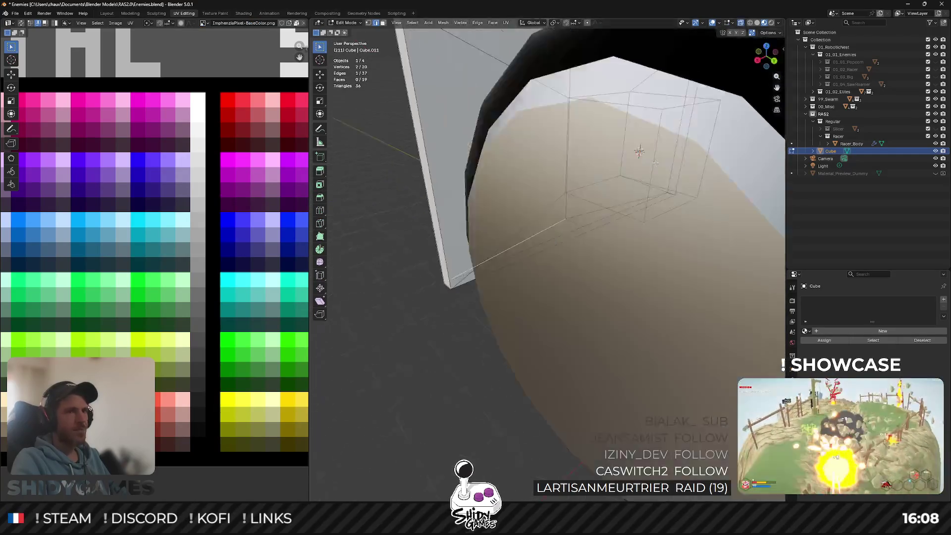
middle_click_drag(628, 203, 619, 167)
left_click(573, 205)
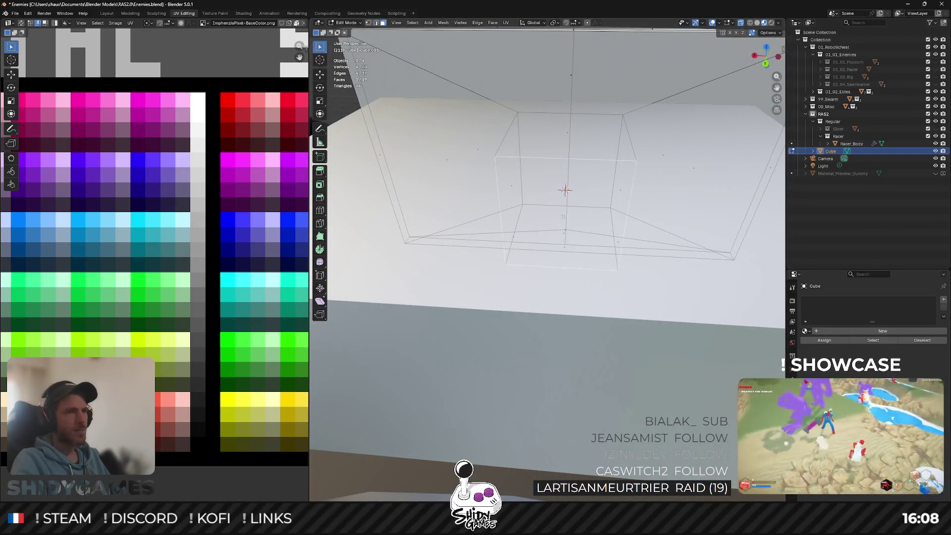
key("x")
left_click(566, 216)
key("Tab")
scroll(563, 220, "down", 6)
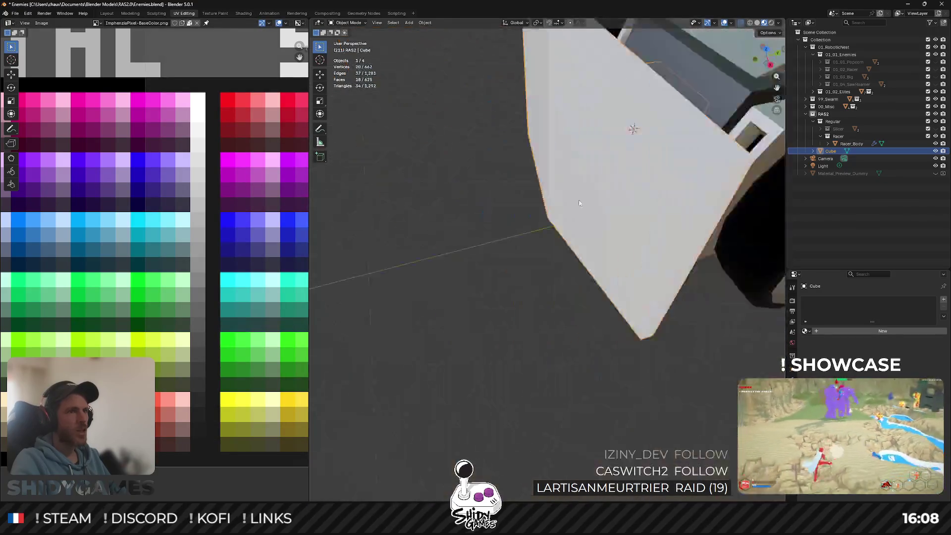
scroll(582, 192, "up", 3)
mouse_move(614, 222)
middle_mouse_down()
mouse_move(581, 191)
mouse_move(559, 199)
mouse_move(647, 192)
middle_mouse_up()
Move the selected edge further forward along Y in Top view, then add a second plate edge.
key("Tab")
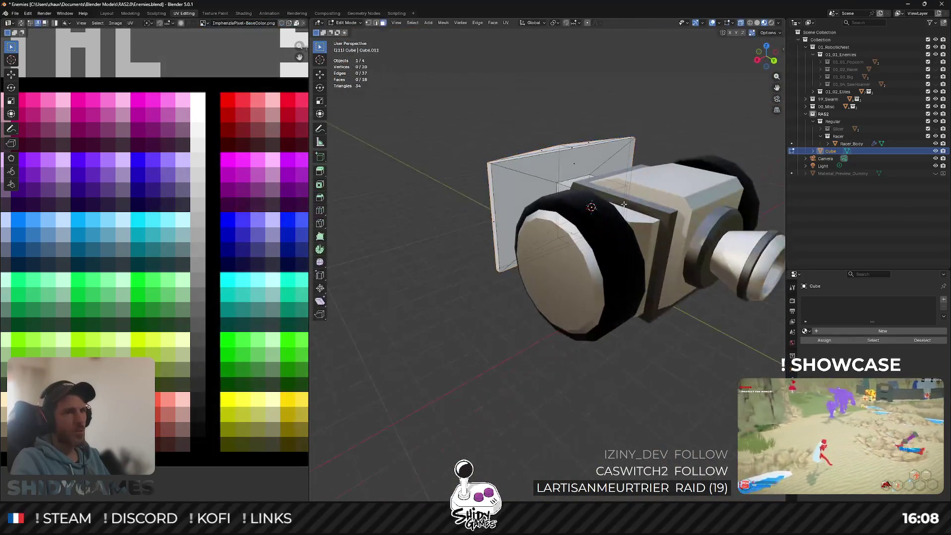
scroll(647, 192, "up", 5)
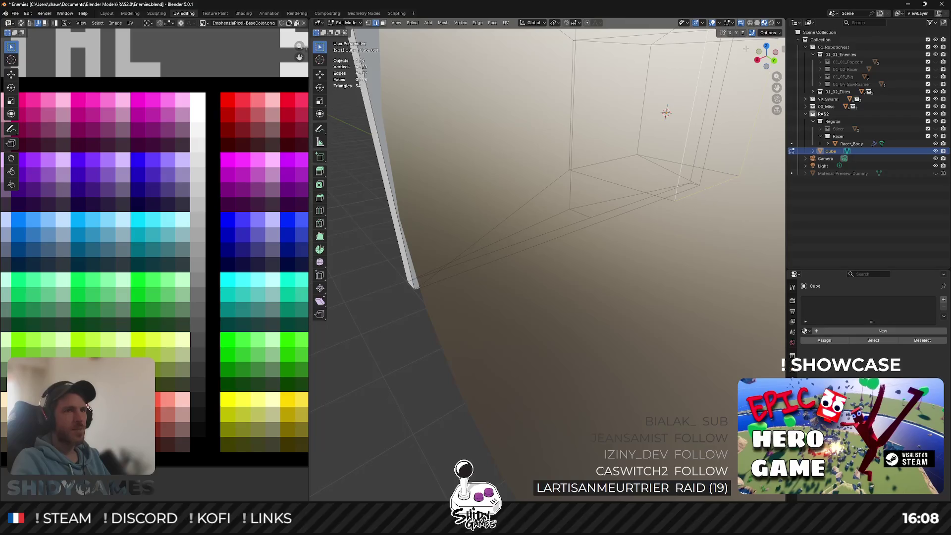
left_click(767, 46)
scroll(645, 126, "up", 2)
key("g")
key("z")
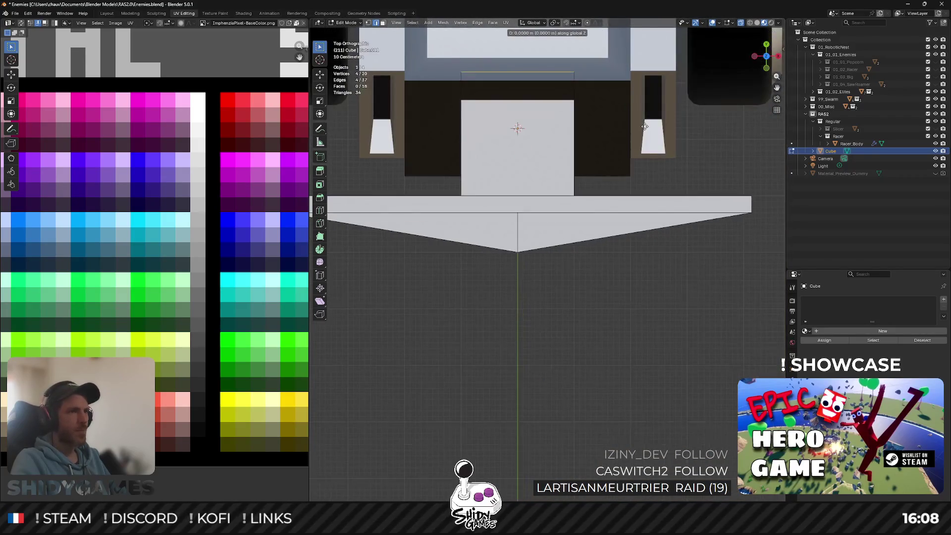
key("y")
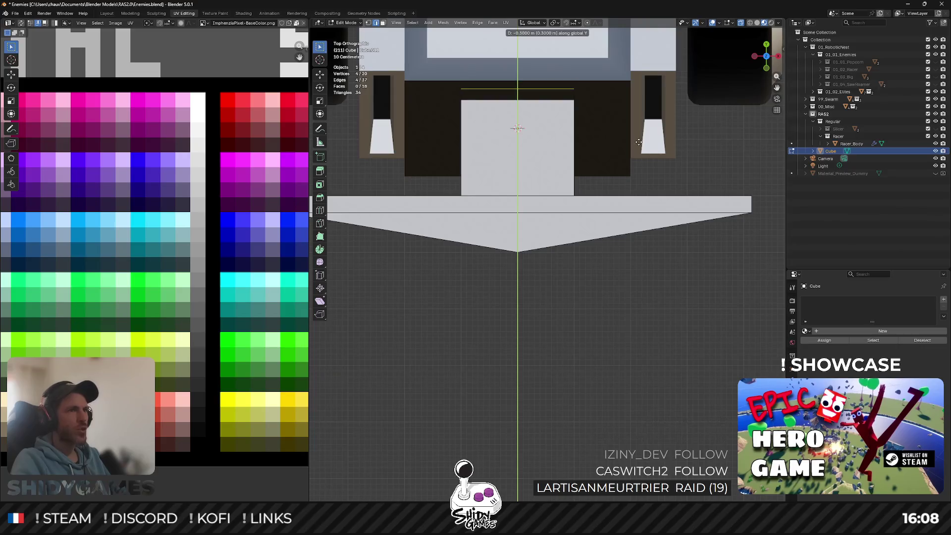
left_click(638, 151)
key("Tab")
mouse_move(638, 151)
middle_mouse_down()
mouse_move(538, 212)
mouse_move(472, 170)
mouse_move(493, 207)
mouse_move(488, 176)
mouse_move(546, 177)
mouse_move(512, 190)
mouse_move(481, 187)
mouse_move(516, 207)
mouse_move(574, 199)
mouse_move(447, 188)
middle_mouse_up()
key("Tab")
left_click(536, 179, "shift")
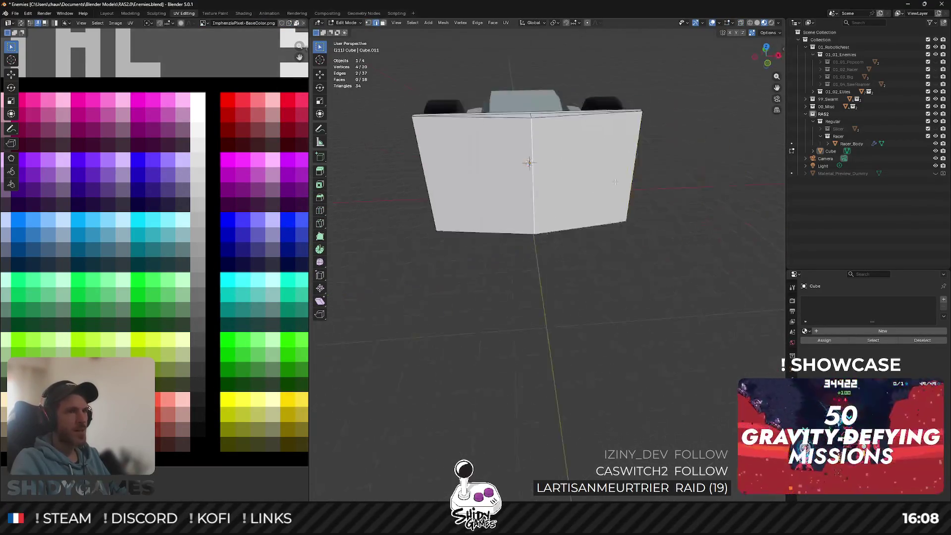
Try extruding the selected plate edges, then undo the extrusion.
right_click(441, 189)
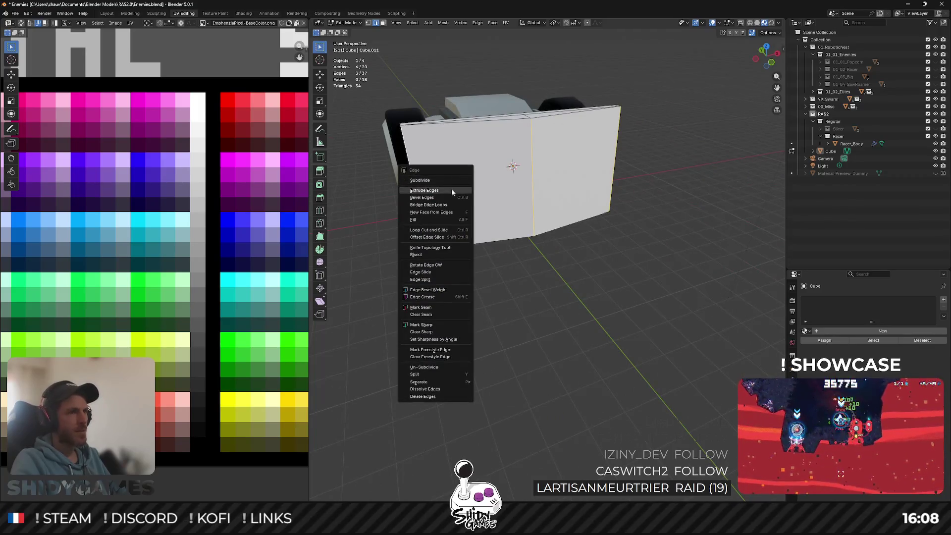
left_click(451, 189)
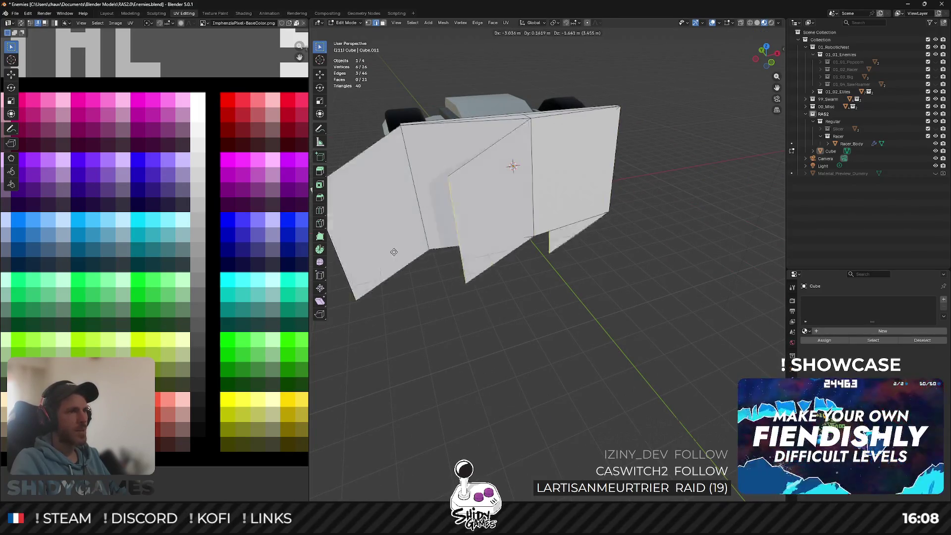
left_click(513, 348)
middle_click_drag(513, 349, 586, 248)
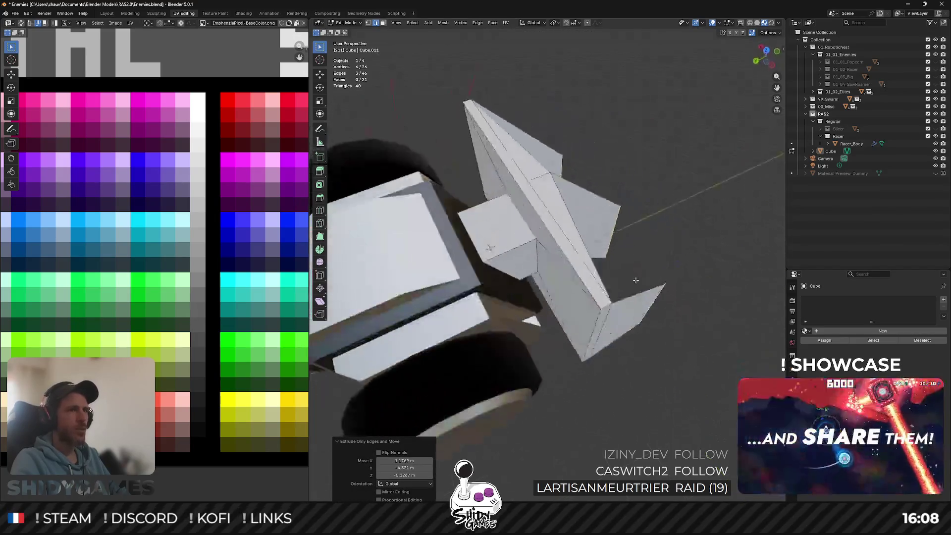
key("ctrl+z")
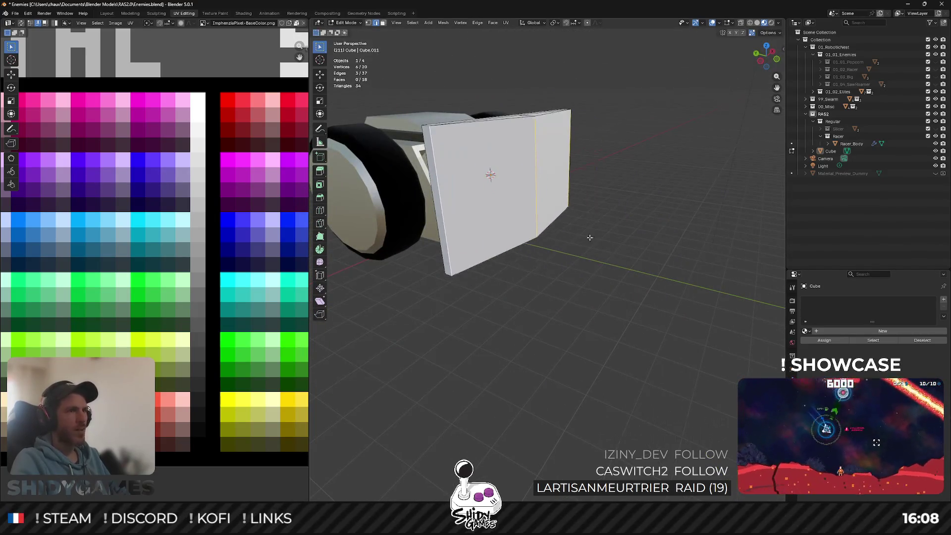
Subdivide the selected plate faces and view the plate from the top.
right_click(556, 180)
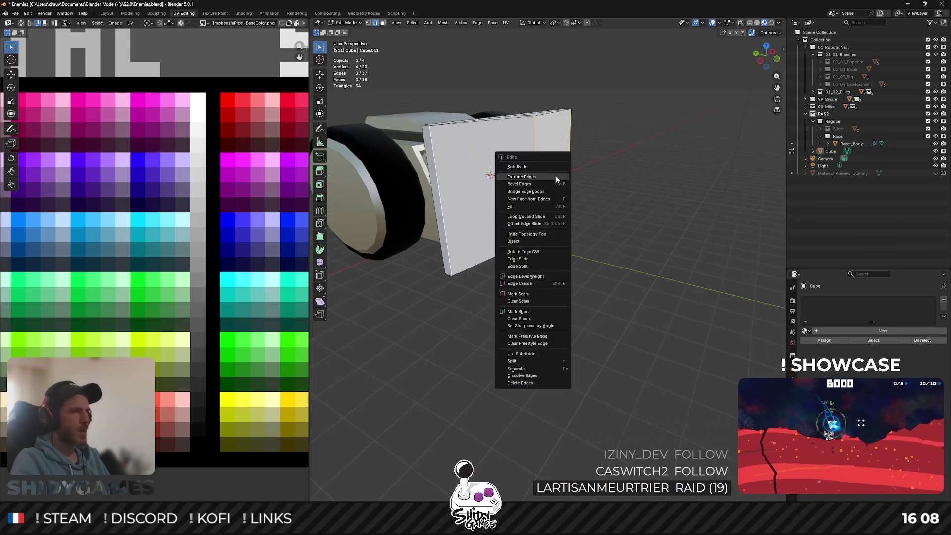
left_click(527, 167)
middle_click_drag(563, 172, 571, 192)
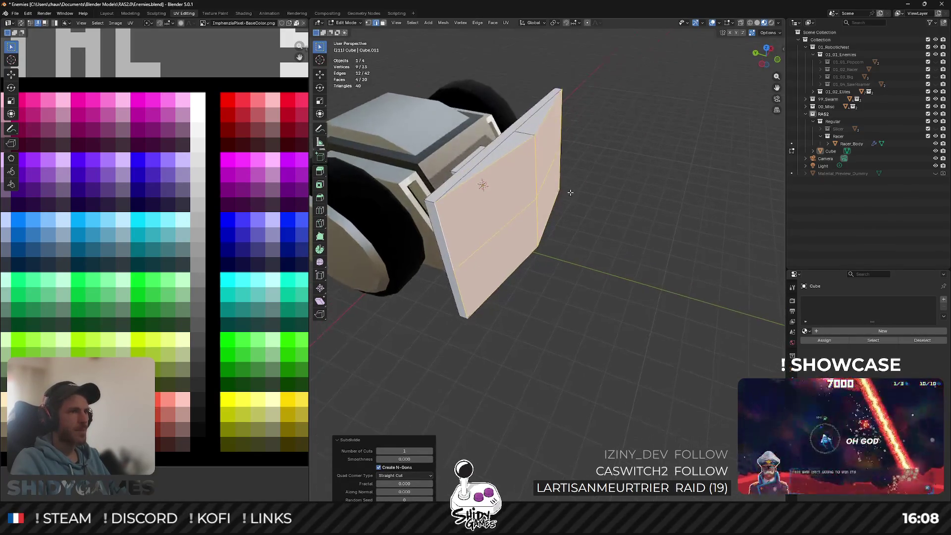
left_click(566, 195)
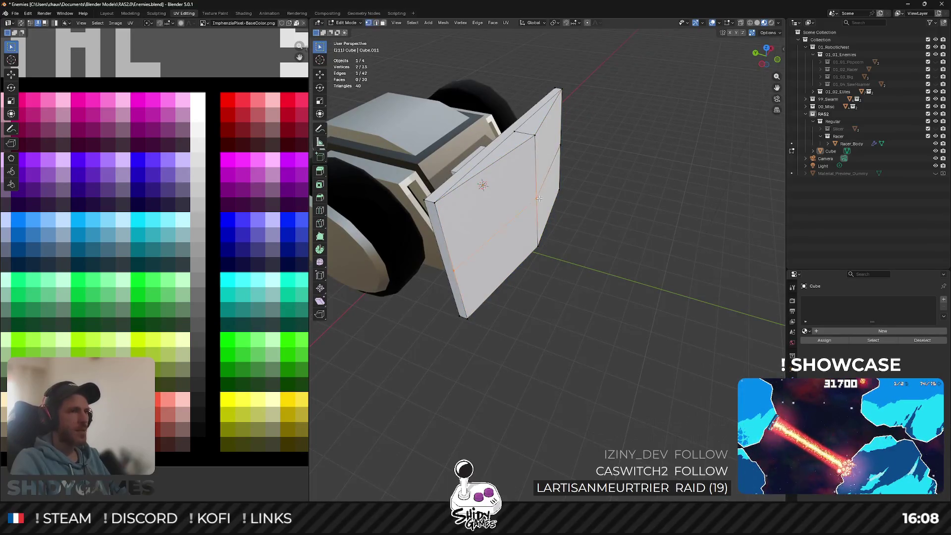
left_click(766, 48)
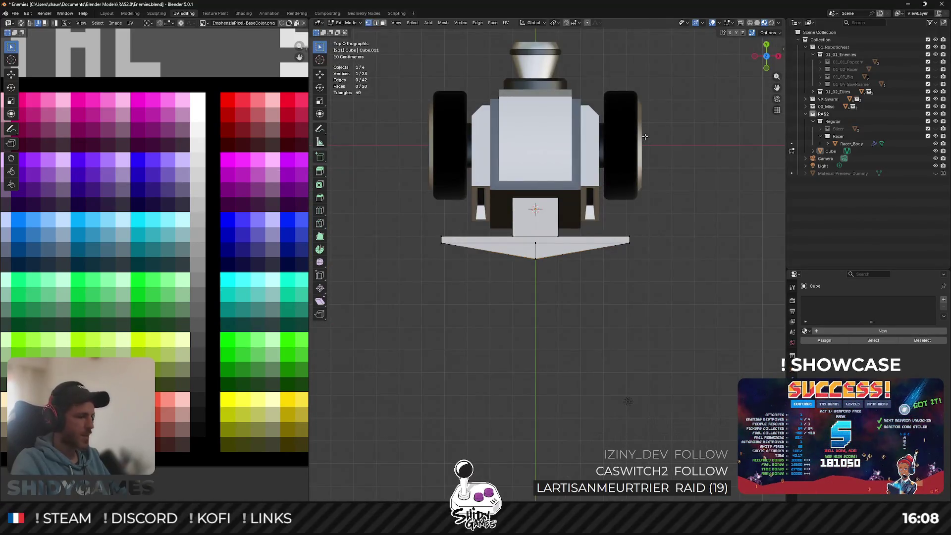
scroll(614, 221, "up", 4)
Move the tip vertex 0.5 m forward along Y to form the pointed ram.
key("g")
key("y")
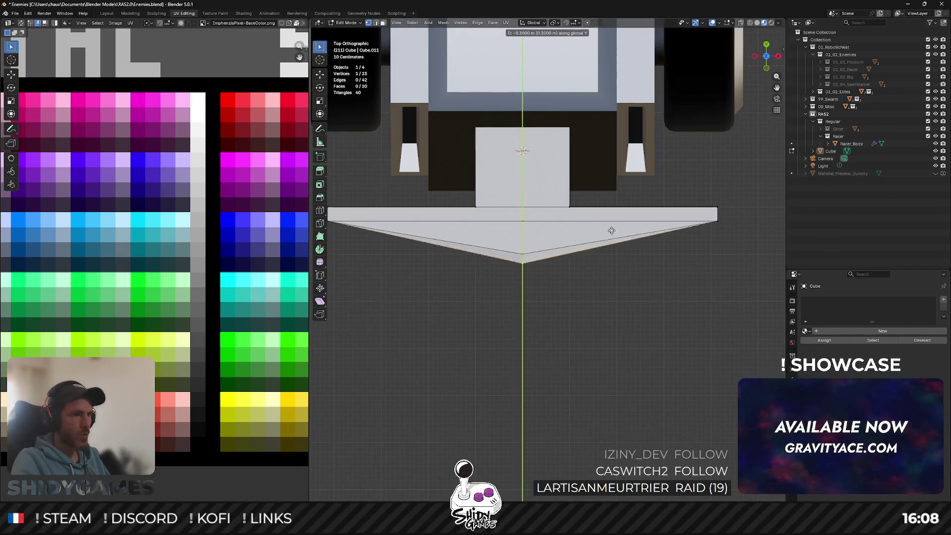
left_click(605, 244)
mouse_move(605, 245)
middle_mouse_down()
mouse_move(575, 217)
mouse_move(658, 127)
mouse_move(622, 169)
mouse_move(589, 181)
mouse_move(547, 174)
middle_mouse_up()
key("Tab")
key("Tab")
left_click(548, 174)
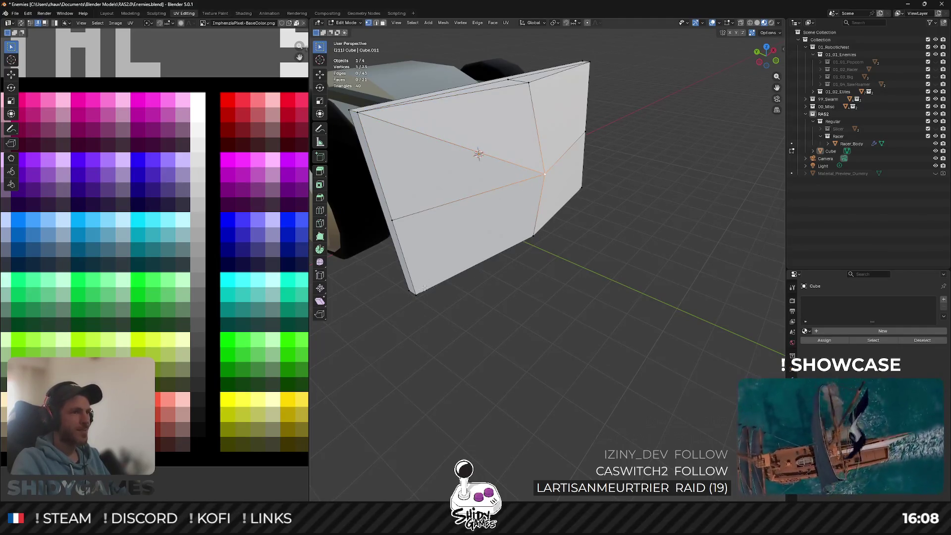
Connect the two selected plate vertices with a new edge, then select the extra edge.
mouse_move(444, 258)
middle_mouse_down()
mouse_move(505, 155)
mouse_move(513, 182)
middle_mouse_up()
key("j")
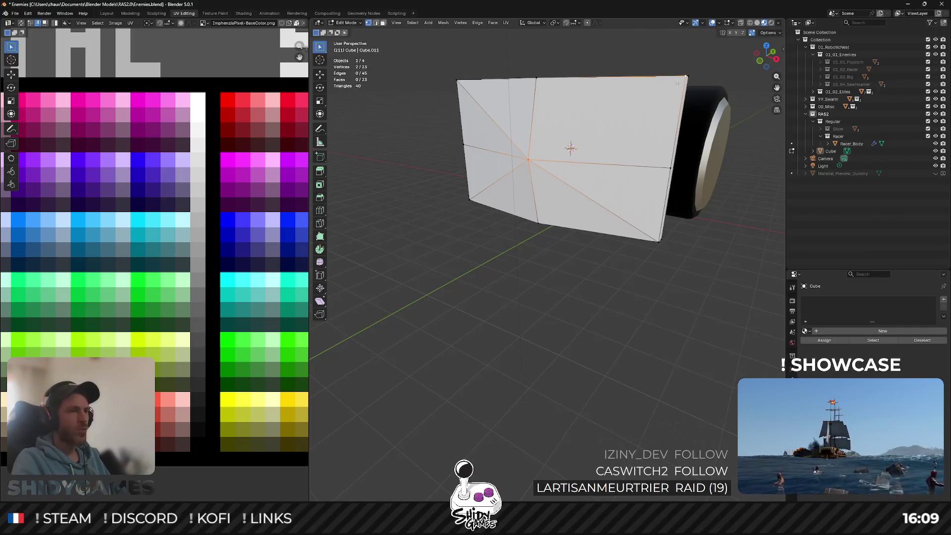
mouse_move(680, 119)
middle_mouse_down()
mouse_move(516, 223)
mouse_move(563, 153)
middle_mouse_up()
left_click(488, 221)
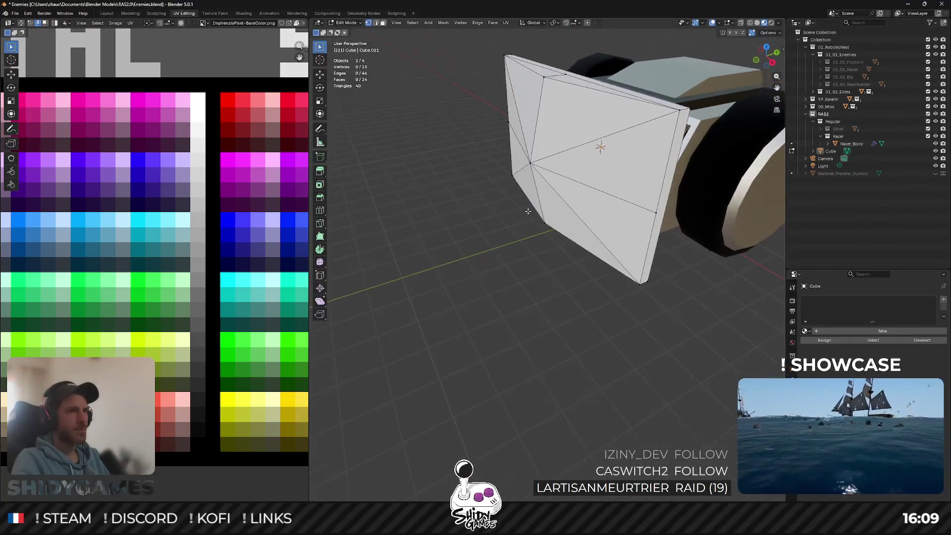
key("2")
left_click(562, 153)
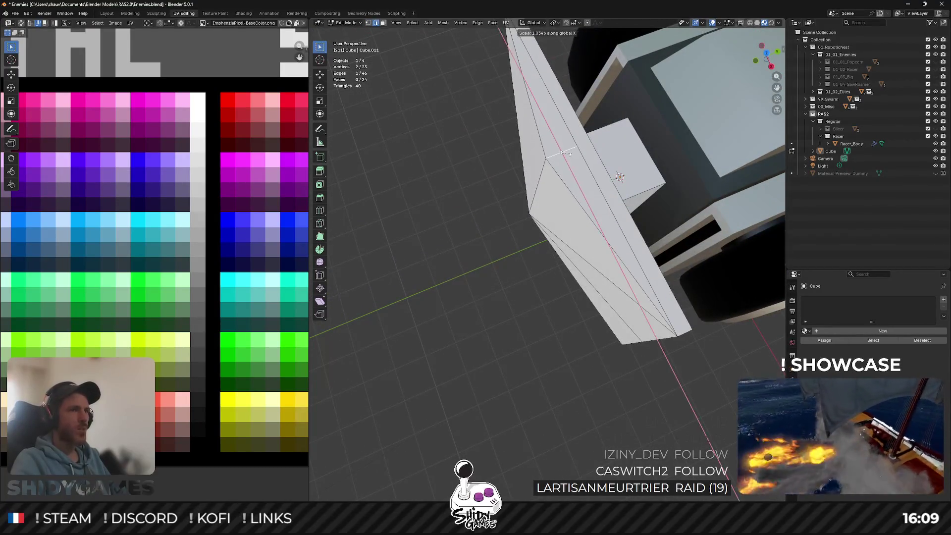
Scale the selected plate edge to zero, collapsing it to a point.
key("KP_0")
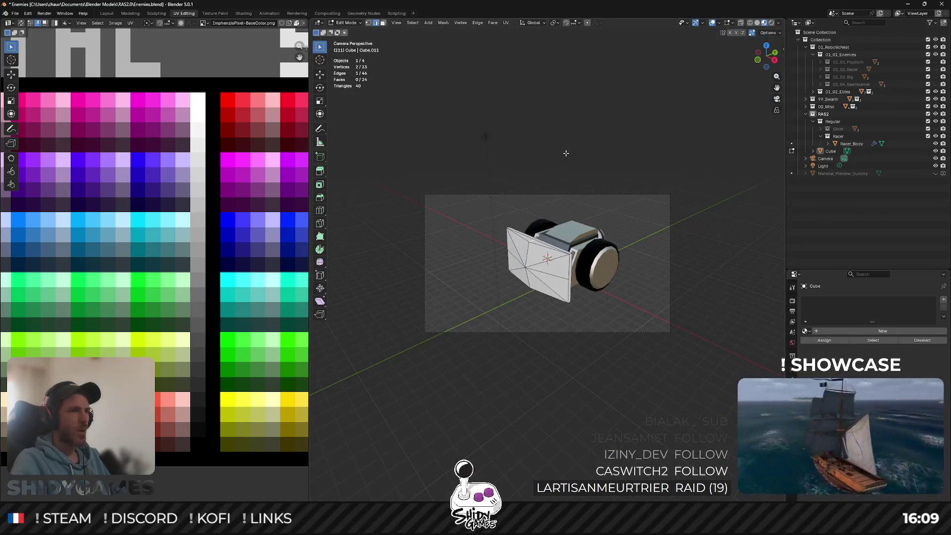
middle_click_drag(514, 210, 545, 232)
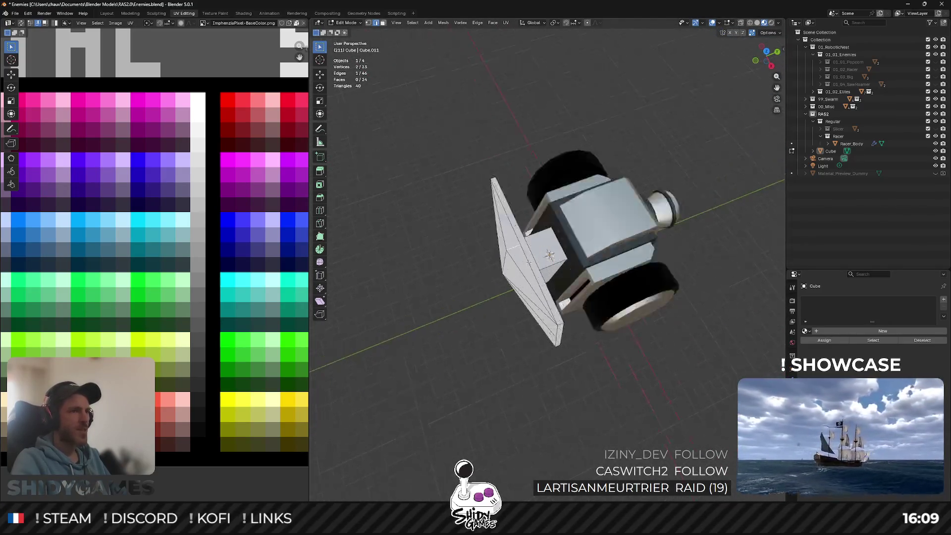
scroll(545, 233, "up", 8)
key("s")
key("0")
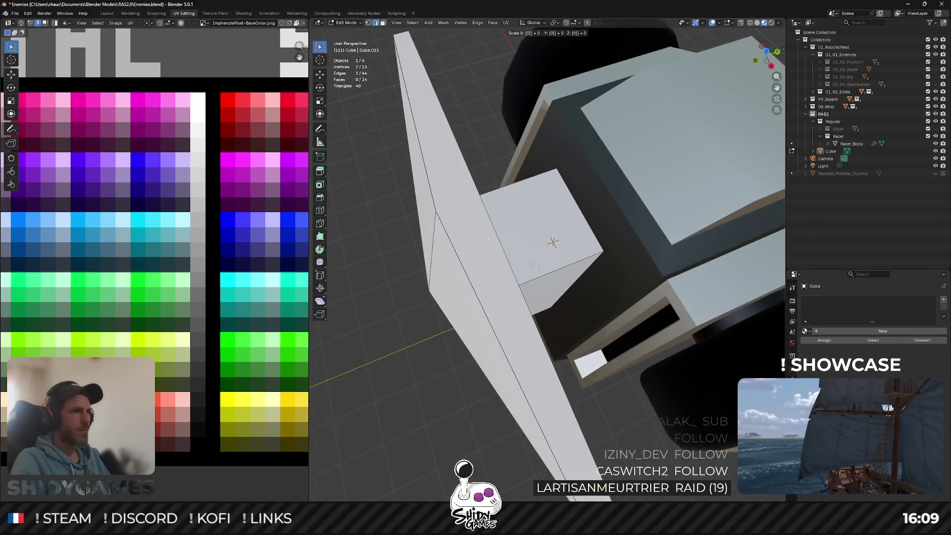
key("Escape")
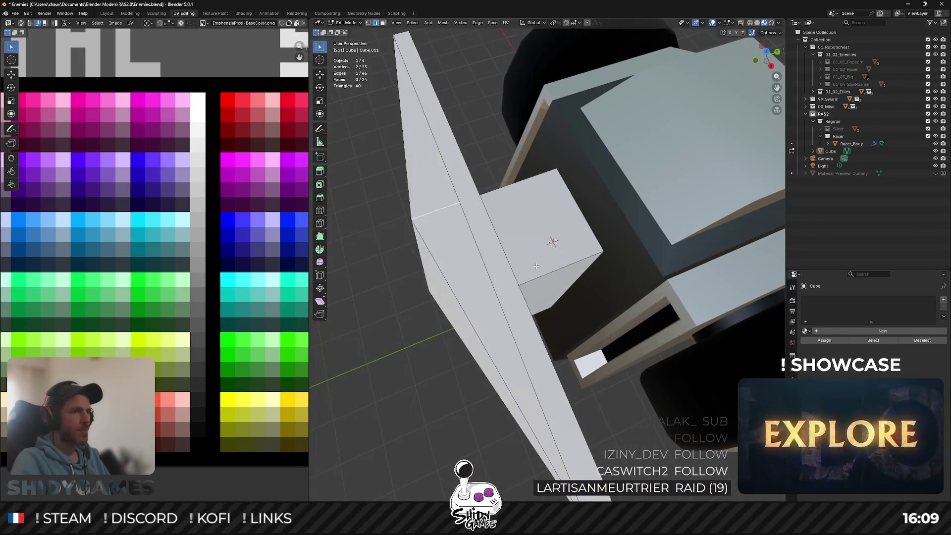
key("s")
key("0")
key("BackSpace")
mouse_move(536, 267)
middle_mouse_down()
mouse_move(583, 231)
mouse_move(561, 230)
middle_mouse_up()
key("0")
key("Return")
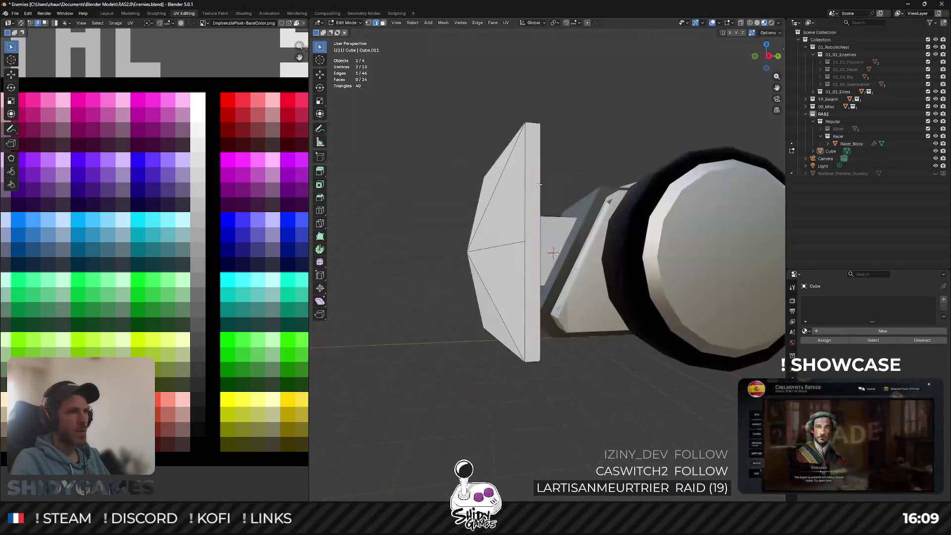
Scale the edge to zero again and merge its vertices at the centre.
key("s")
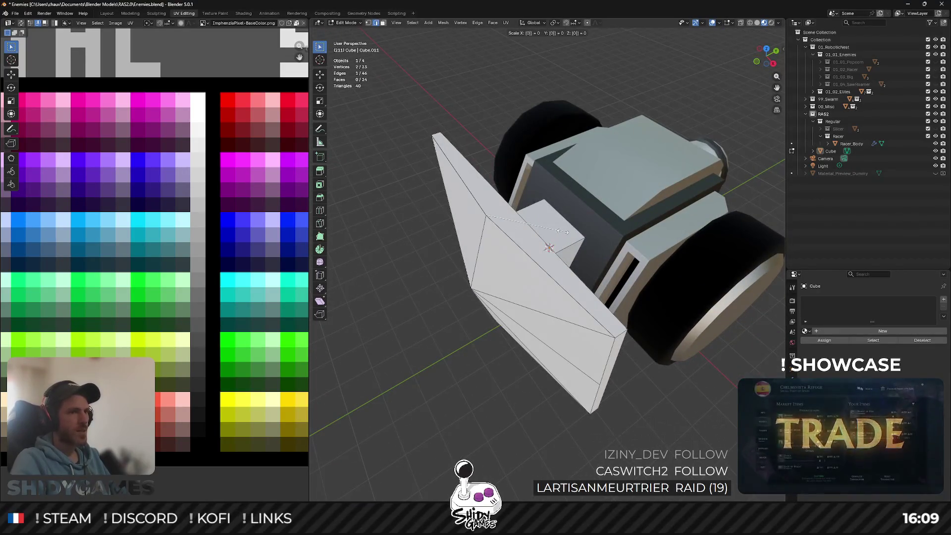
key("0")
key("Return")
mouse_move(561, 231)
middle_mouse_down()
mouse_move(527, 260)
mouse_move(563, 222)
middle_mouse_up()
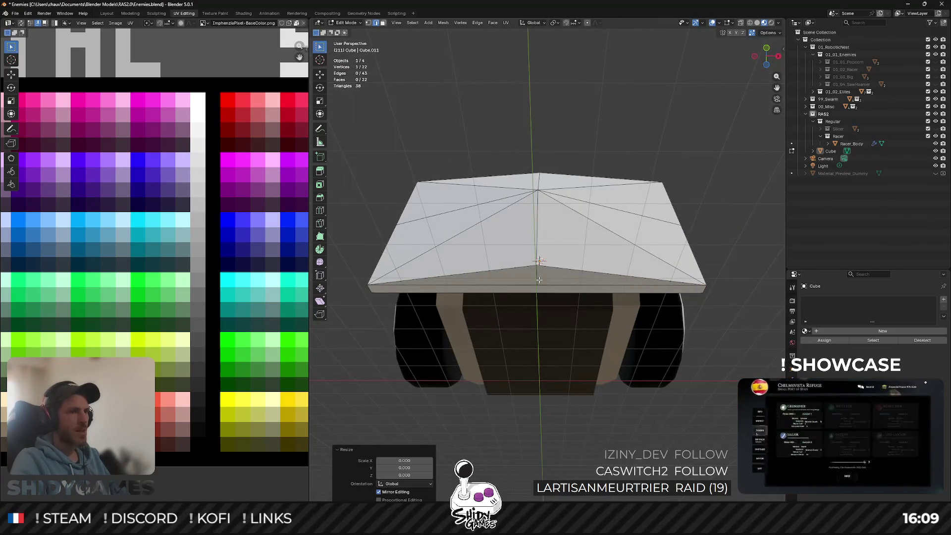
key("m")
key("b")
Try flattening the plate's vertical edge to zero along Y, then cancel it.
mouse_move(539, 280)
middle_mouse_down()
mouse_move(559, 287)
mouse_move(559, 247)
mouse_move(589, 331)
middle_mouse_up()
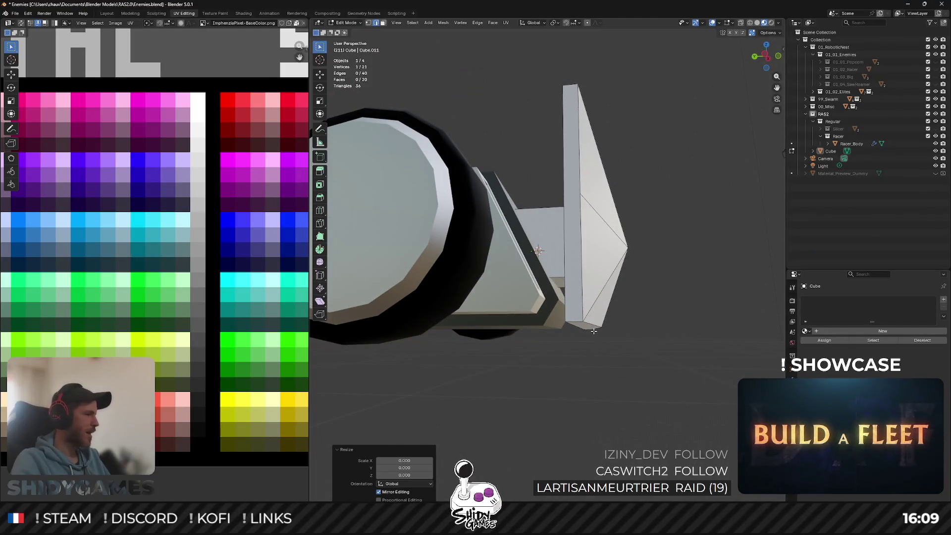
middle_click_drag(611, 242, 679, 300)
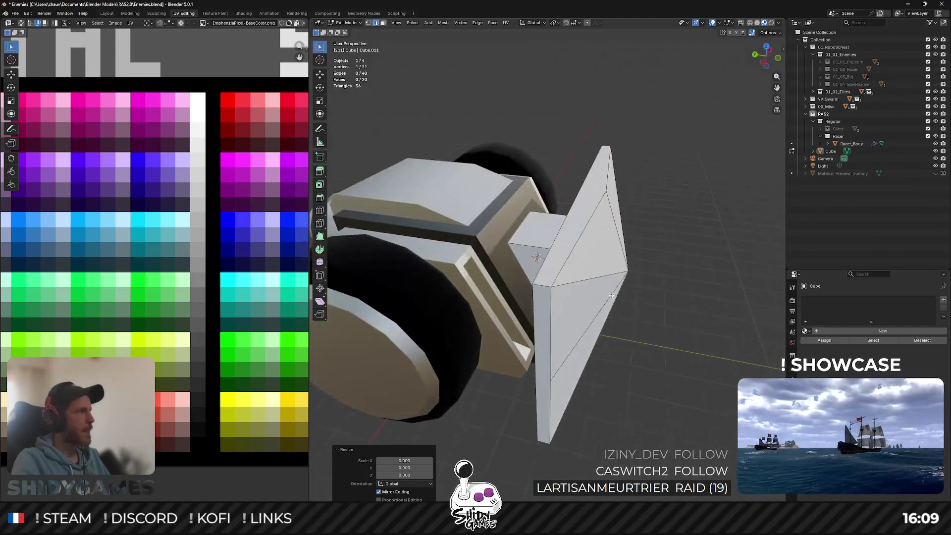
mouse_move(618, 285)
middle_mouse_down()
mouse_move(643, 253)
mouse_move(636, 256)
middle_mouse_up()
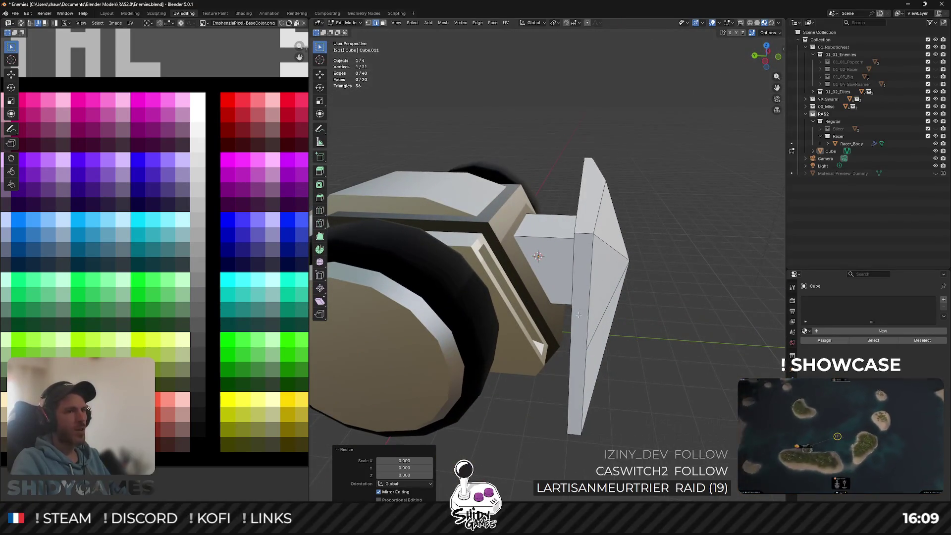
left_click(586, 332)
key("s")
key("y")
key("0")
key("Escape")
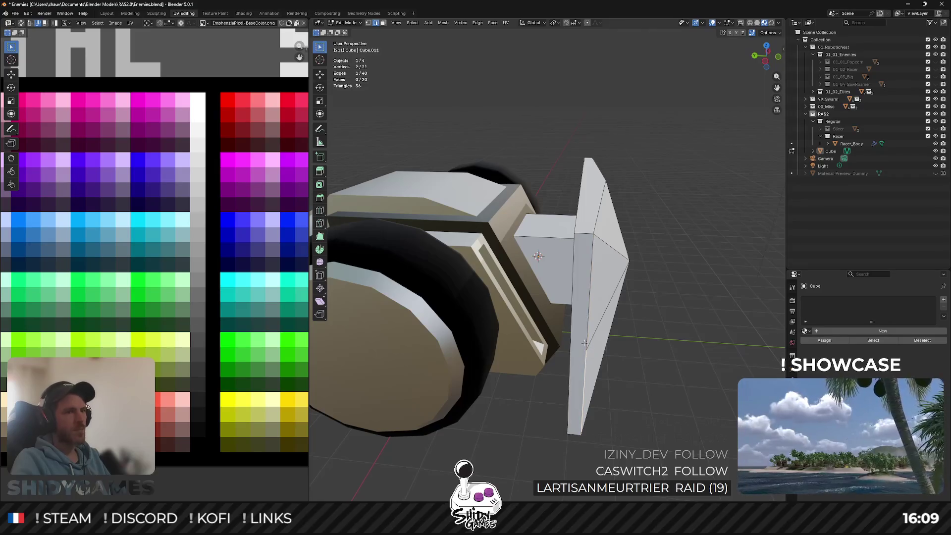
left_click(765, 61)
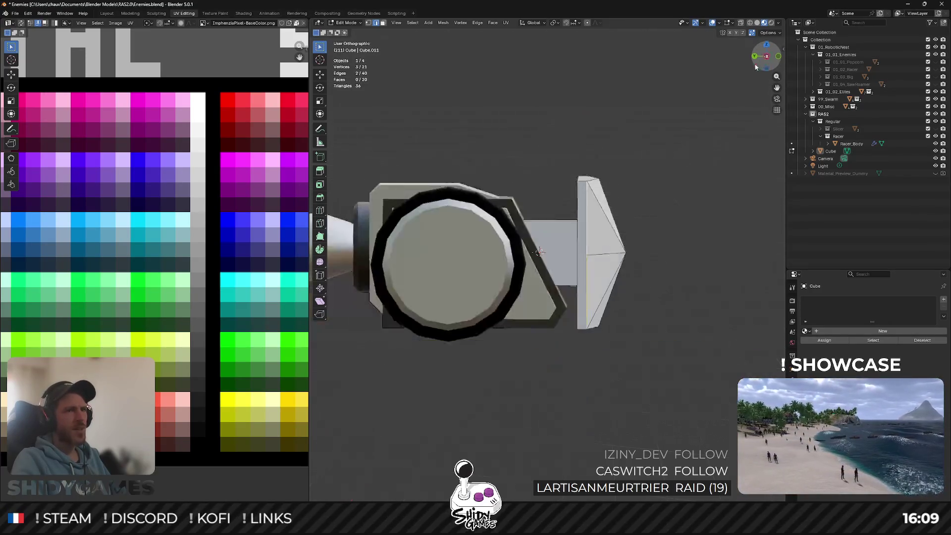
Move the selected wedge tip vertices along Y and add a second tip vertex.
scroll(675, 228, "up", 3)
scroll(675, 229, "up", 2)
key("g")
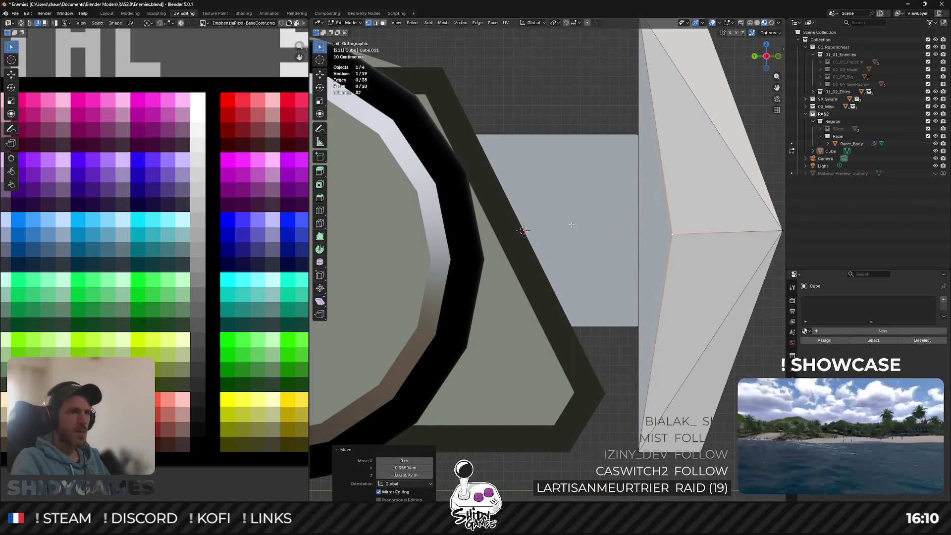
middle_click_drag(572, 225, 612, 254)
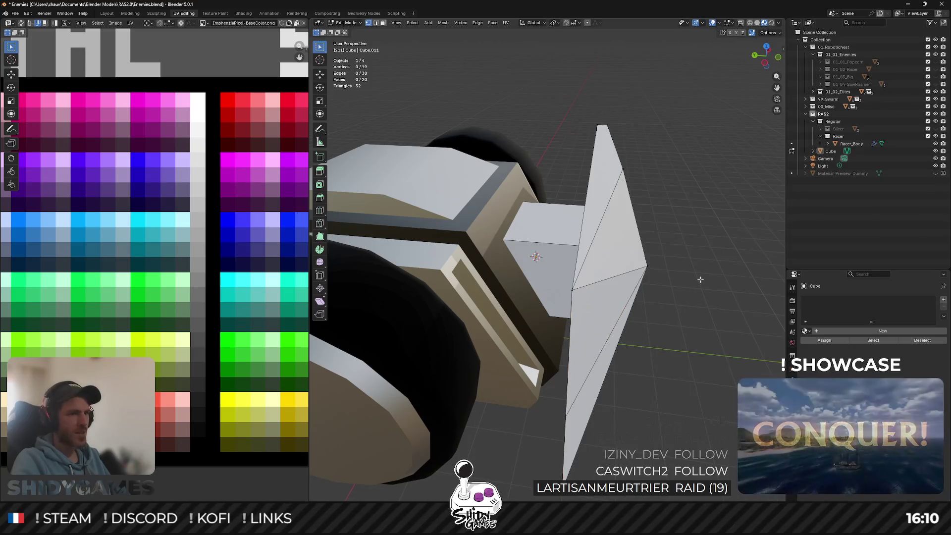
middle_click_drag(681, 302, 653, 289)
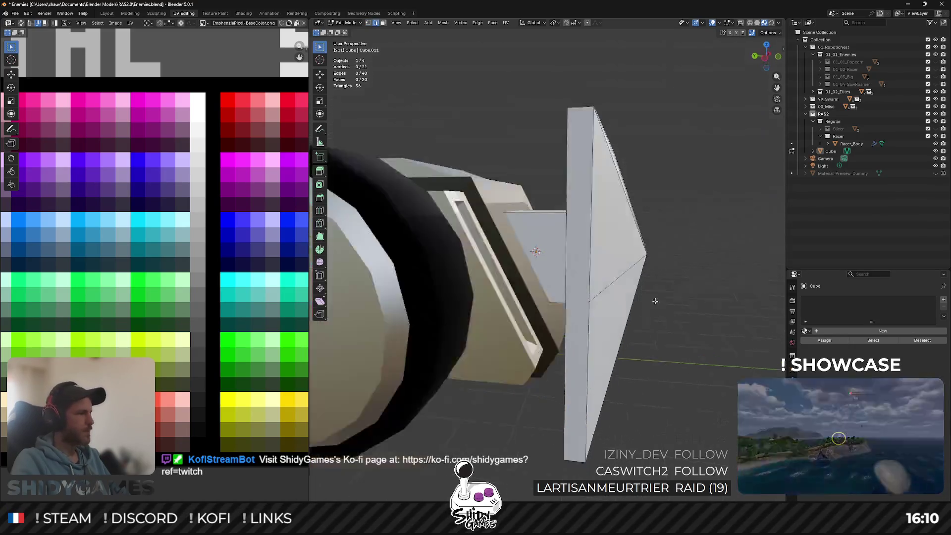
mouse_move(578, 393)
middle_mouse_down()
mouse_move(597, 191)
mouse_move(527, 173)
middle_mouse_up()
left_click(594, 178, "shift")
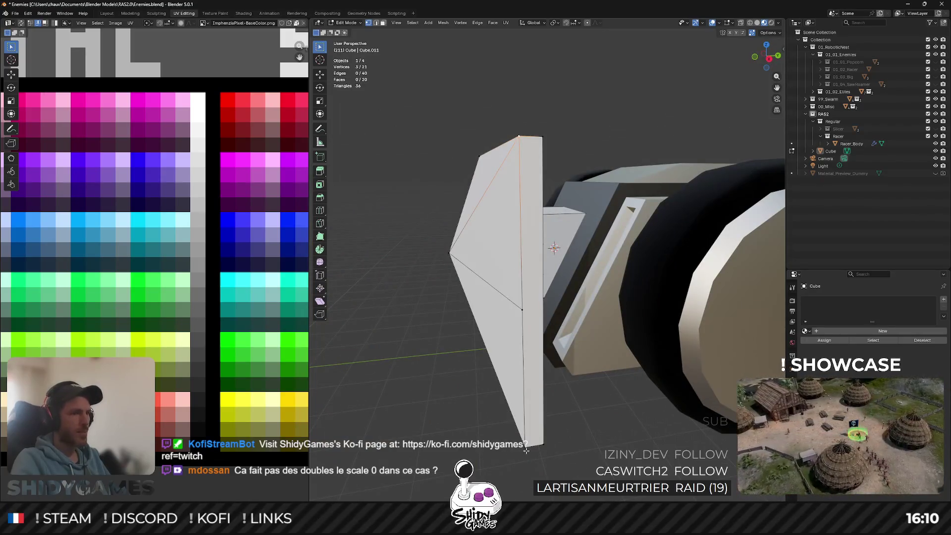
Check the tip in Right Orthographic view, then return to Object Mode showing the whole racer.
left_click(767, 60)
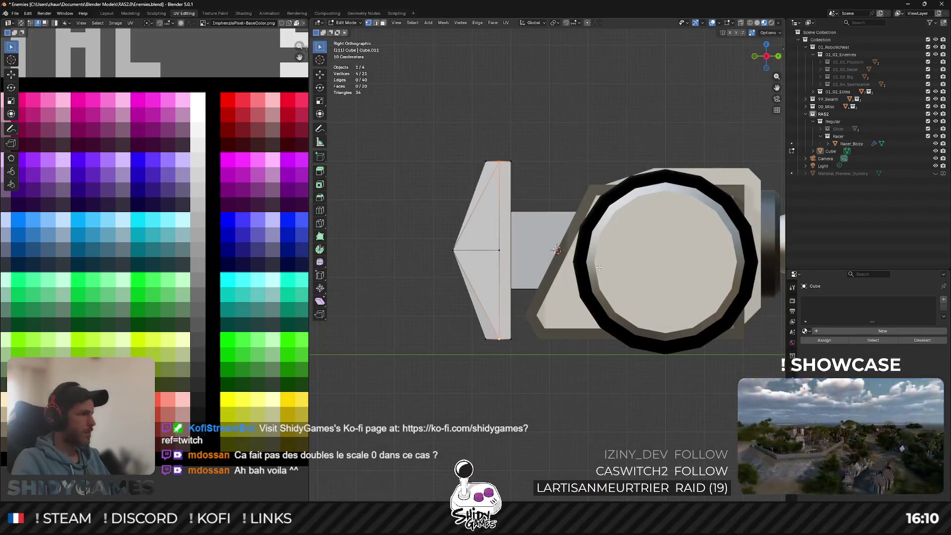
scroll(599, 268, "up", 1)
scroll(545, 248, "up", 1)
scroll(504, 234, "up", 1)
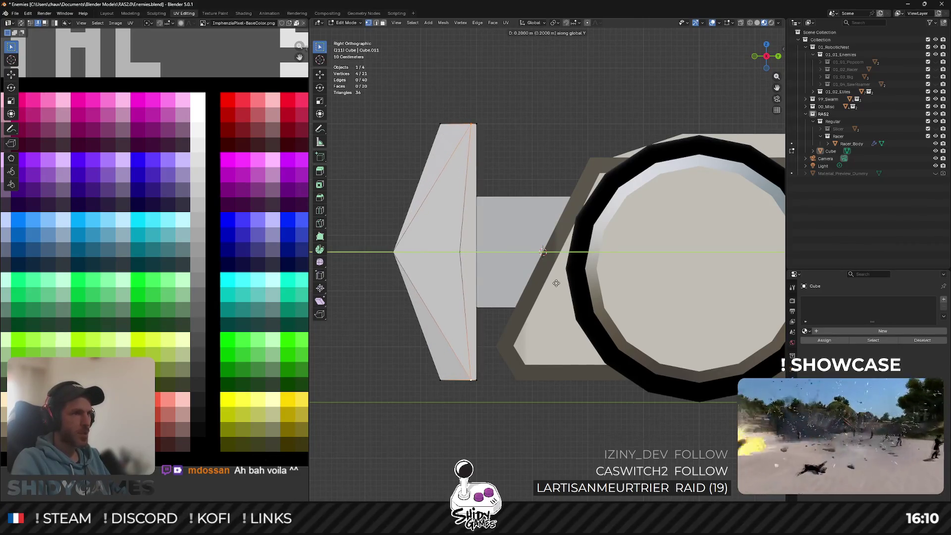
key("Tab")
middle_click_drag(483, 276, 535, 248)
scroll(535, 248, "down", 3)
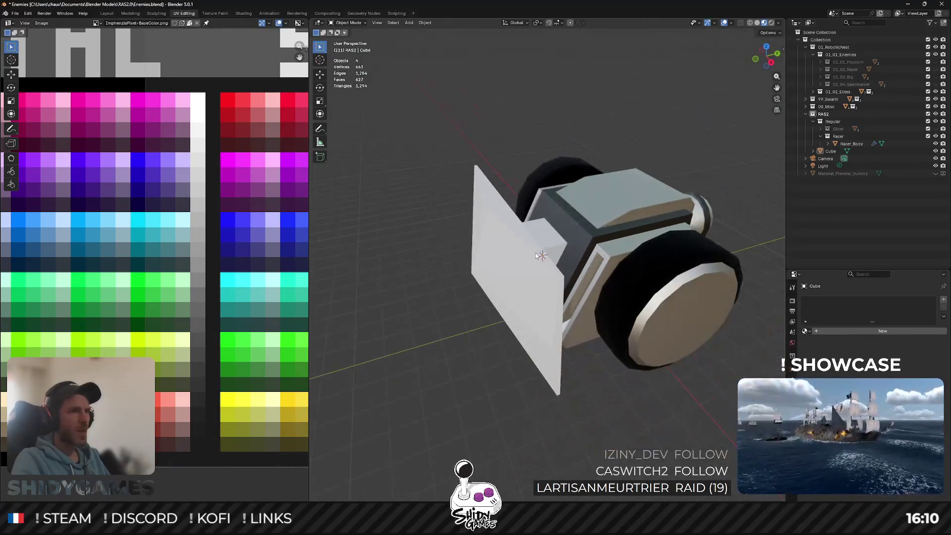
Confirm Auto Merge is on, then reopen the wedge plate in Edit Mode with edge select.
left_click(780, 24)
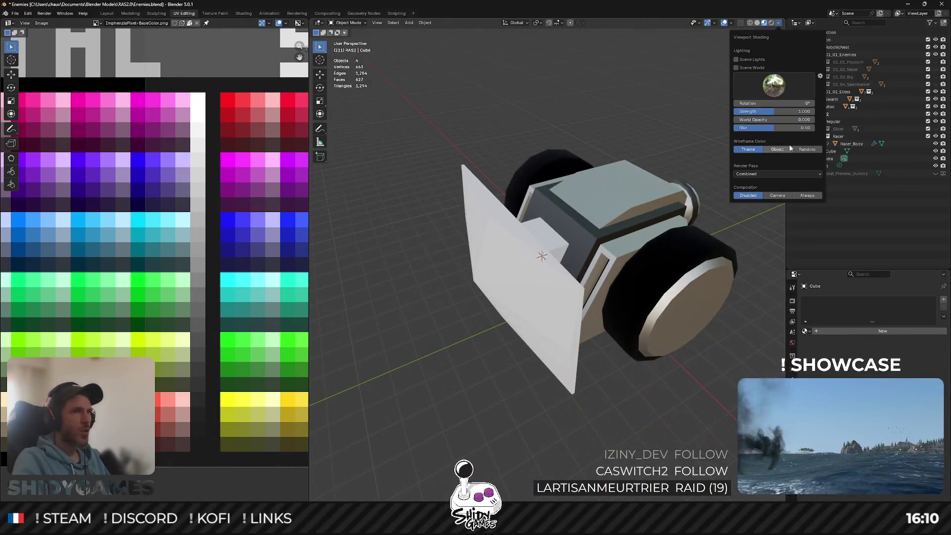
left_click(780, 25)
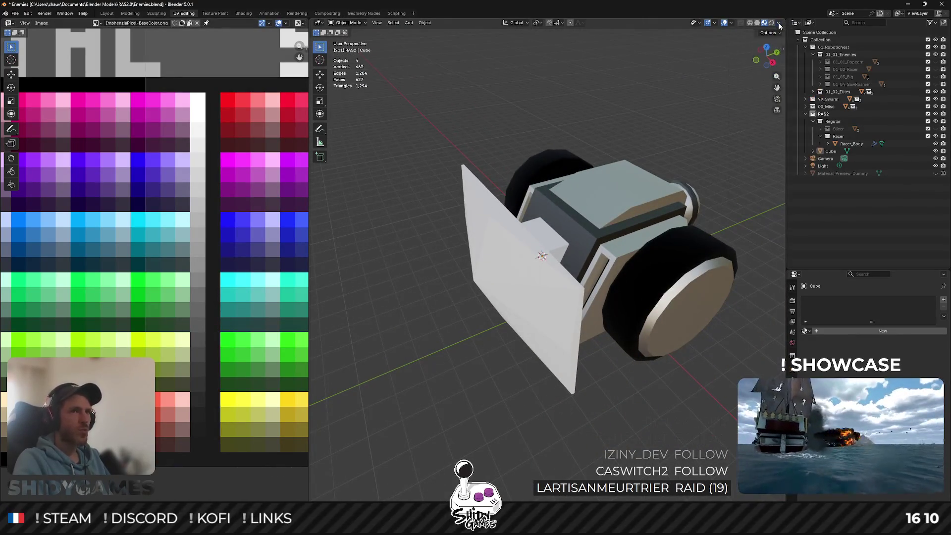
left_click(530, 350)
key("Tab")
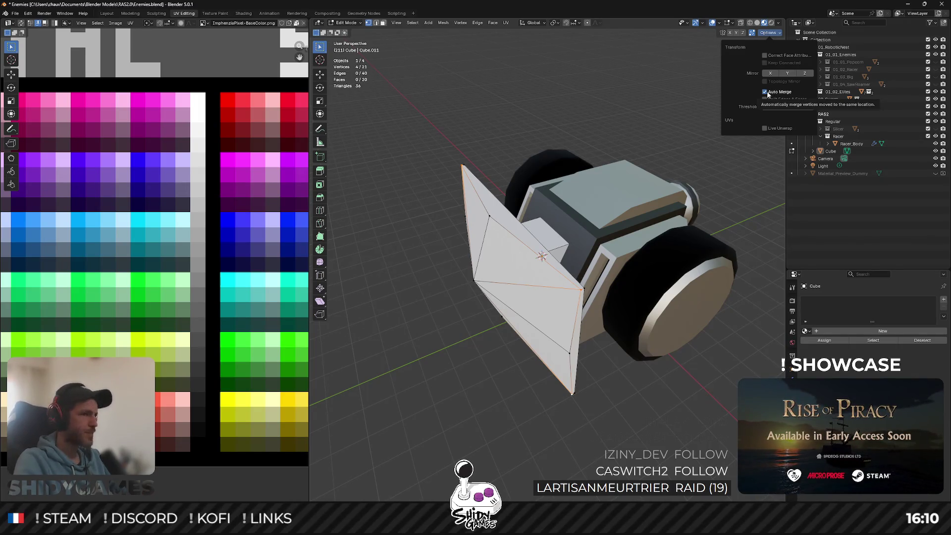
scroll(598, 372, "up", 5)
middle_click_drag(584, 337, 567, 287)
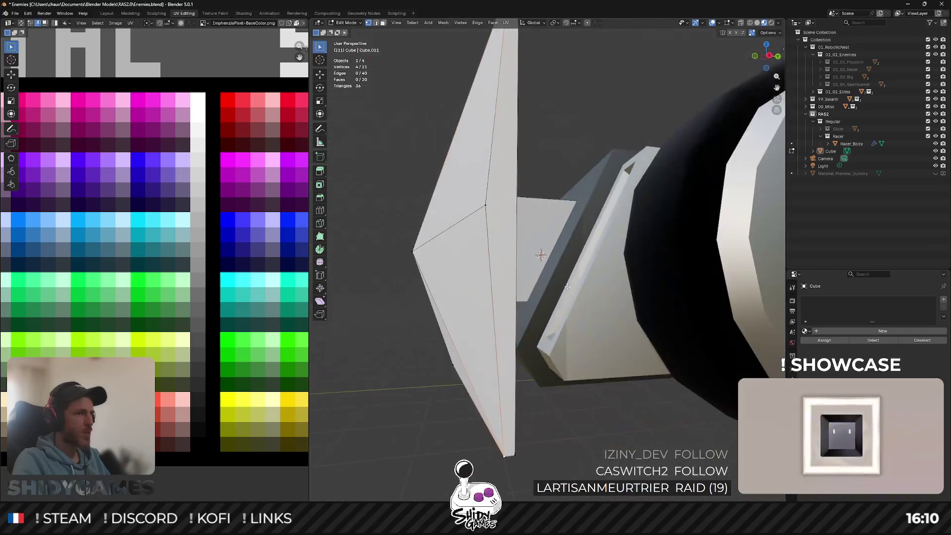
scroll(497, 202, "down", 4)
mouse_move(501, 213)
middle_mouse_down()
mouse_move(512, 269)
mouse_move(495, 264)
middle_mouse_up()
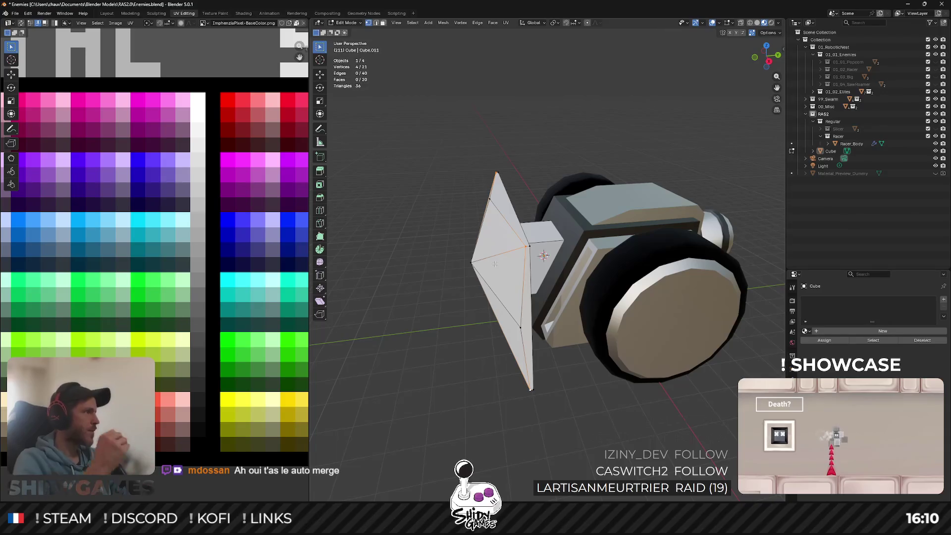
key("Tab")
mouse_move(412, 240)
middle_mouse_down()
mouse_move(510, 225)
mouse_move(547, 230)
mouse_move(533, 191)
mouse_move(627, 286)
mouse_move(500, 324)
middle_mouse_up()
key("Tab")
key("2")
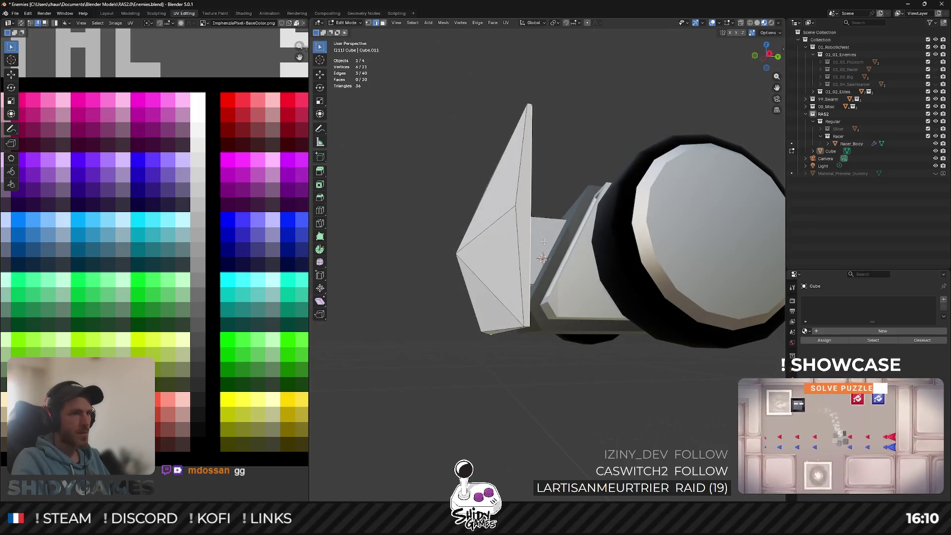
Select the fin and block edges and scale them to 0.7 along Z in Front view.
left_click(531, 306, "shift")
scroll(527, 341, "up", 2)
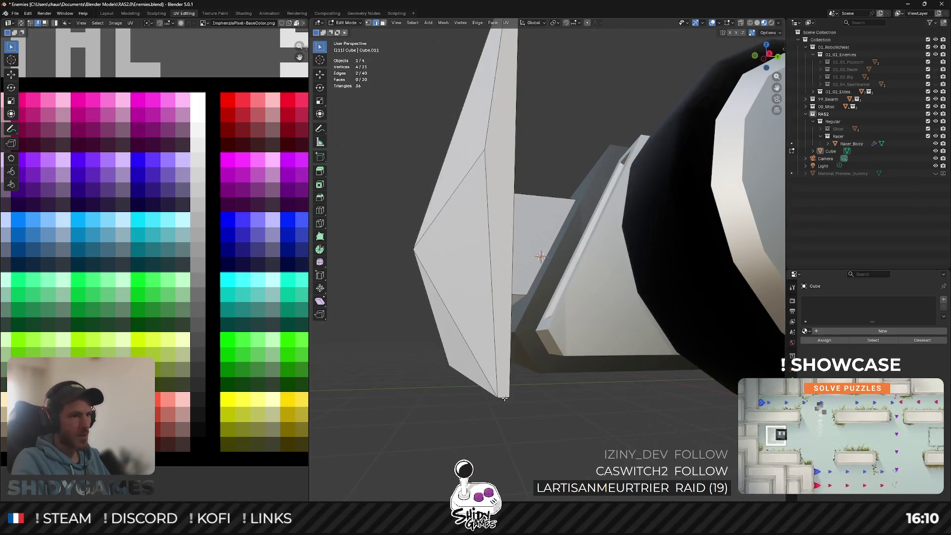
middle_click_drag(537, 237, 527, 259)
left_click(560, 230, "shift")
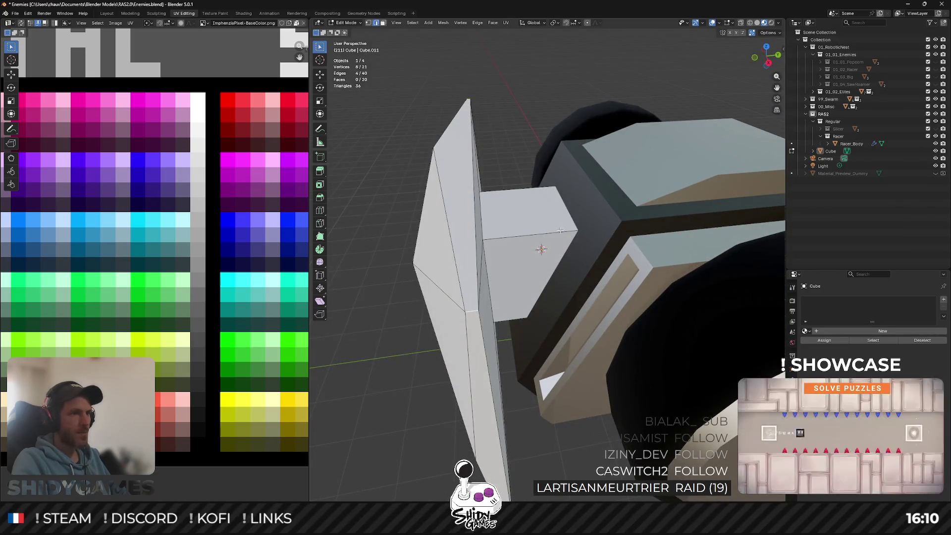
left_click(753, 56)
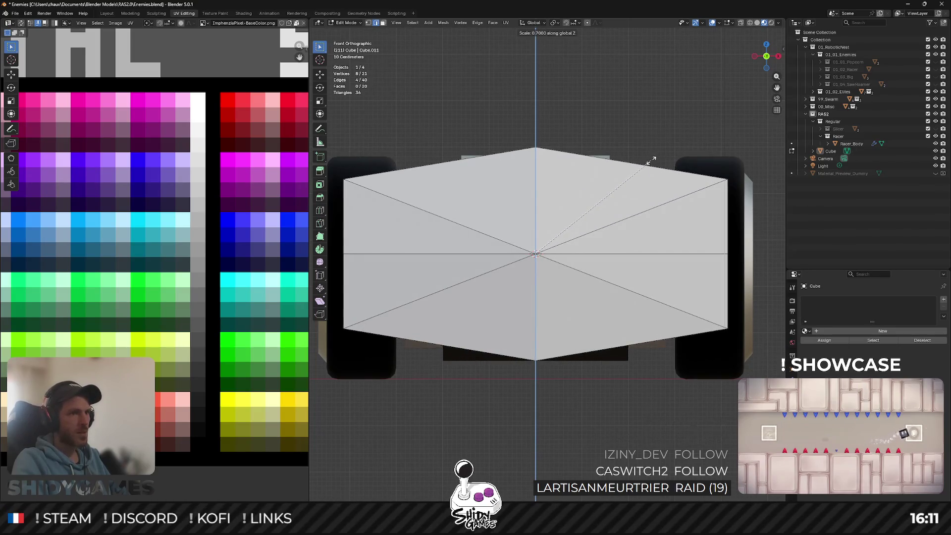
Check the squashed wedge in Object Mode, then re-enter Edit Mode with vertex select.
key("Tab")
mouse_move(659, 151)
middle_mouse_down()
mouse_move(496, 141)
mouse_move(480, 171)
mouse_move(463, 129)
middle_mouse_up()
key("Tab")
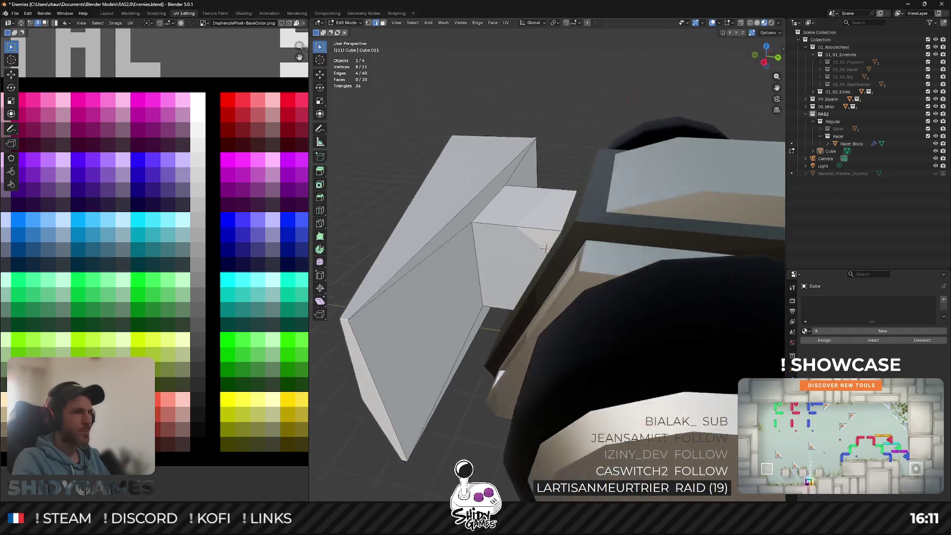
key("1")
mouse_move(484, 189)
middle_mouse_down()
mouse_move(501, 283)
mouse_move(464, 348)
middle_mouse_up()
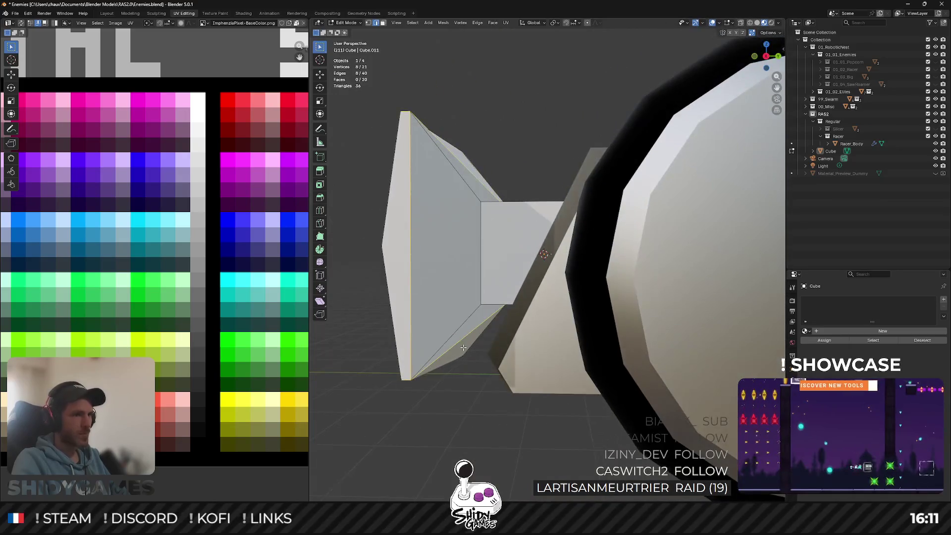
middle_click_drag(520, 263, 487, 201)
right_click(479, 189)
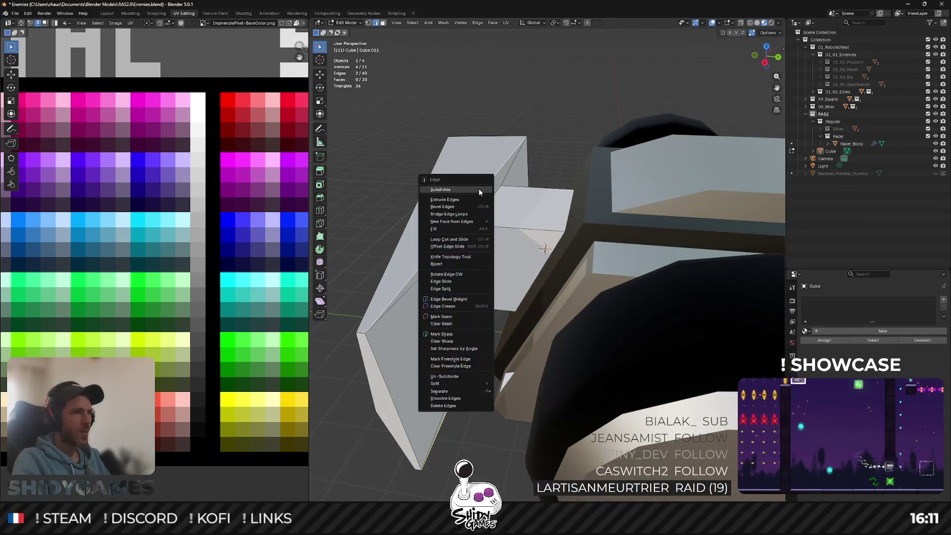
Subdivide the blade edge and join two of its vertices with J, then inspect the new faces.
left_click(469, 197)
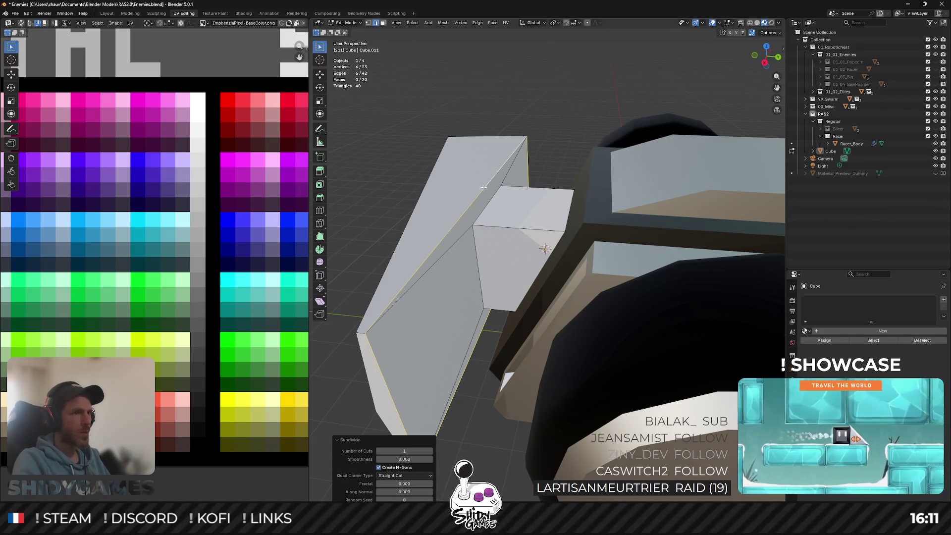
key("1")
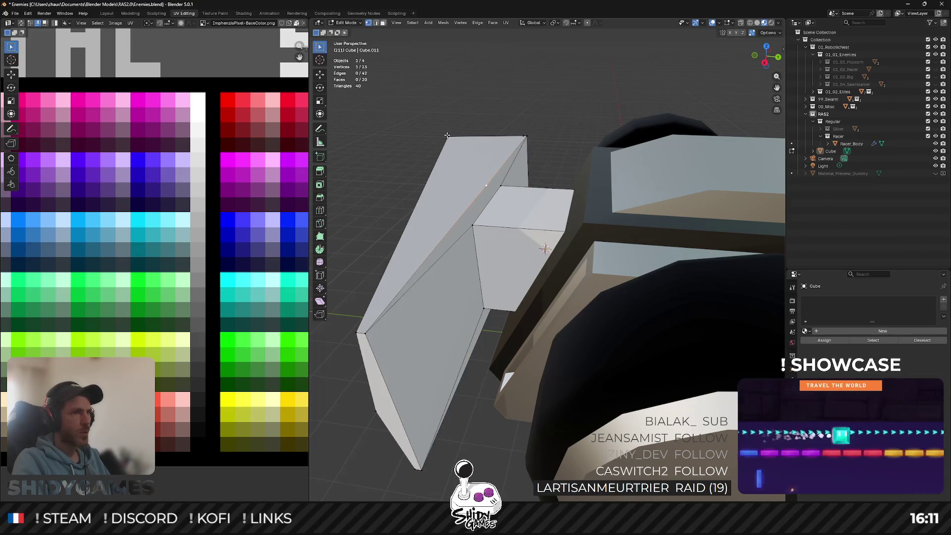
key("j")
middle_click_drag(452, 147, 456, 286)
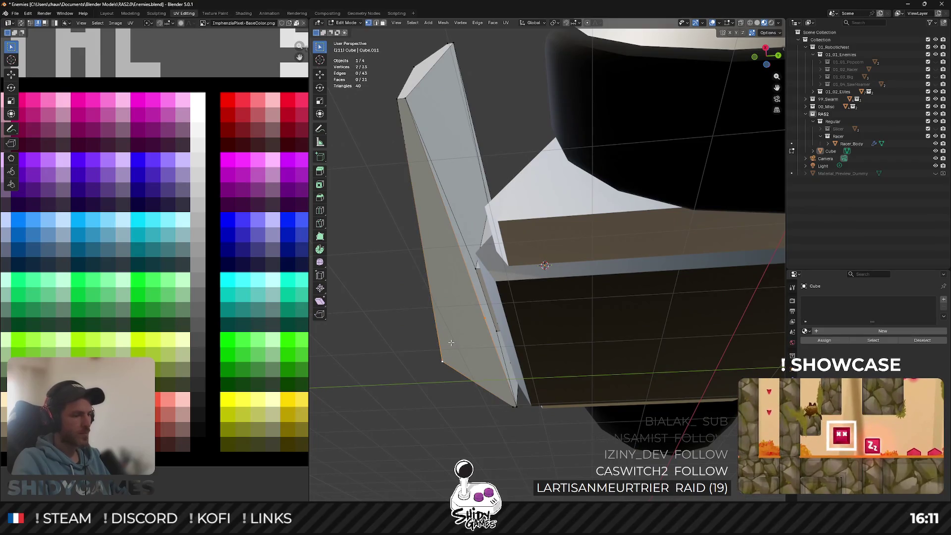
middle_click_drag(399, 296, 413, 325)
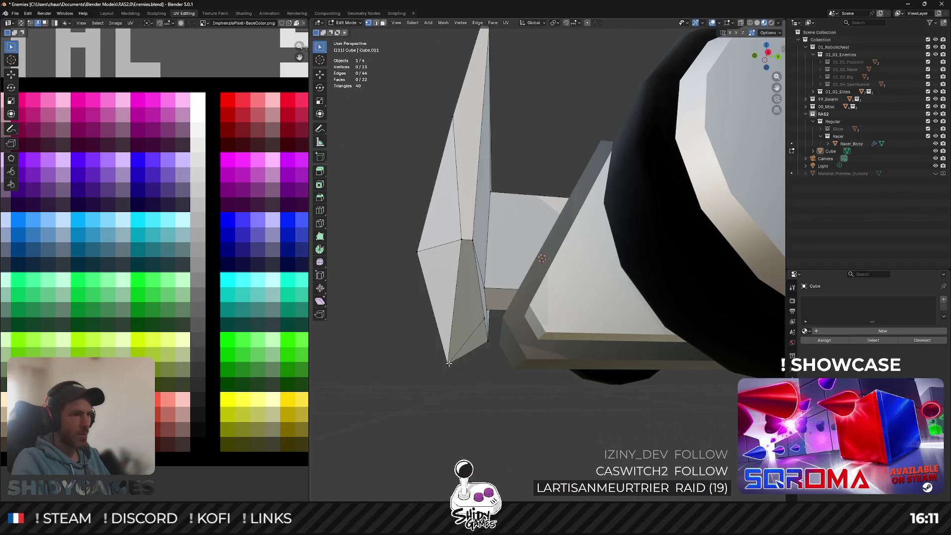
mouse_move(471, 276)
middle_mouse_down()
mouse_move(453, 196)
mouse_move(504, 194)
middle_mouse_up()
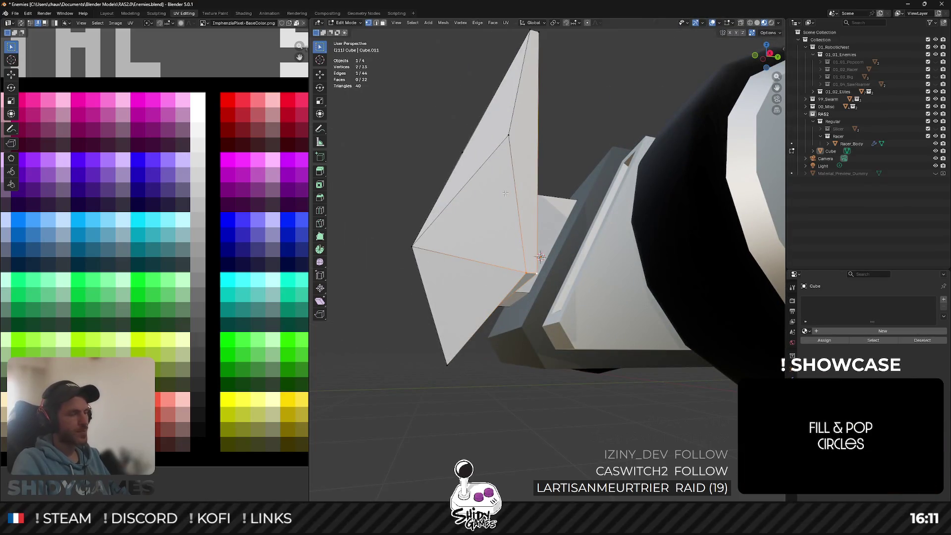
middle_click_drag(509, 190, 501, 195)
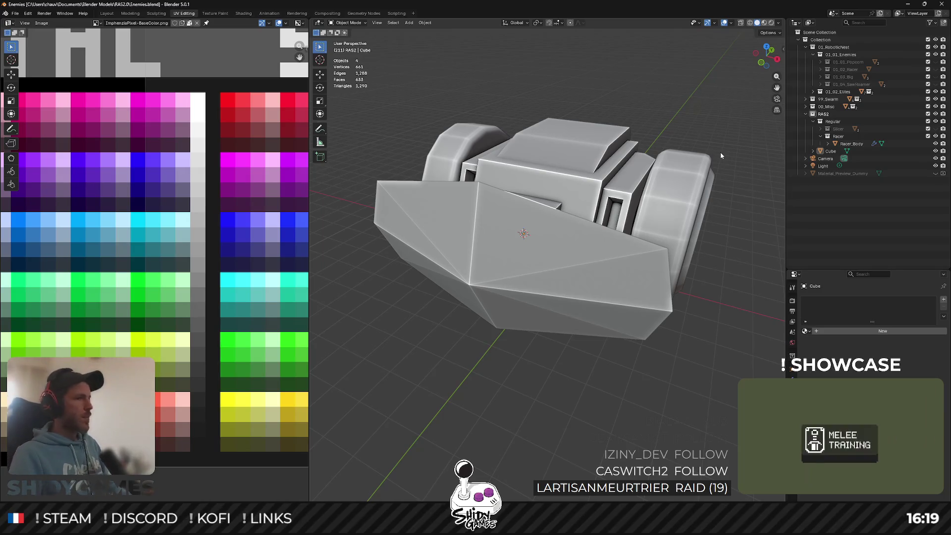
Orbit in to a close-up of the robot's side where the wedge ram sits.
mouse_move(562, 276)
middle_mouse_down()
mouse_move(483, 279)
mouse_move(491, 258)
mouse_move(540, 243)
middle_mouse_up()
Collapse the wedge's top corner vertex pair into a single point with S 0.
scroll(483, 279, "up", 3)
key("Tab")
scroll(540, 243, "up", 4)
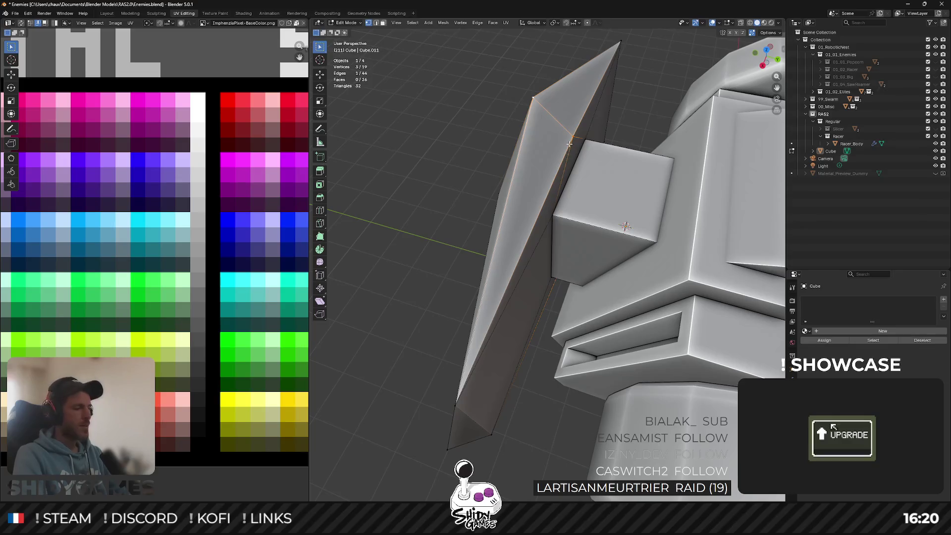
left_click(533, 100)
left_click(547, 130, "shift")
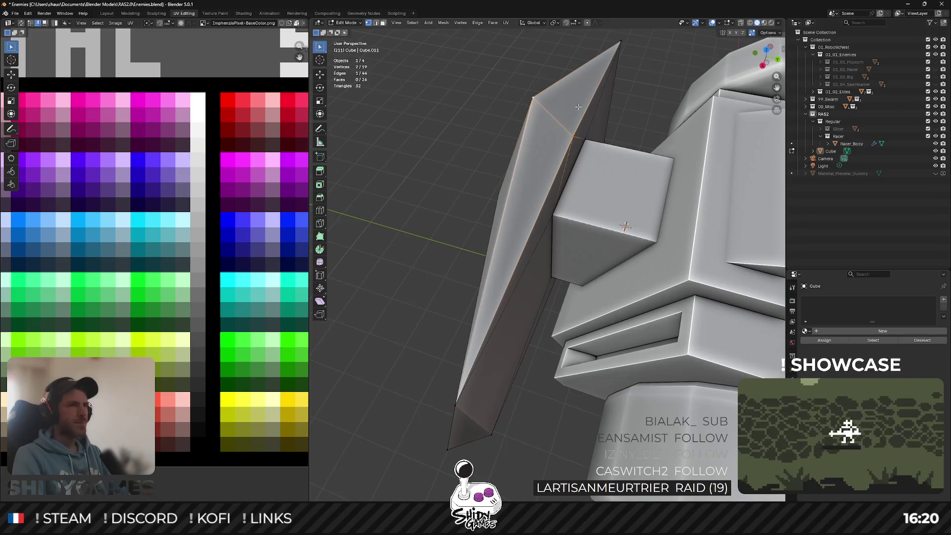
key("s")
key("0")
key("Return")
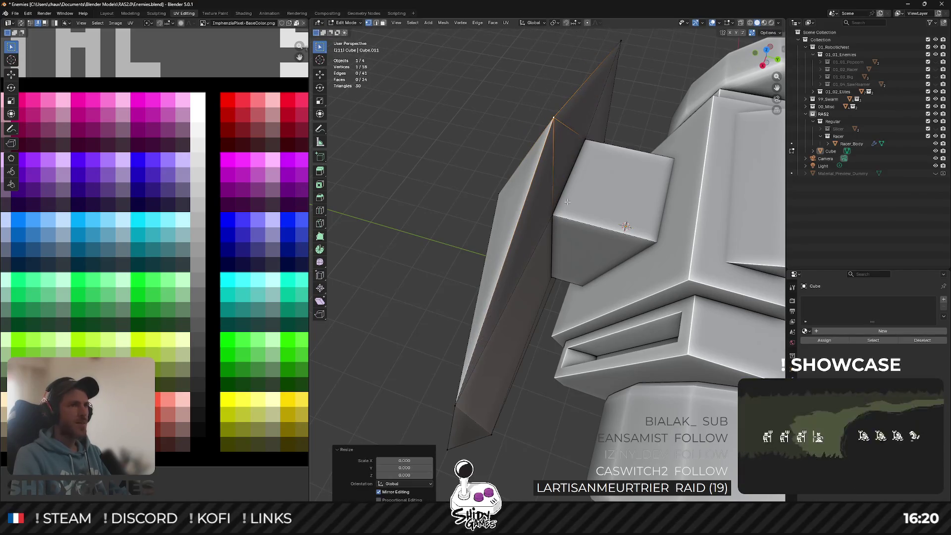
Scale the wedge's bottom vertices to zero, merging them into one sharp tip.
middle_click_drag(567, 201, 552, 156)
left_click(543, 426)
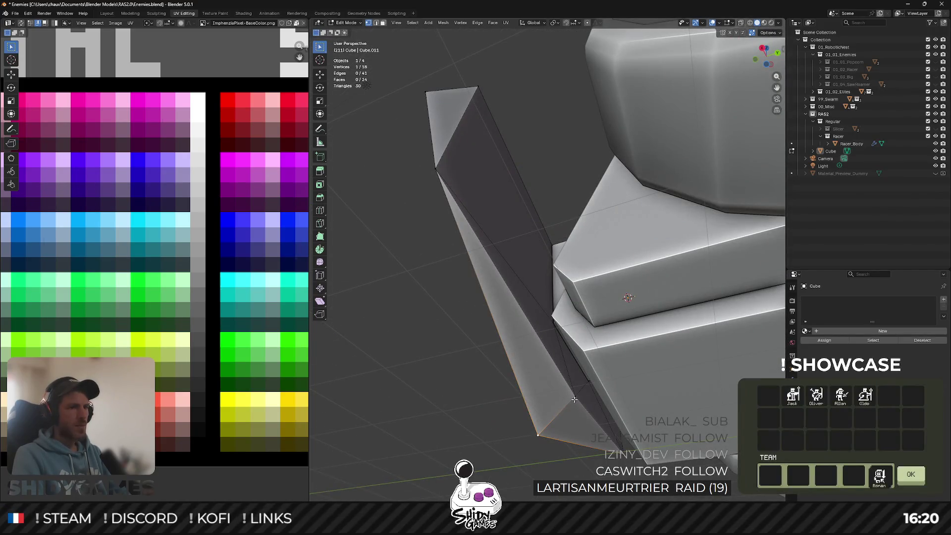
key("s")
key("0")
key("Return")
mouse_move(575, 398)
middle_mouse_down()
mouse_move(626, 307)
mouse_move(640, 310)
middle_mouse_up()
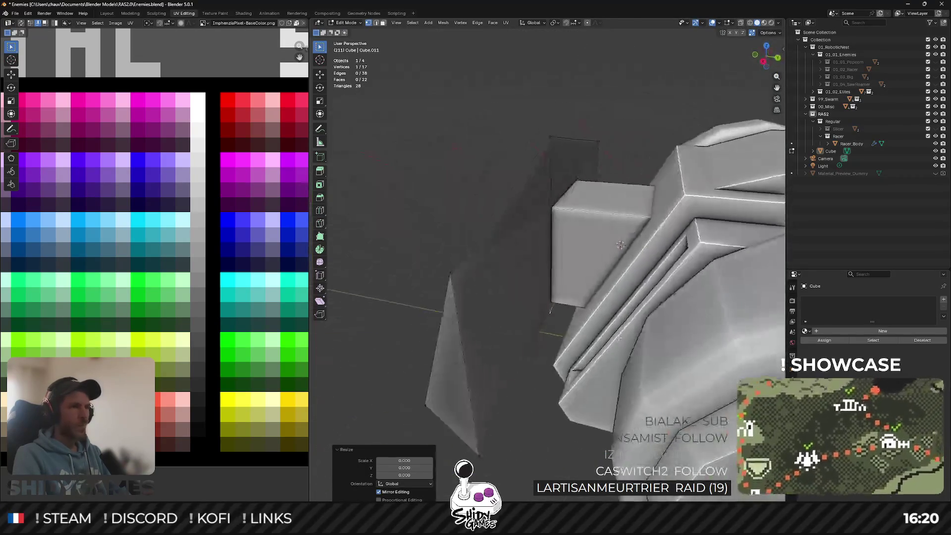
left_click(550, 139, "shift")
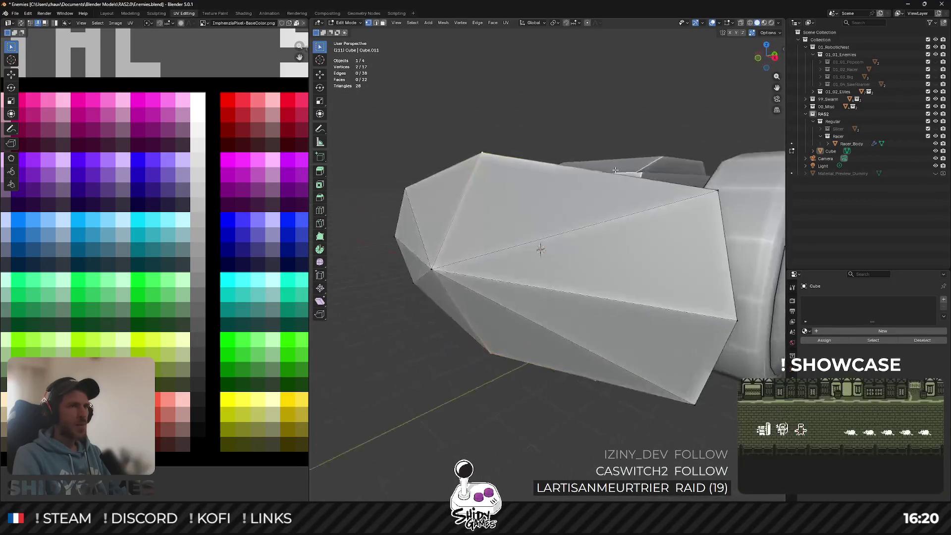
Stretch the wedge to 1.1 along Z in Front view.
middle_click_drag(550, 140, 803, 91)
left_click(763, 64)
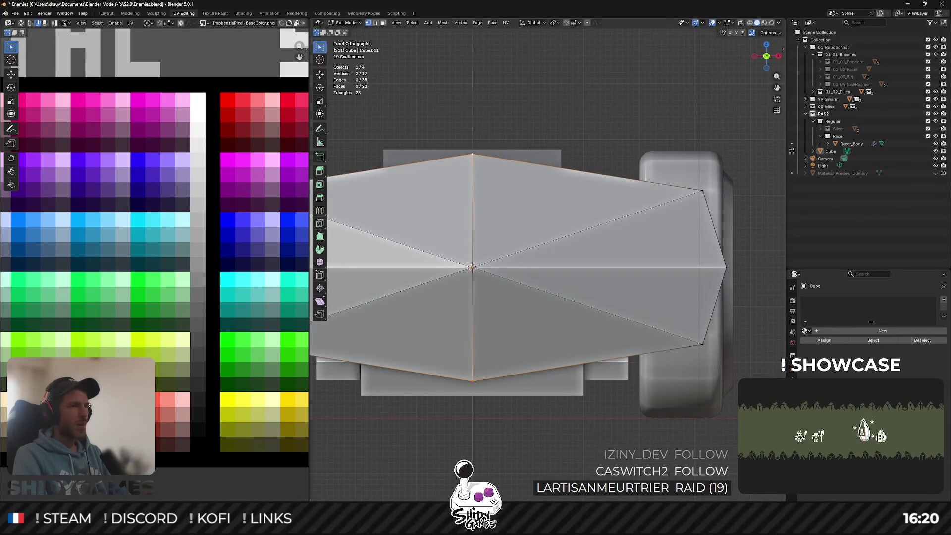
left_click(657, 120)
mouse_move(656, 120)
middle_mouse_down()
mouse_move(474, 158)
mouse_move(553, 137)
mouse_move(527, 312)
mouse_move(506, 253)
middle_mouse_up()
Subdivide a side edge of the wedge and connect the new vertices with J.
left_click(503, 322)
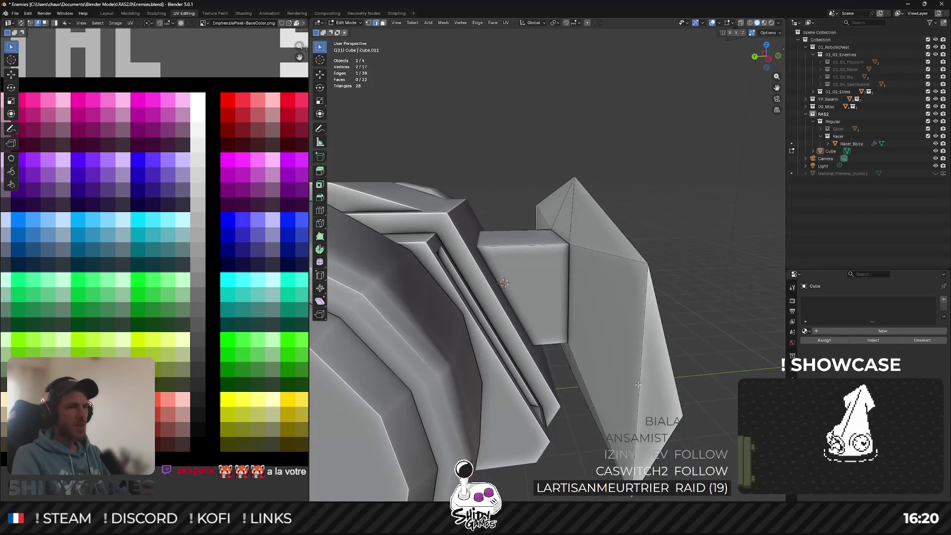
right_click(639, 384)
left_click(609, 297)
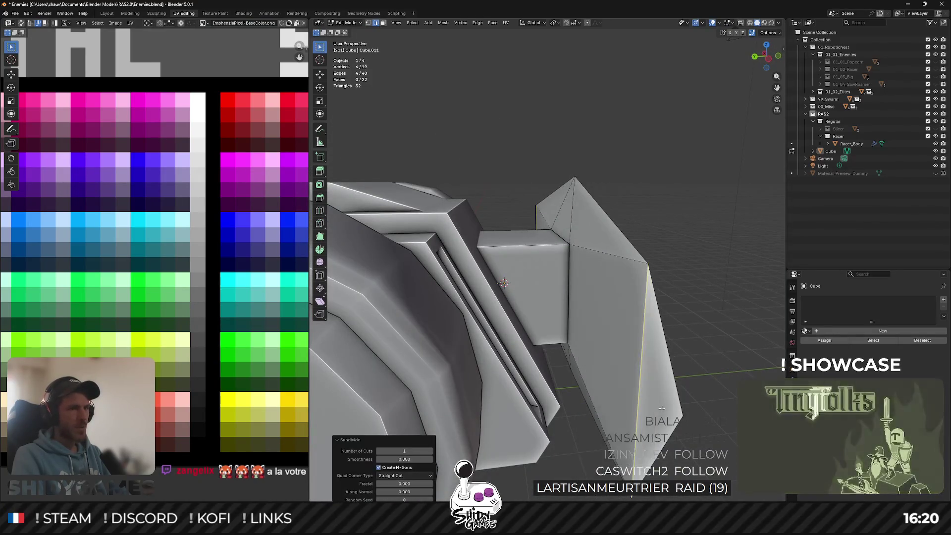
middle_click_drag(662, 408, 644, 380)
left_click(615, 358, "alt")
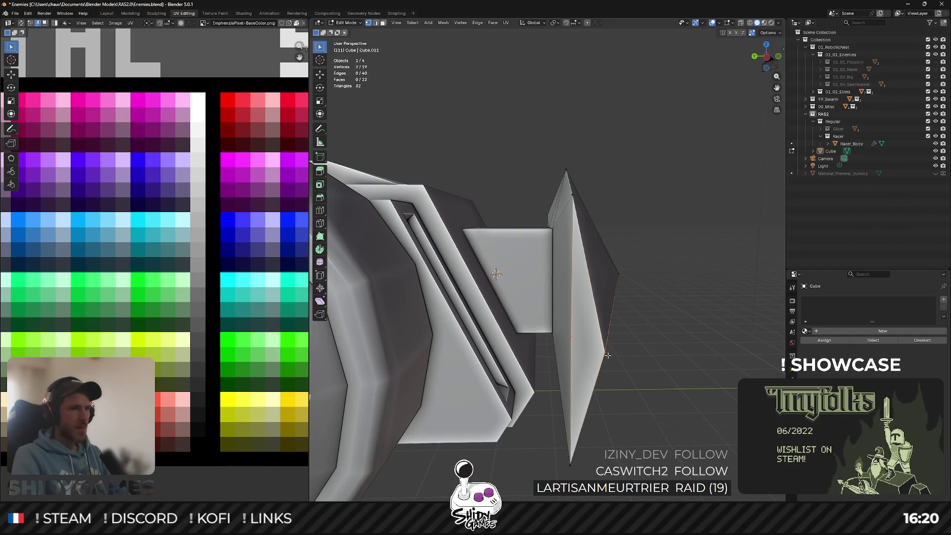
middle_click_drag(645, 286, 445, 273)
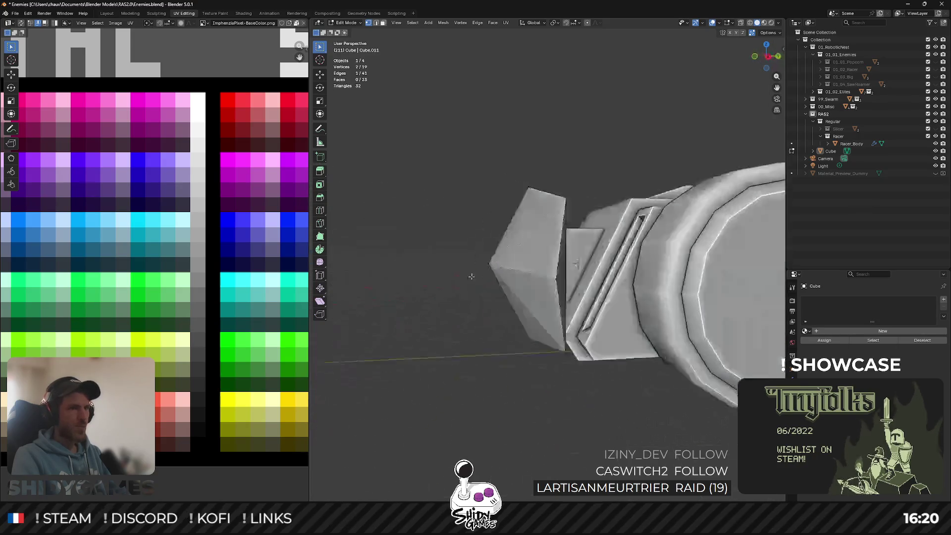
key("j")
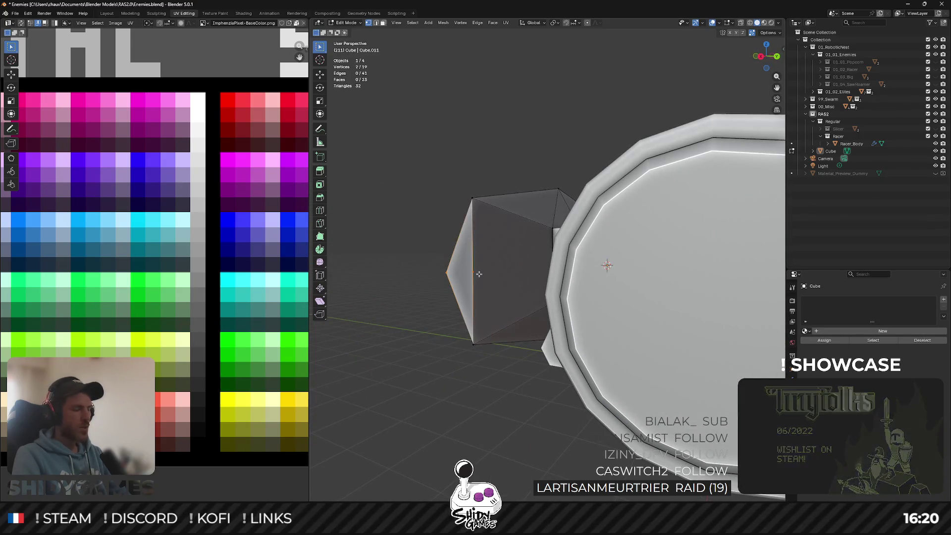
mouse_move(476, 272)
middle_mouse_down()
mouse_move(516, 279)
mouse_move(503, 274)
middle_mouse_up()
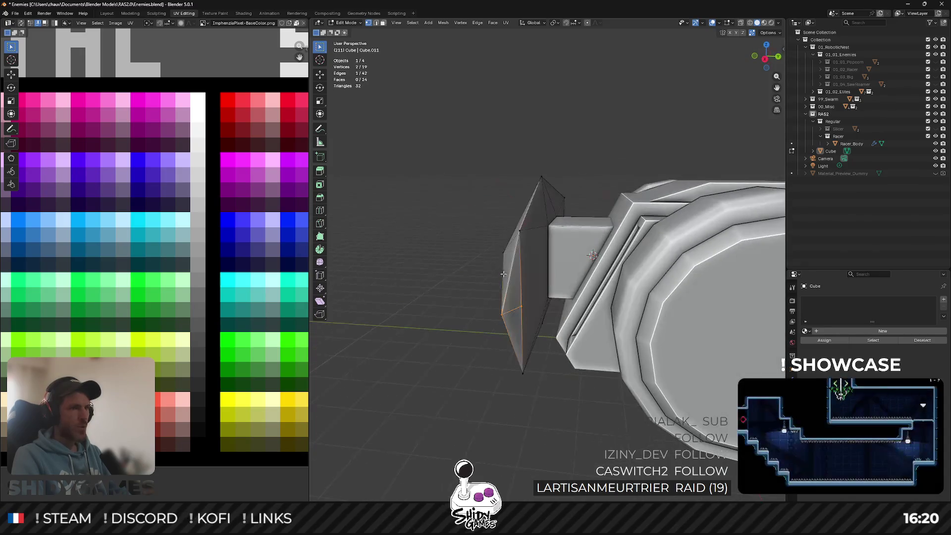
Merge two more vertex pairs on the wedge by scaling them to zero.
key("Return")
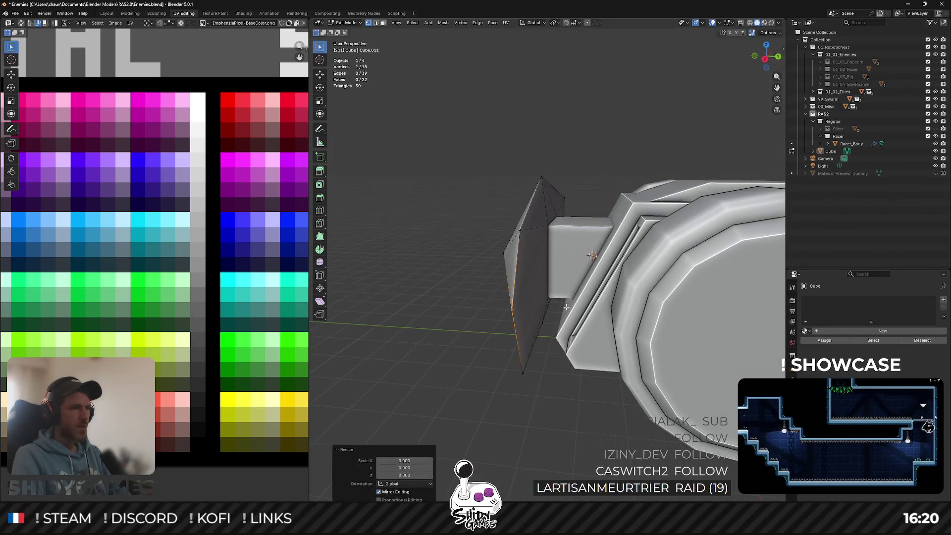
mouse_move(663, 240)
middle_mouse_down()
mouse_move(524, 278)
mouse_move(700, 330)
middle_mouse_up()
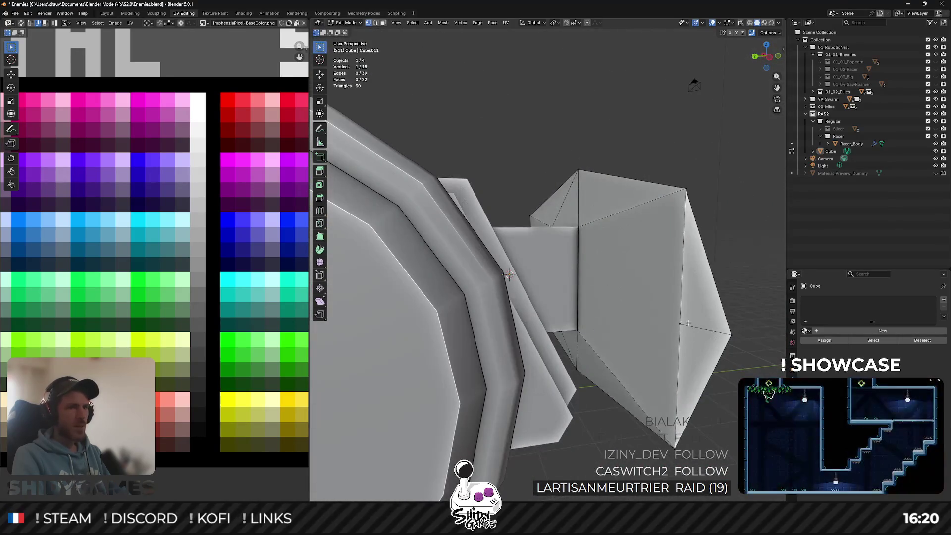
left_click_drag(716, 332, 742, 343, "shift")
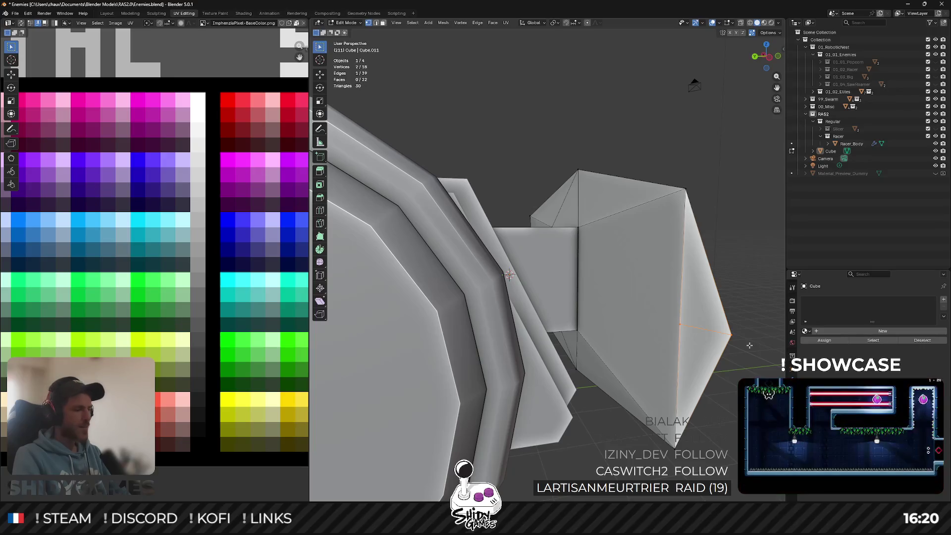
key("s")
key("0")
key("Return")
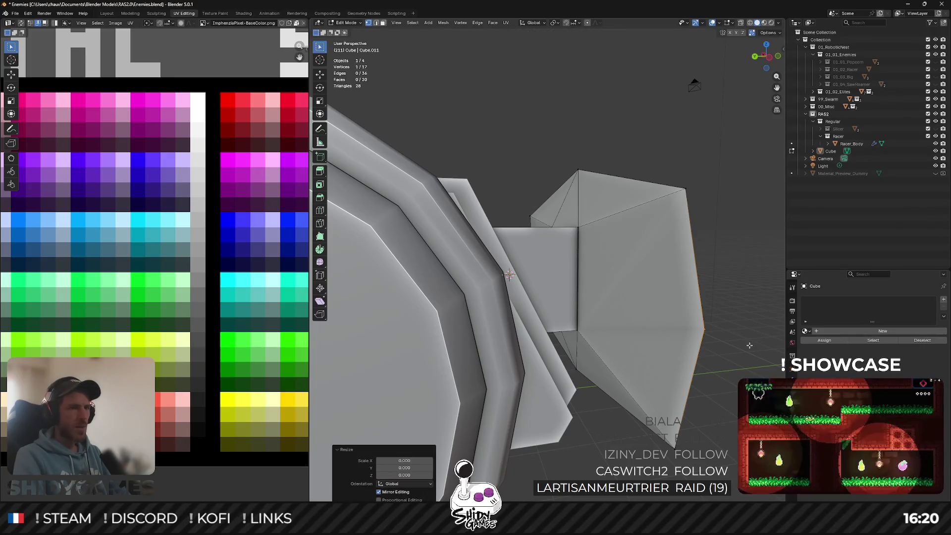
Check the wedge shape in Object Mode, then select its top corner vertex in Edit Mode.
key("Tab")
mouse_move(674, 295)
middle_mouse_down()
mouse_move(596, 323)
mouse_move(605, 325)
mouse_move(562, 231)
middle_mouse_up()
key("Tab")
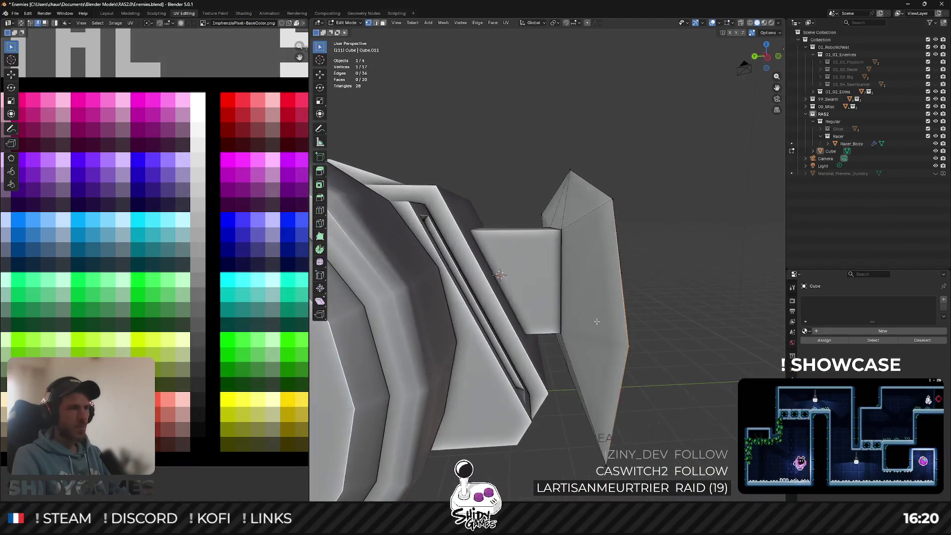
left_click(565, 231)
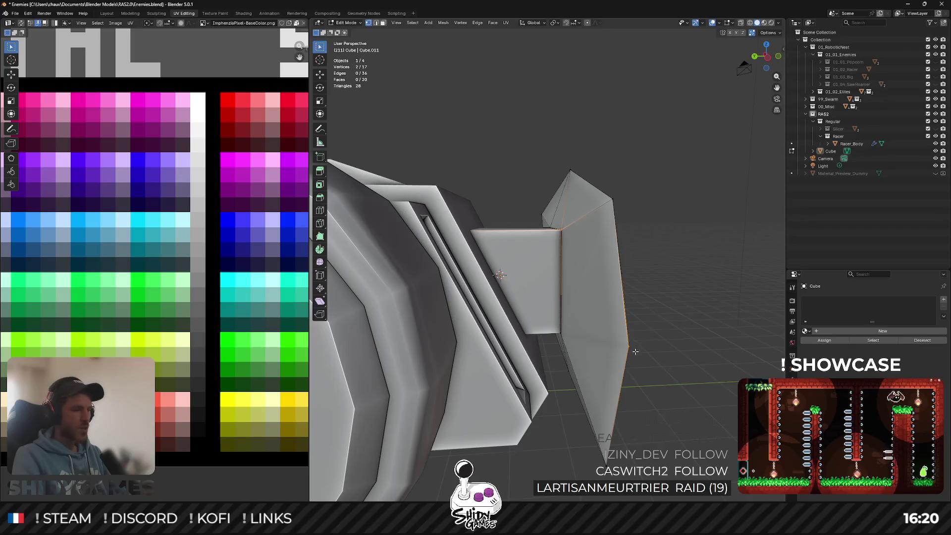
middle_click_drag(577, 311, 570, 311)
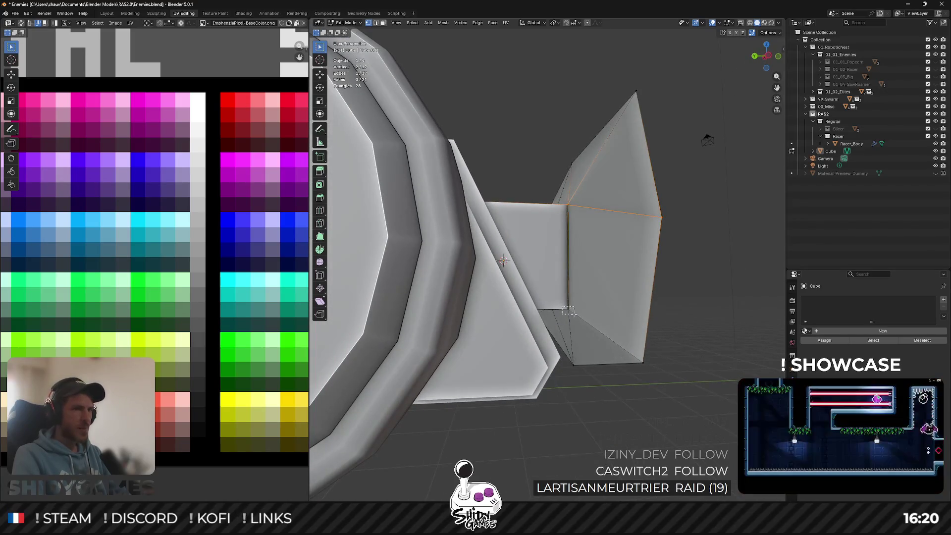
middle_click_drag(657, 243, 645, 256)
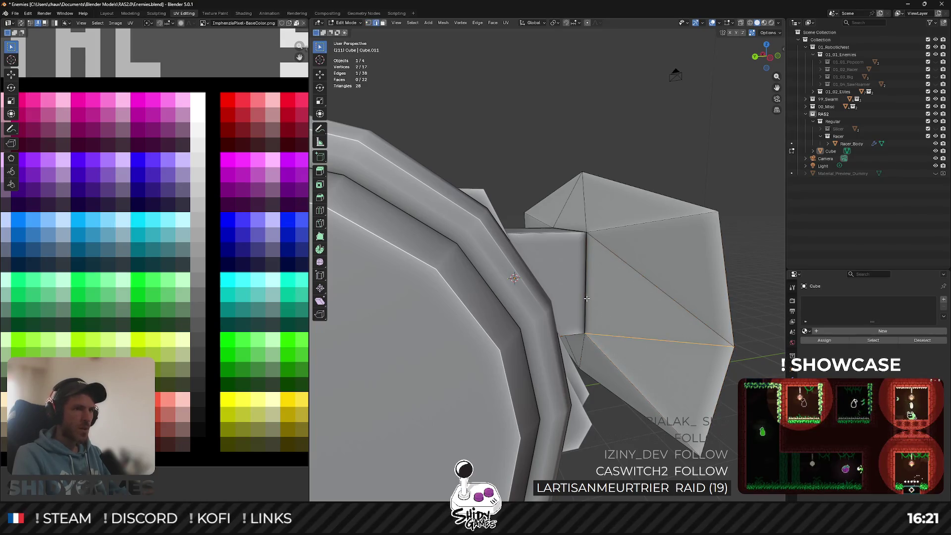
scroll(616, 294, "up", 7)
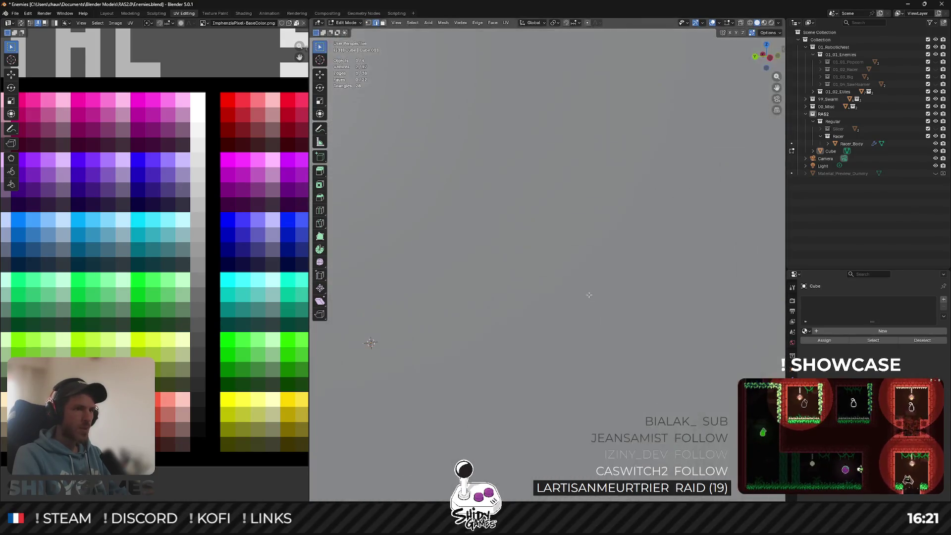
Join a lower vertex pair on the wedge with J to add a splitting edge.
mouse_move(616, 294)
middle_mouse_down()
mouse_move(762, 307)
mouse_move(469, 258)
middle_mouse_up()
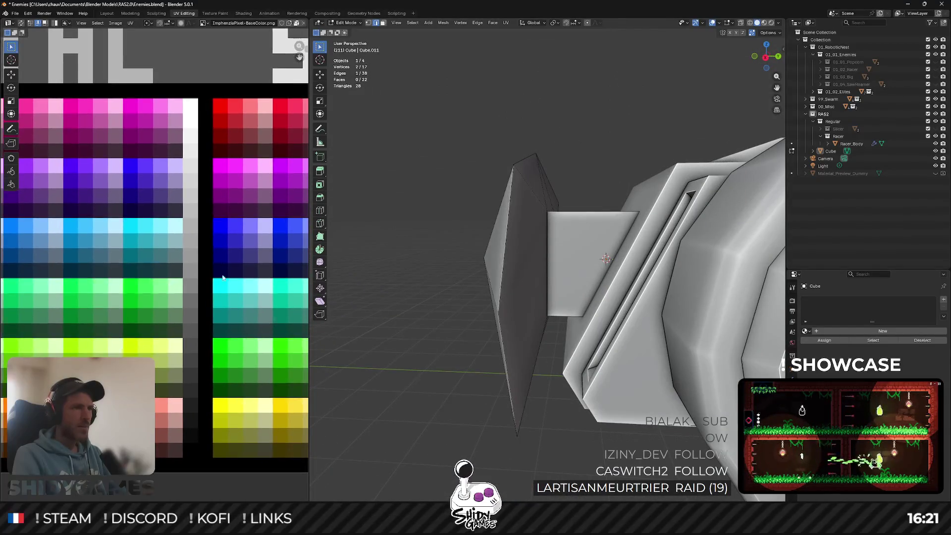
left_click(430, 313)
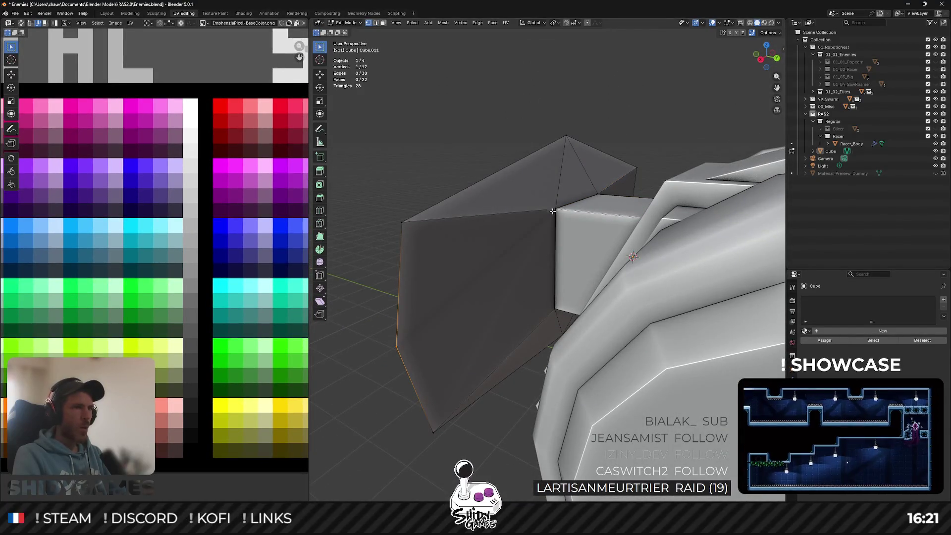
key("j")
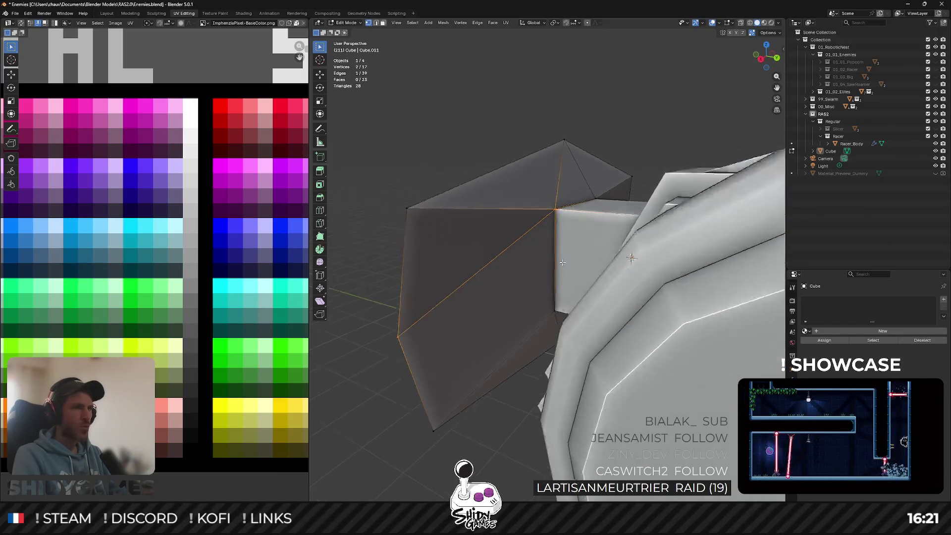
middle_click_drag(558, 214, 558, 317)
left_click(557, 321)
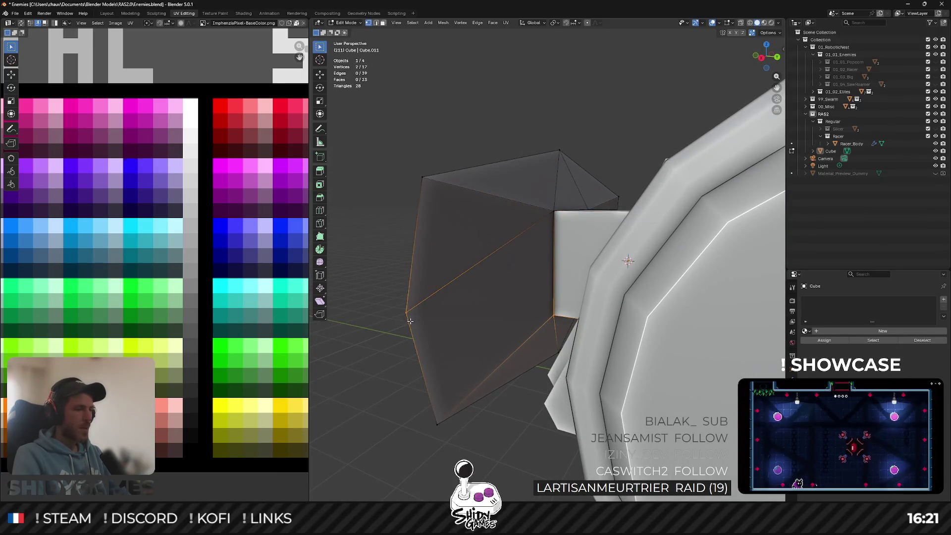
mouse_move(411, 311)
middle_mouse_down()
mouse_move(433, 306)
mouse_move(430, 293)
middle_mouse_up()
Toggle the wedge between Object and Edit Mode to check its newly split faces.
key("Tab")
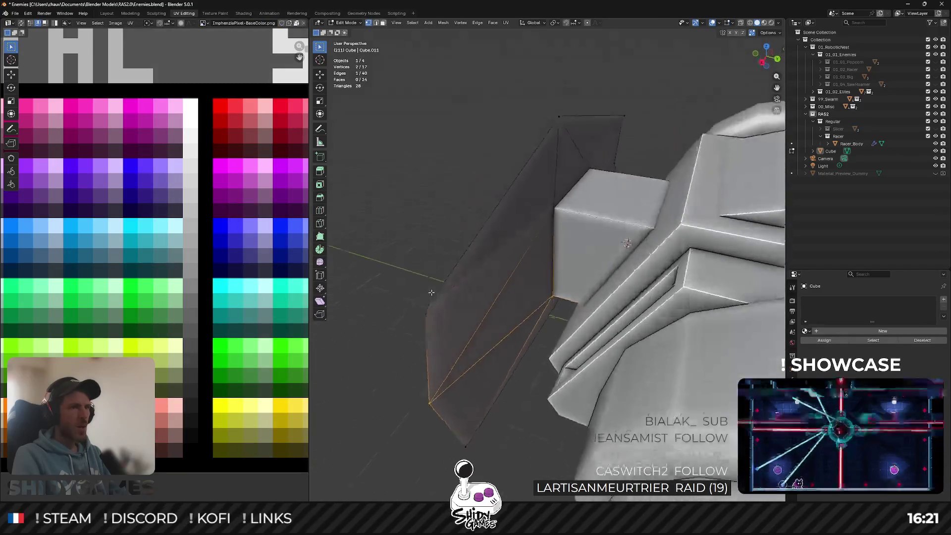
mouse_move(428, 255)
middle_mouse_down()
mouse_move(433, 223)
mouse_move(385, 280)
mouse_move(417, 237)
middle_mouse_up()
left_click(433, 223)
key("Tab")
key("Tab")
left_click(418, 236)
key("Tab")
left_click(402, 195)
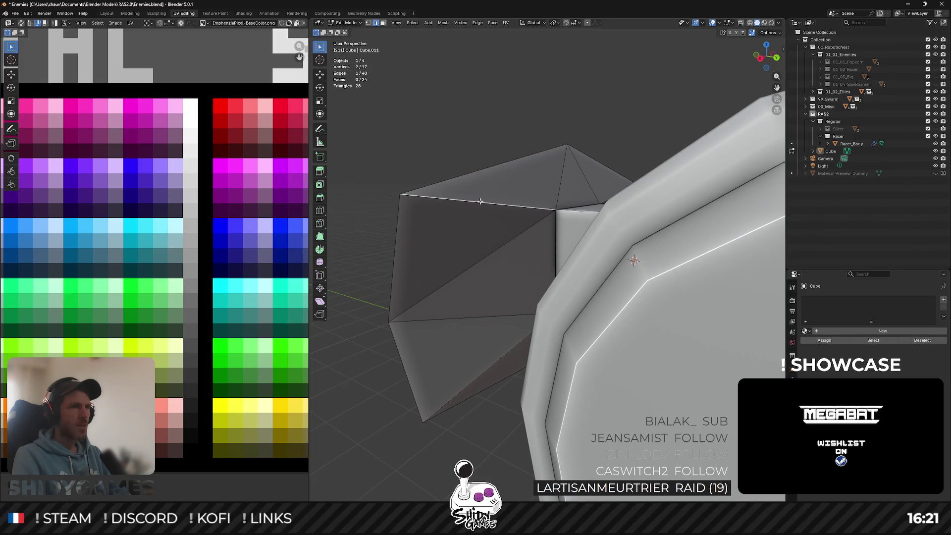
mouse_move(368, 220)
middle_mouse_down()
mouse_move(495, 293)
mouse_move(632, 119)
mouse_move(582, 219)
middle_mouse_up()
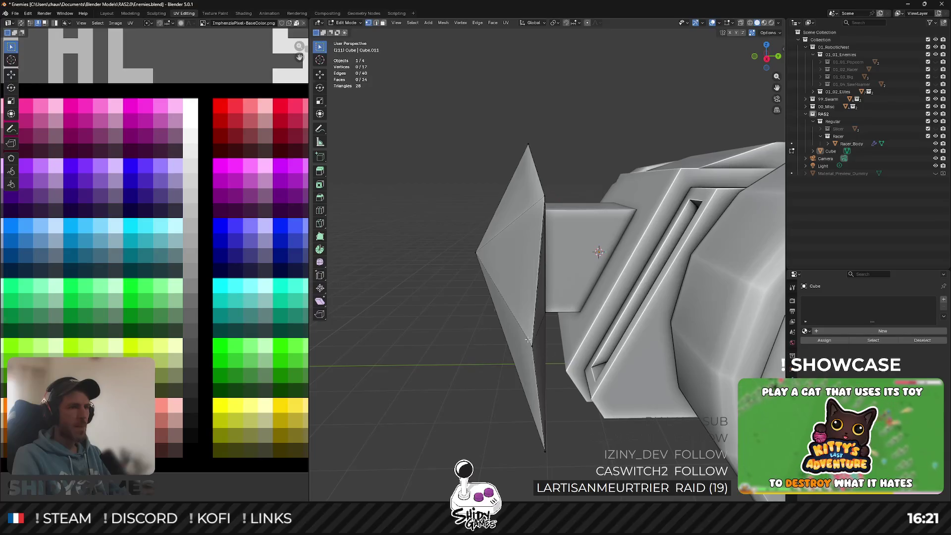
middle_click_drag(538, 352, 589, 297)
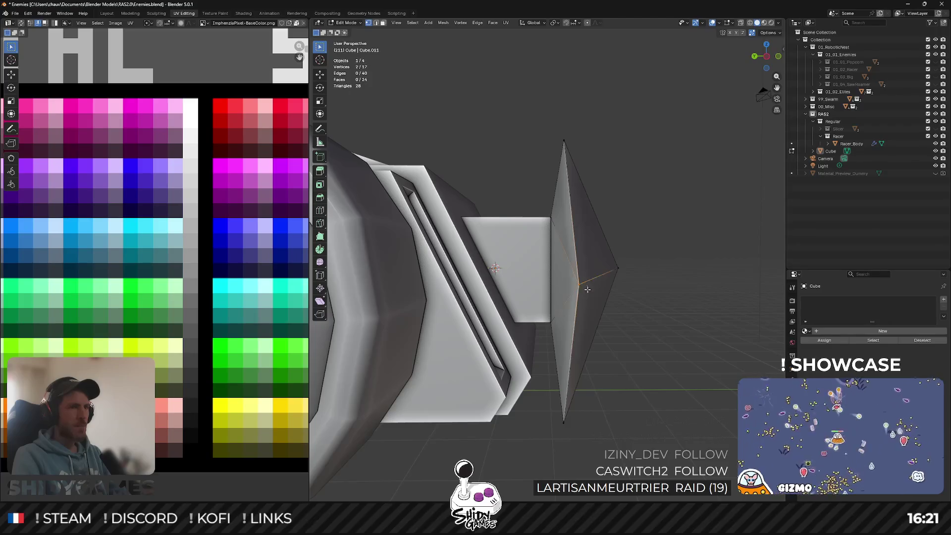
left_click(767, 49)
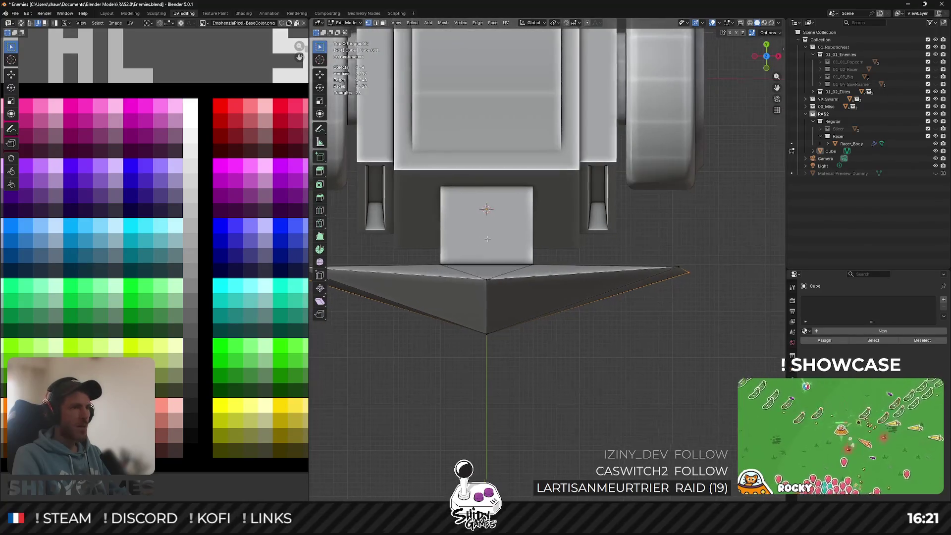
In Top view, move the mirrored blade tip vertices back -0.1 m along Y.
key("KP_Decimal")
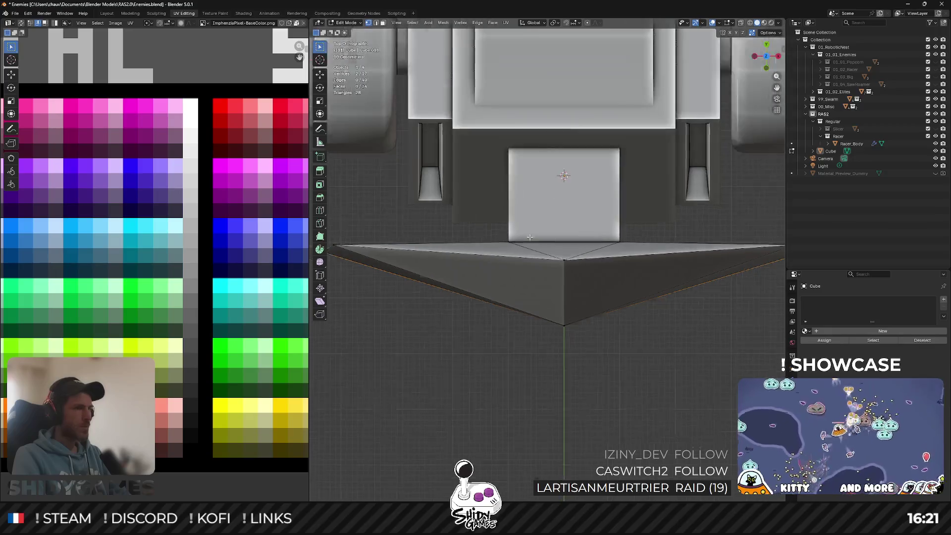
scroll(539, 239, "up", 3)
middle_click_drag(539, 239, 637, 241, "shift")
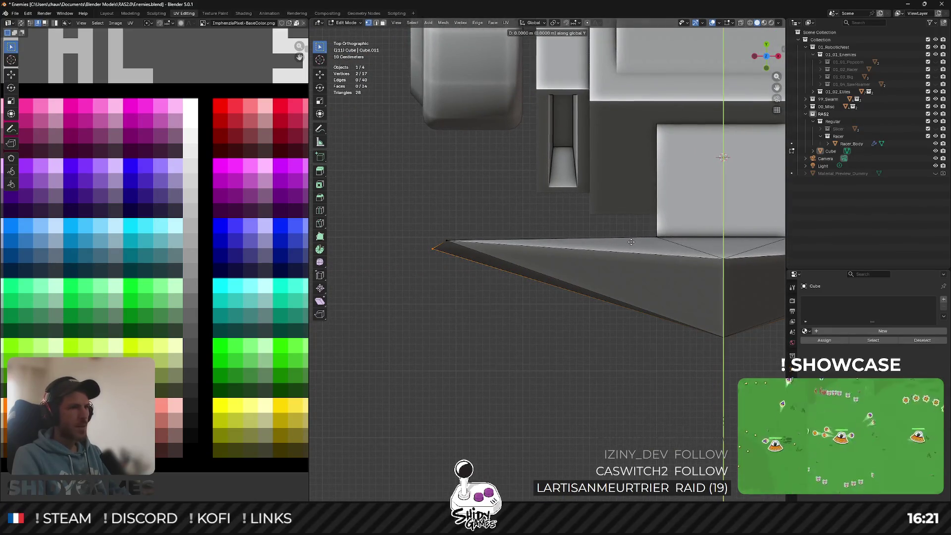
left_click(629, 247)
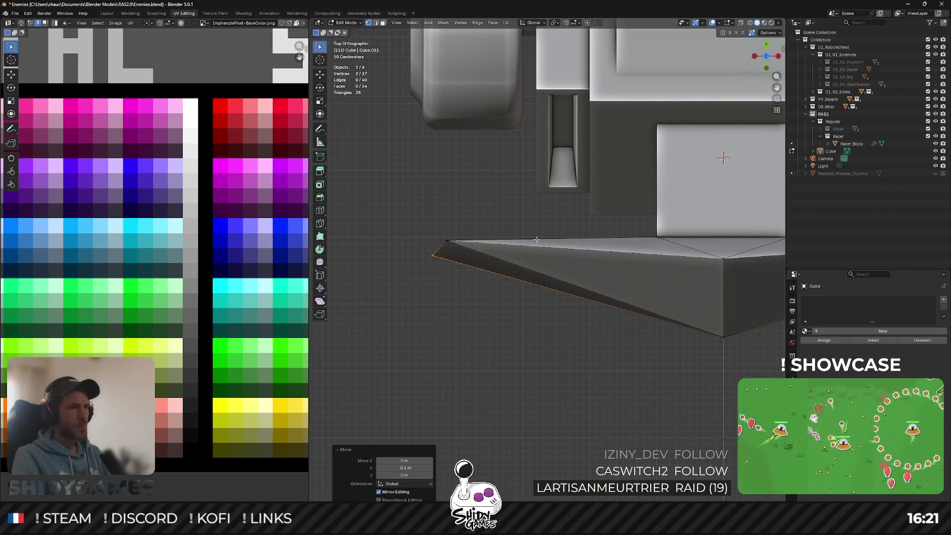
scroll(536, 240, "up", 3)
middle_click_drag(367, 265, 529, 237, "shift")
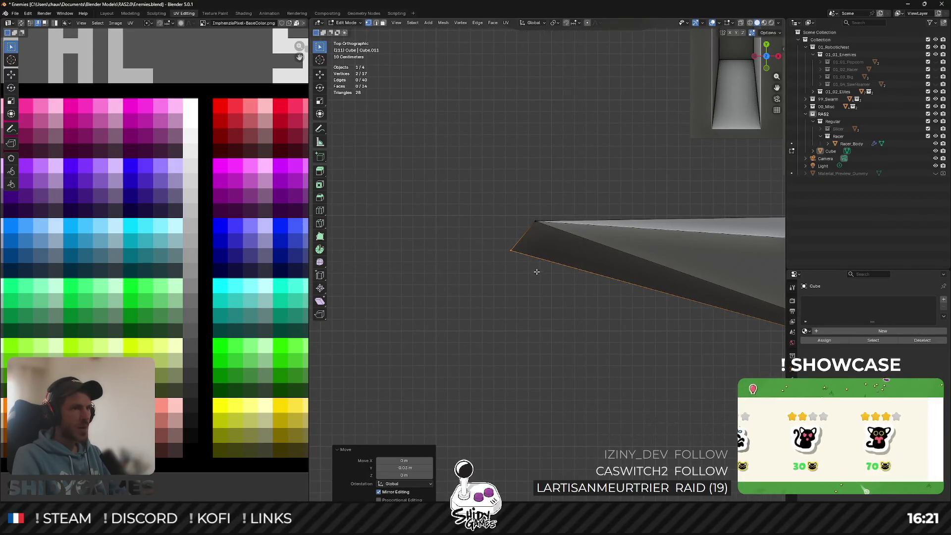
scroll(537, 271, "down", 5)
middle_click_drag(611, 262, 485, 249, "shift")
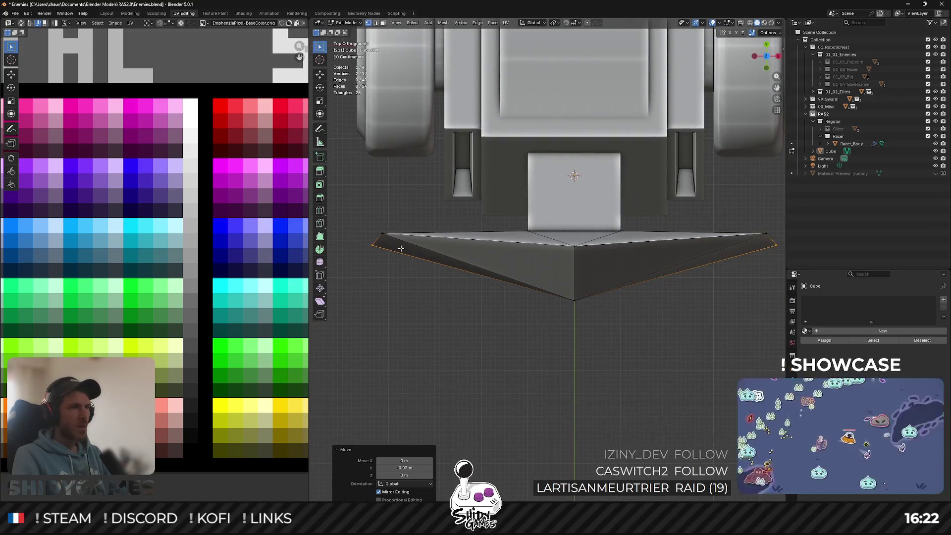
key("Tab")
mouse_move(439, 232)
middle_mouse_down()
mouse_move(505, 202)
mouse_move(506, 186)
mouse_move(608, 283)
middle_mouse_up()
key("Tab")
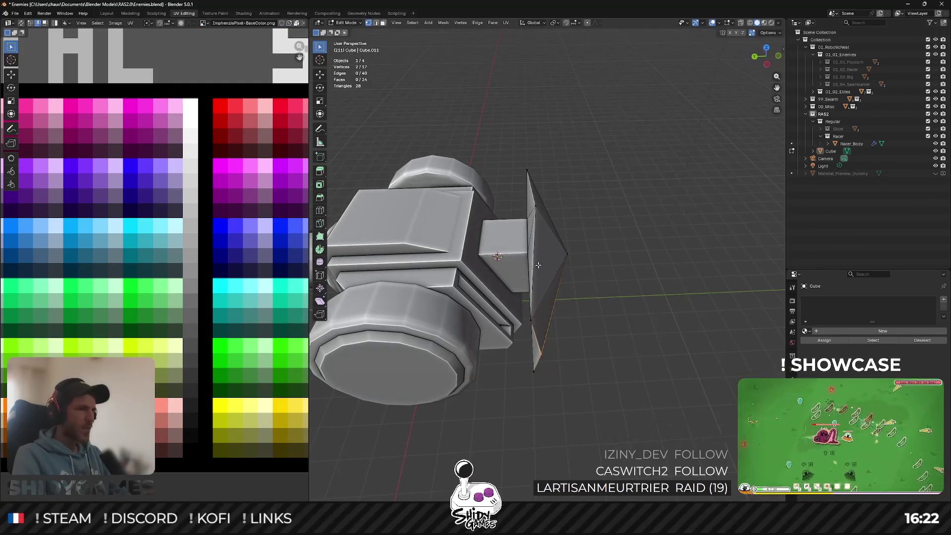
Switch the viewport to Material Preview shading.
scroll(532, 238, "up", 2)
key("Tab")
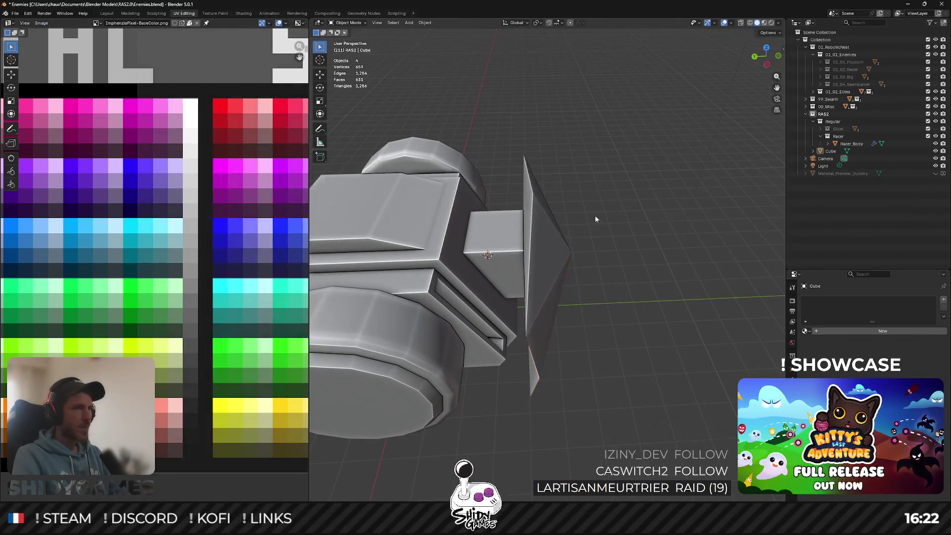
left_click(550, 238)
key("Tab")
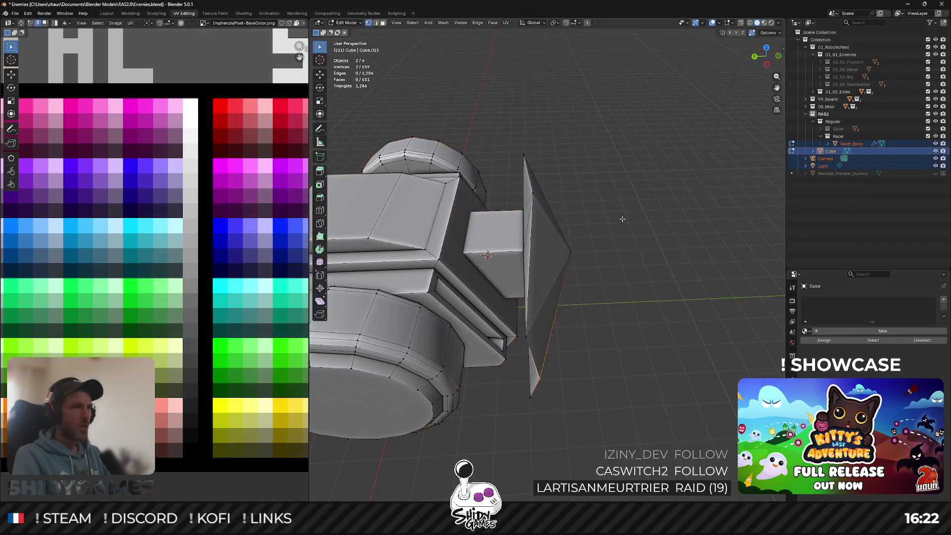
key("Tab")
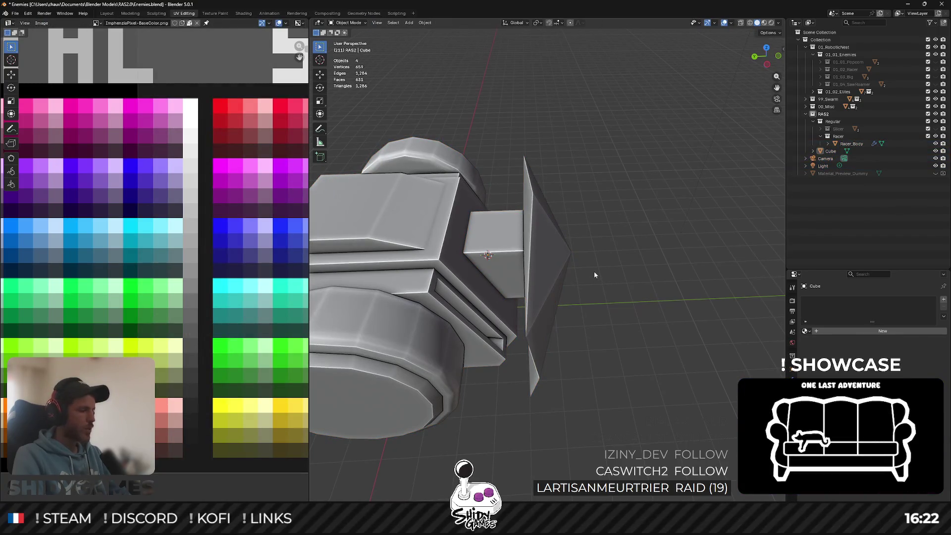
key("z")
left_click(605, 297)
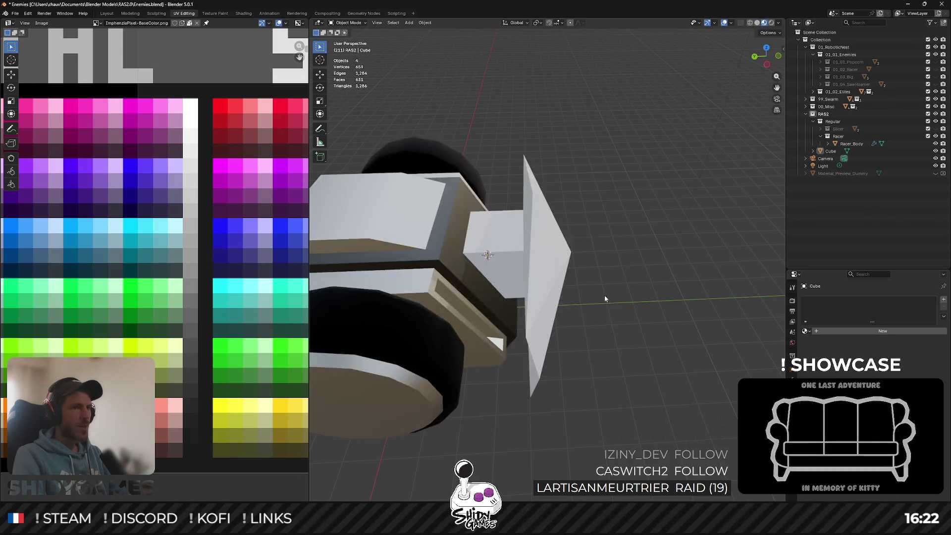
Assign the existing ImphenziaPixPal material to the wedge weapon.
left_click(540, 260)
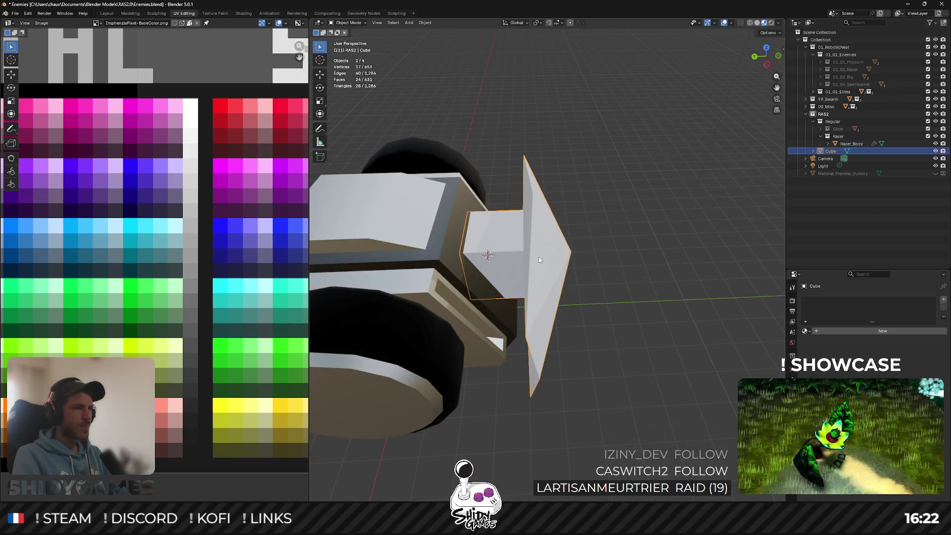
left_click(806, 331)
left_click(823, 344)
key("Tab")
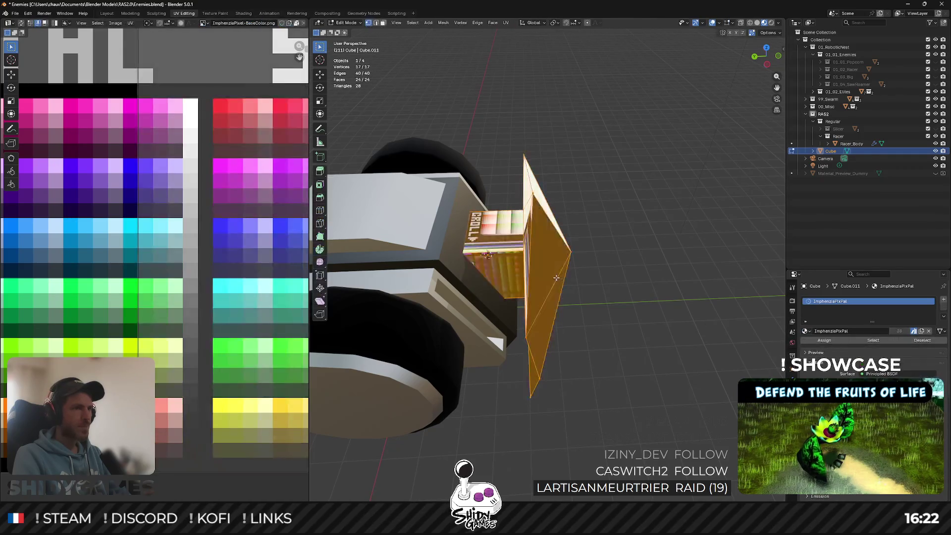
Smart UV Project the wedge and scale its UVs down into a small patch.
key("u")
left_click(553, 292)
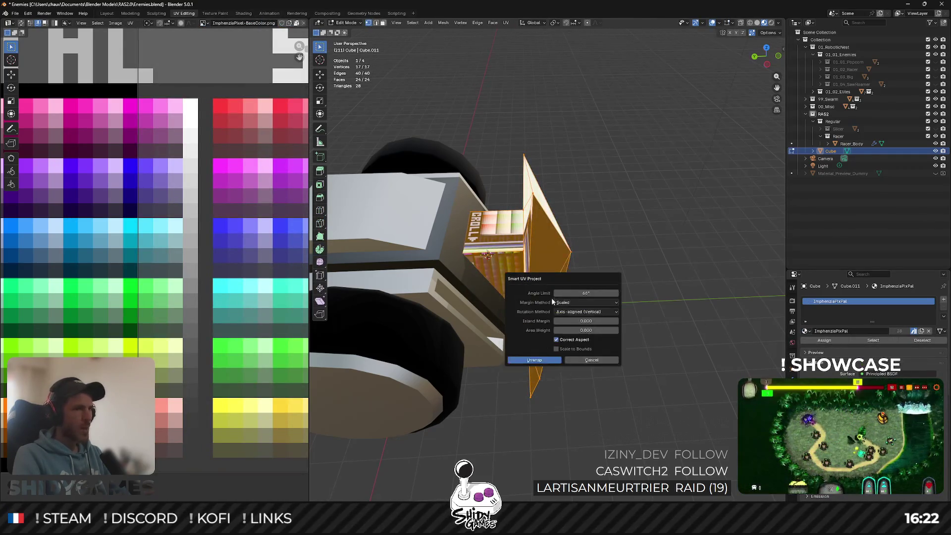
left_click(535, 360)
scroll(168, 223, "down", 3)
key("s")
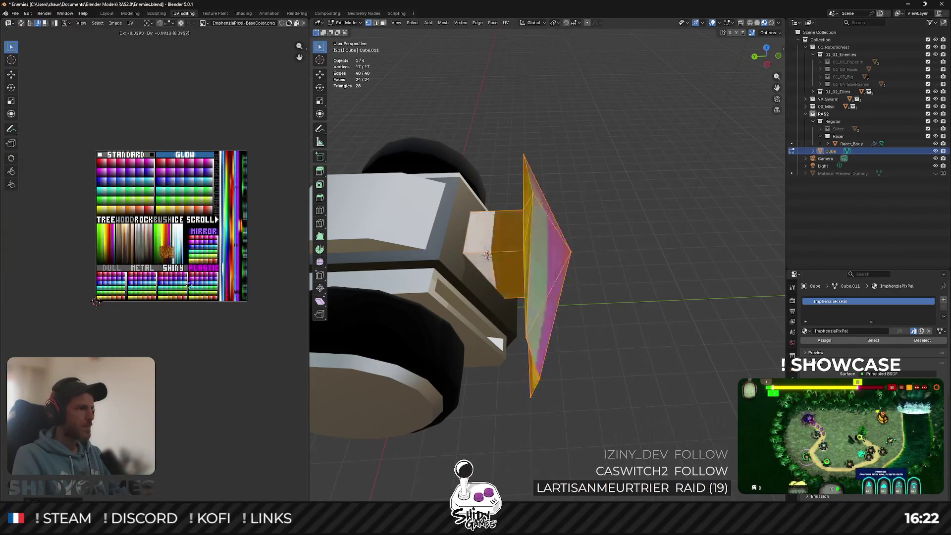
left_click(171, 307)
scroll(158, 275, "up", 6)
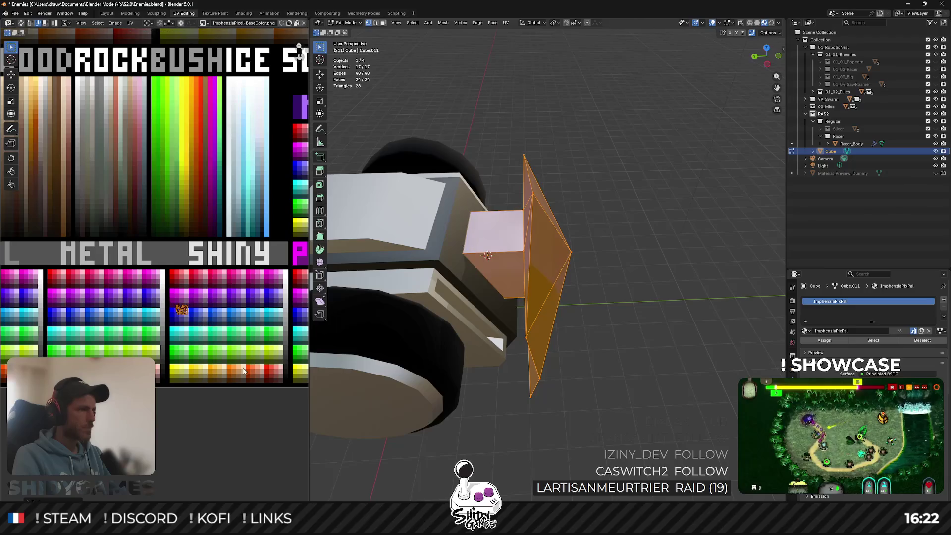
scroll(208, 342, "up", 1)
scroll(216, 352, "up", 1)
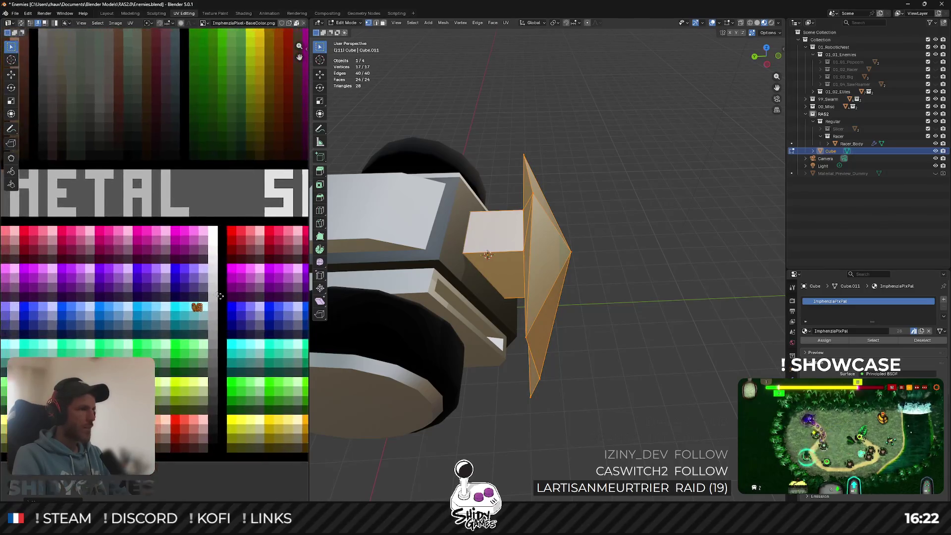
scroll(223, 363, "up", 1)
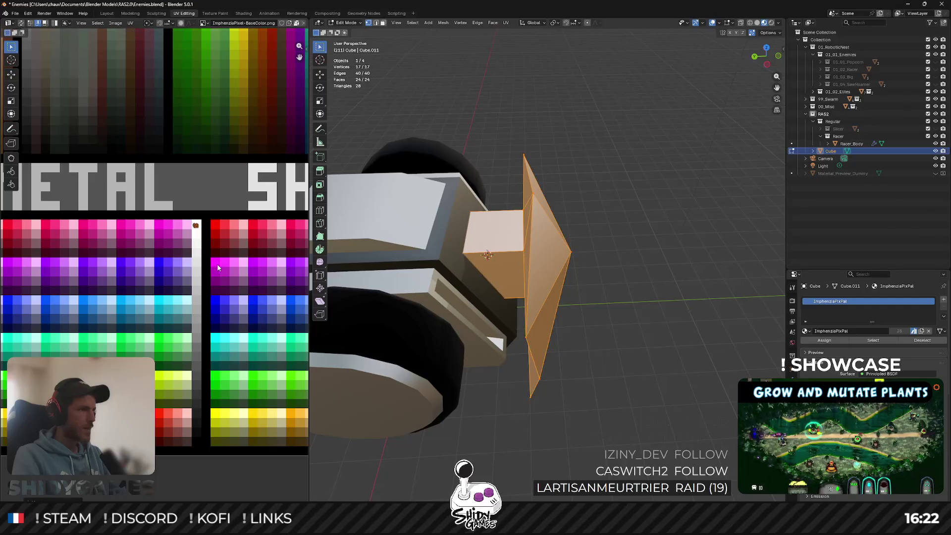
key("Tab")
mouse_move(592, 266)
middle_mouse_down()
mouse_move(522, 230)
mouse_move(645, 198)
middle_mouse_up()
key("Tab")
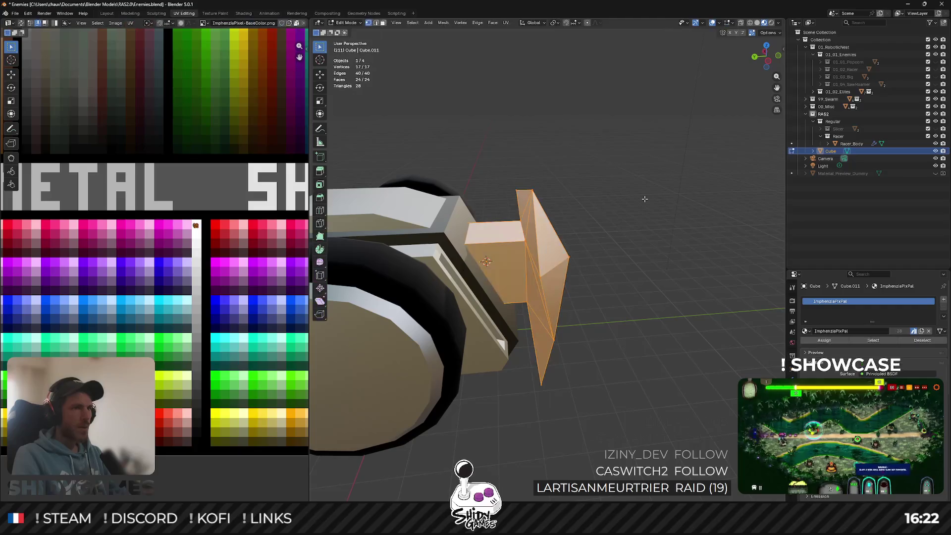
In Top view, move only the blade faces' UVs onto a pale palette swatch.
left_click(767, 46)
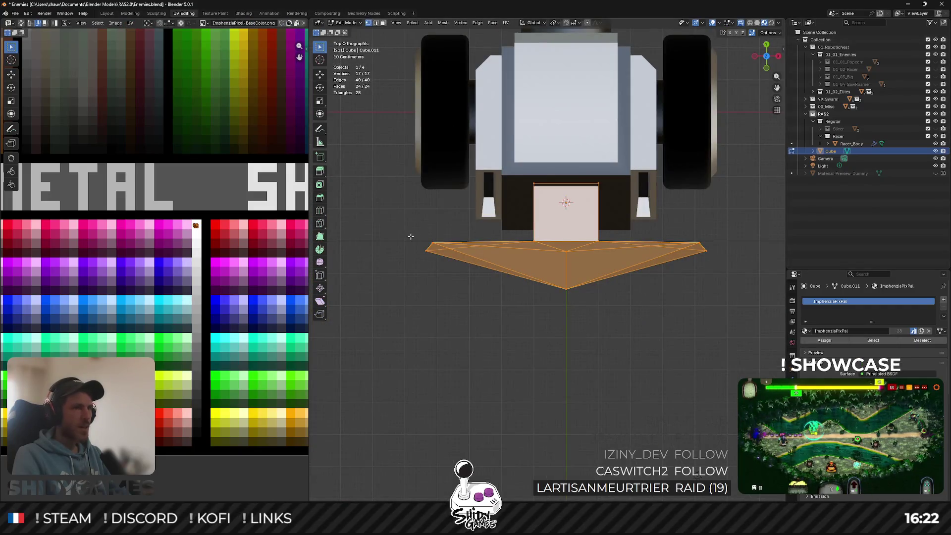
left_click_drag(414, 237, 739, 334)
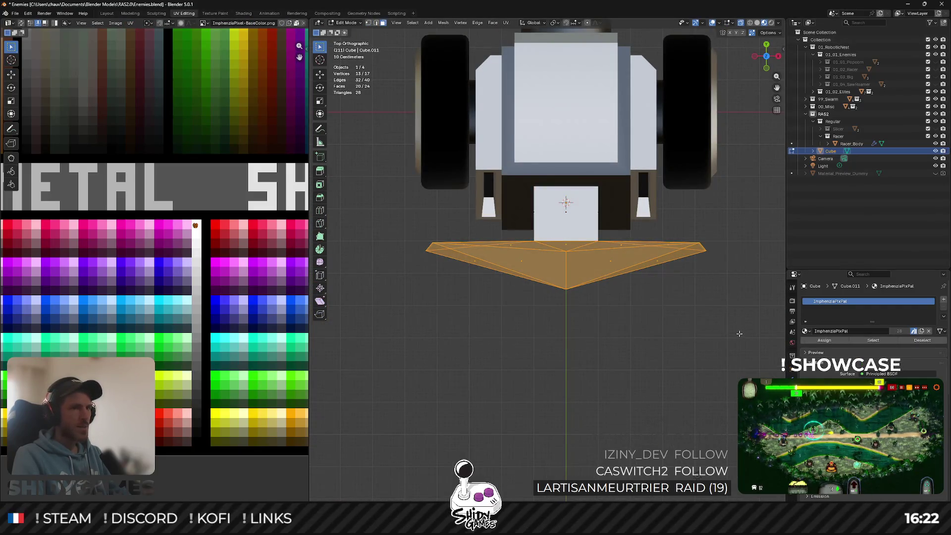
scroll(202, 252, "down", 3)
middle_click_drag(105, 248, 105, 319)
scroll(145, 245, "up", 4)
scroll(197, 290, "up", 2)
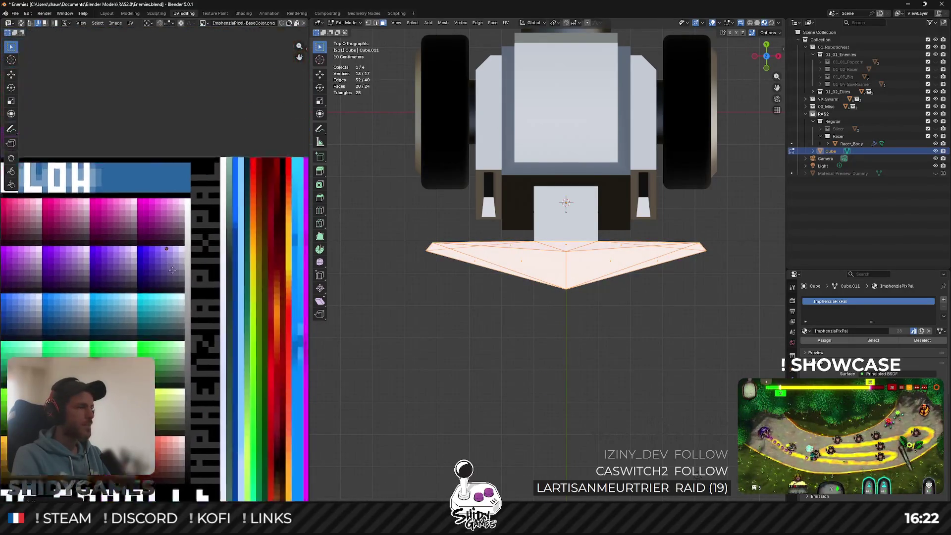
scroll(197, 290, "up", 3)
key("g")
left_click(240, 197)
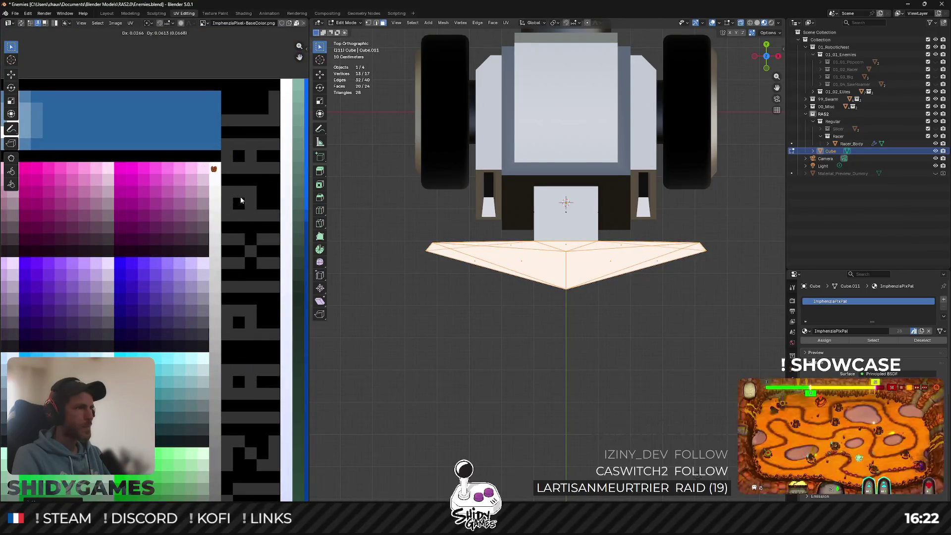
key("Tab")
mouse_move(570, 223)
middle_mouse_down()
mouse_move(606, 157)
mouse_move(587, 189)
mouse_move(591, 156)
mouse_move(581, 198)
mouse_move(501, 171)
middle_mouse_up()
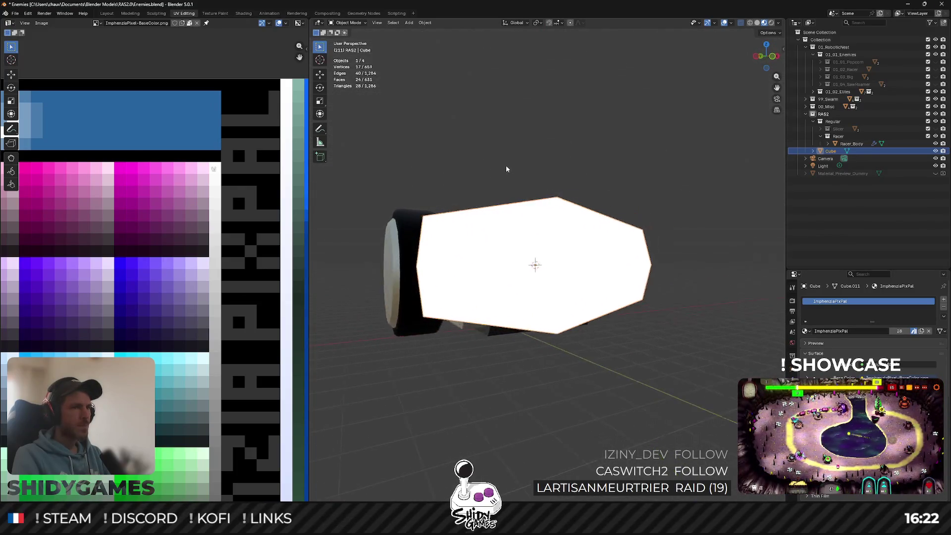
Deselect the wedge and enter Edit Mode on the Racer_Body object.
middle_click_drag(493, 174, 560, 183)
scroll(545, 213, "up", 5)
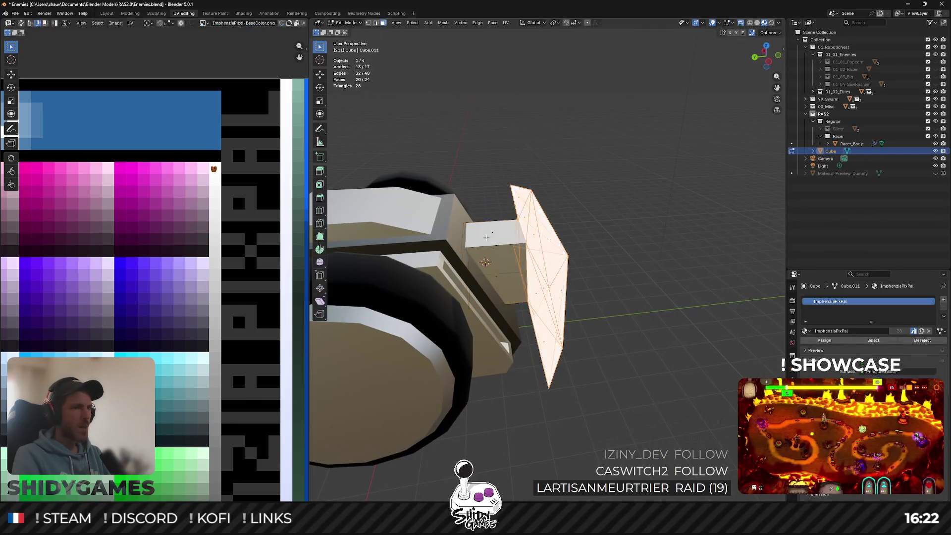
left_click(624, 200)
mouse_move(623, 200)
middle_mouse_down()
mouse_move(473, 228)
mouse_move(432, 218)
mouse_move(544, 216)
mouse_move(559, 202)
middle_mouse_up()
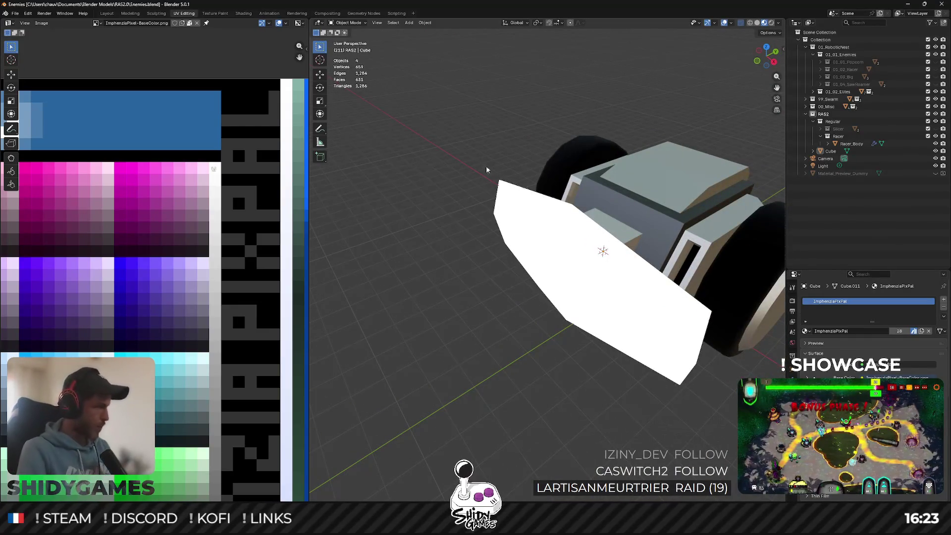
mouse_move(628, 203)
middle_mouse_down()
mouse_move(501, 198)
mouse_move(510, 213)
middle_mouse_up()
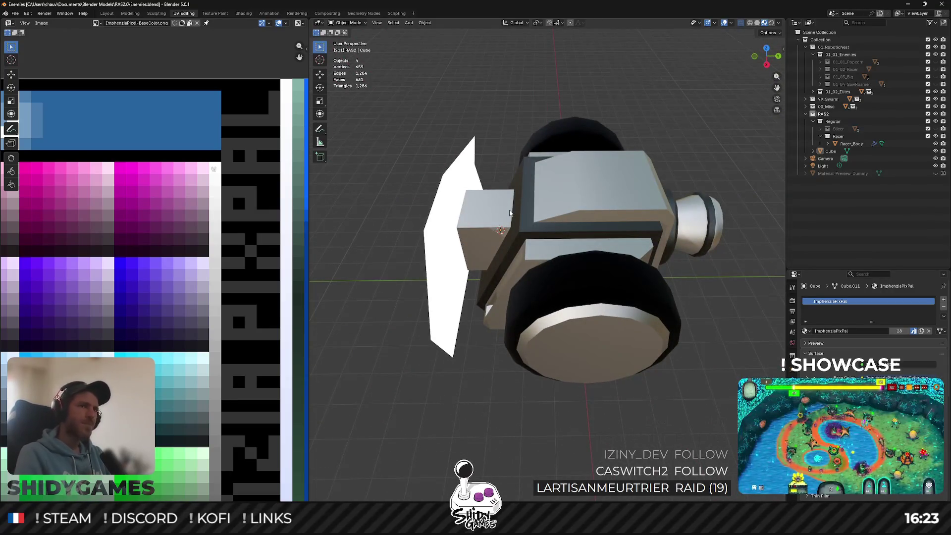
left_click(568, 207)
key("Tab")
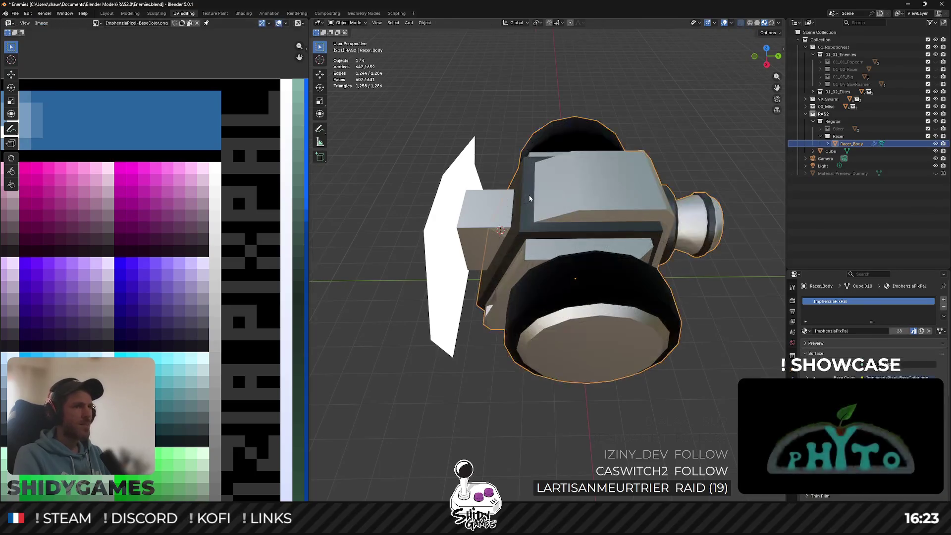
Turn off X-ray, select the body's top face, and bring up Shift+A Add Mesh.
middle_click_drag(528, 194, 555, 185)
key("alt+z")
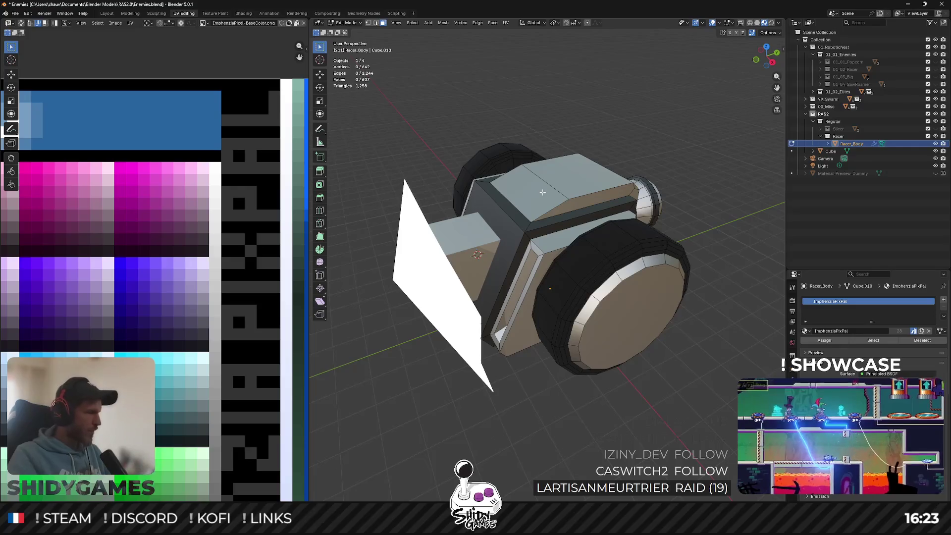
left_click(544, 202)
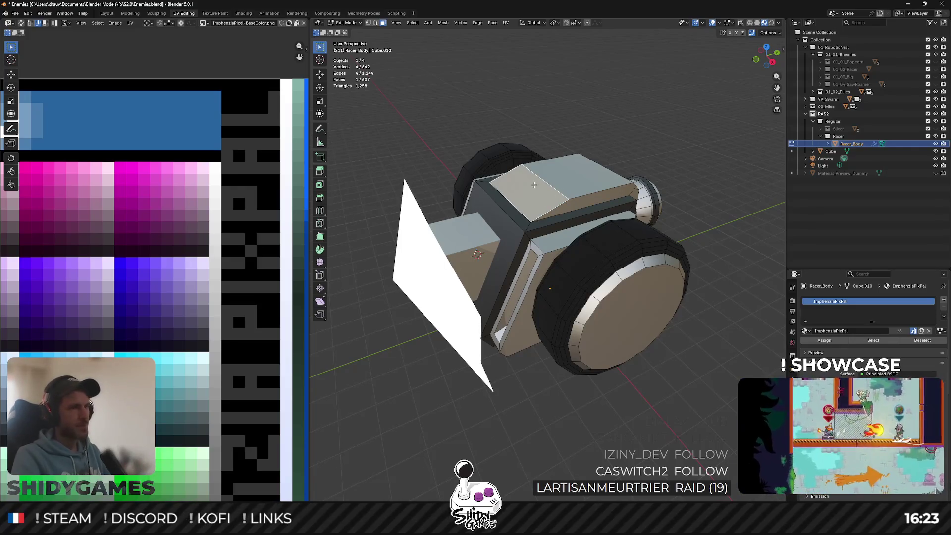
scroll(535, 185, "up", 2)
mouse_move(535, 185)
middle_mouse_down()
mouse_move(608, 165)
mouse_move(636, 186)
middle_mouse_up()
scroll(608, 165, "down", 2)
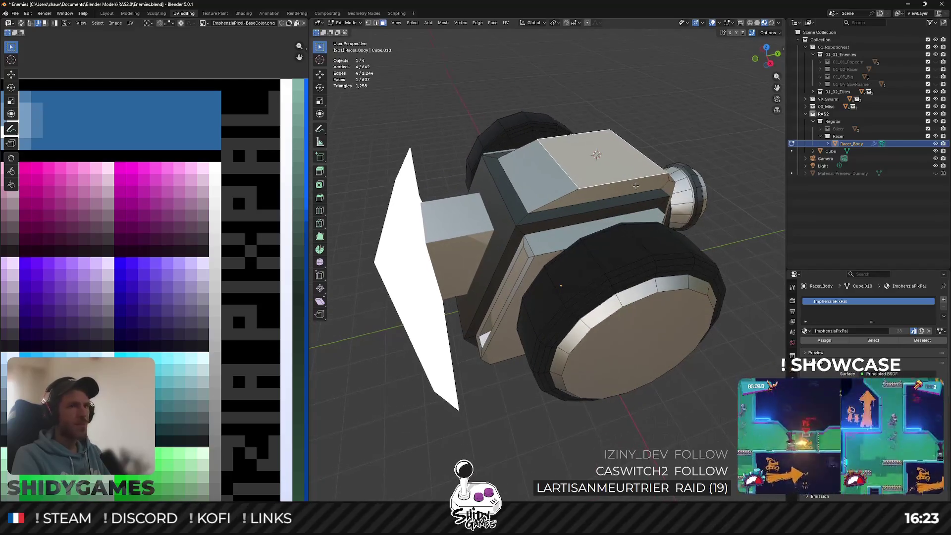
key("shift+a")
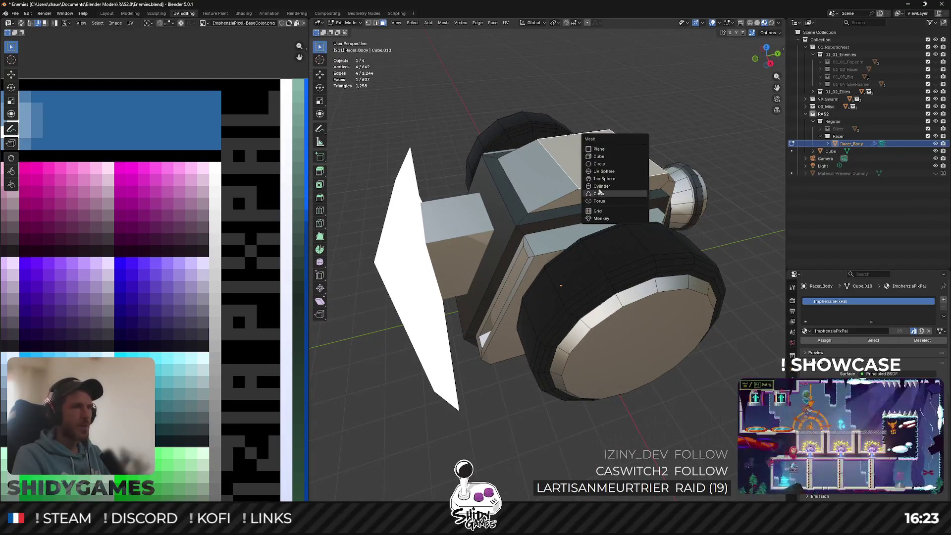
Add a cube to the racer mesh and place a centred loop cut around it.
left_click(600, 157)
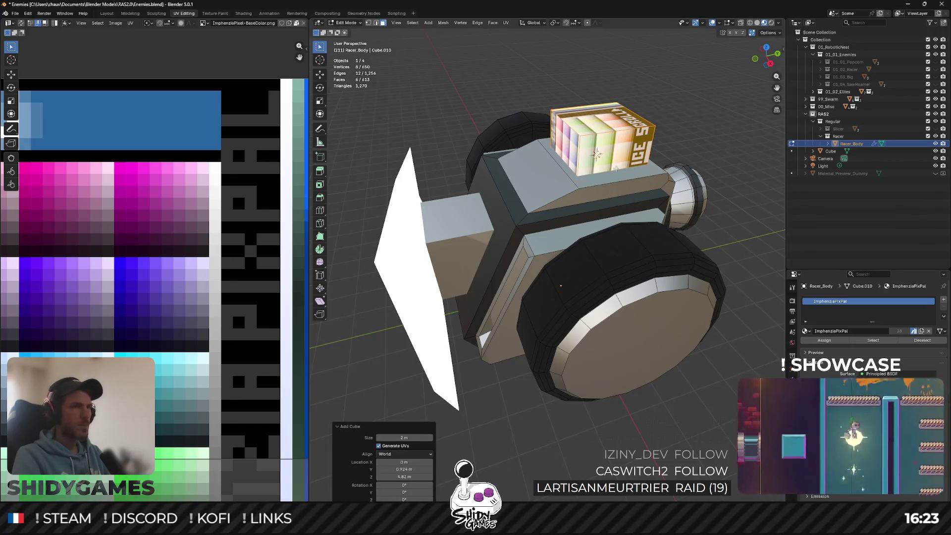
key("ctrl+r")
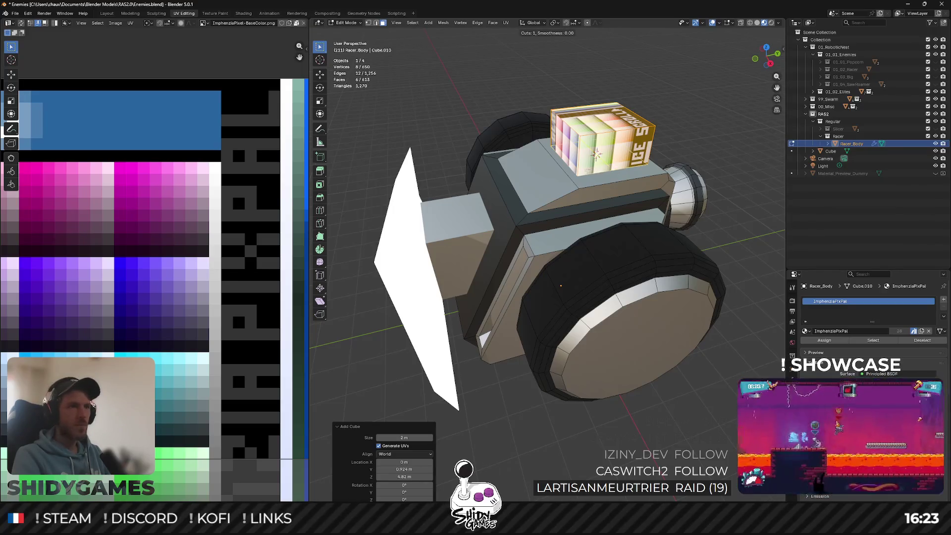
left_click(597, 154)
right_click(597, 154)
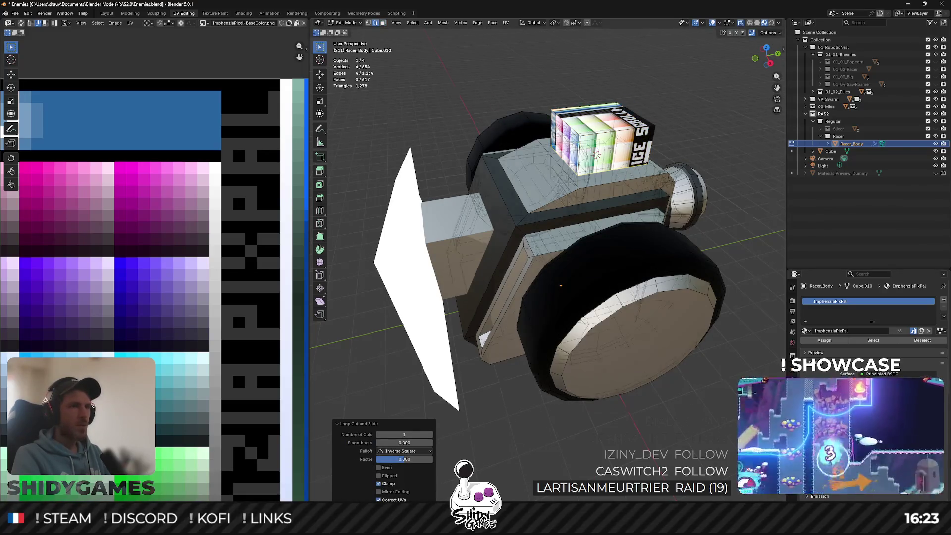
With X-ray on, delete the cube's lower band of four faces.
middle_click_drag(597, 154, 555, 168)
scroll(496, 193, "up", 4)
key("alt+z")
mouse_move(496, 193)
middle_mouse_down()
mouse_move(555, 246)
mouse_move(560, 205)
middle_mouse_up()
left_click(539, 242)
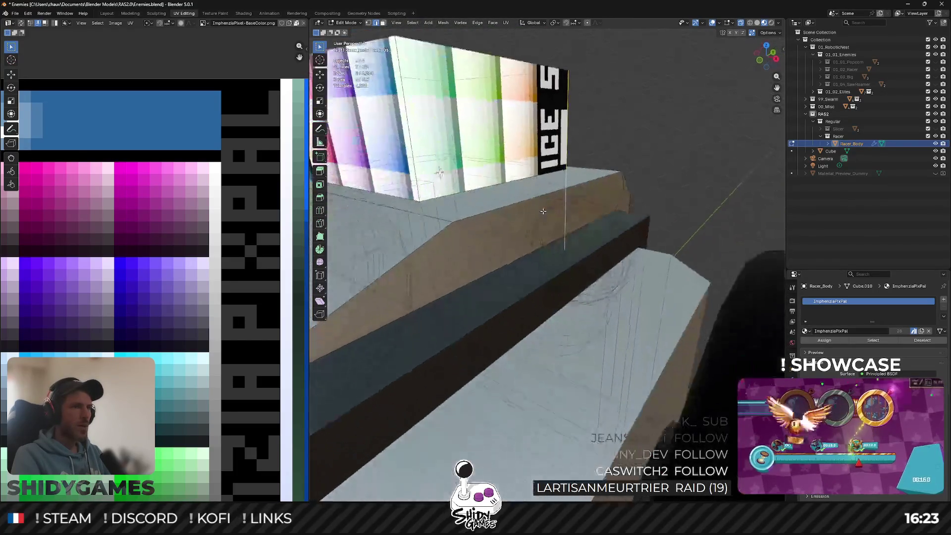
left_click(566, 194, "alt")
middle_click_drag(566, 193, 505, 239)
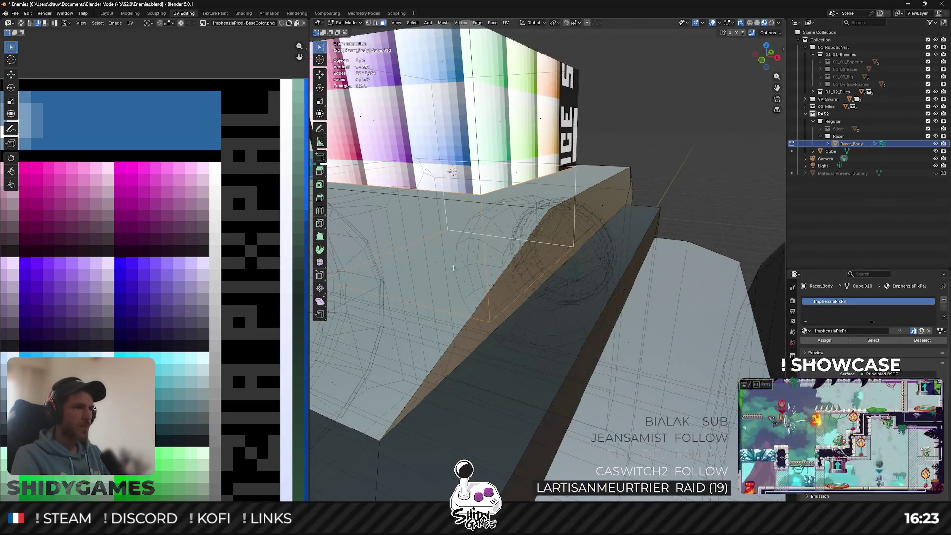
right_click(462, 261)
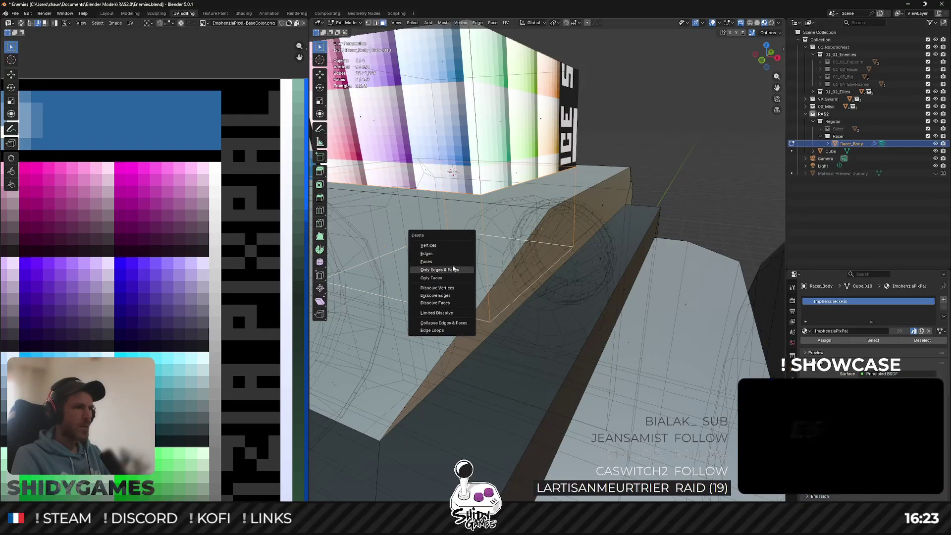
left_click(453, 260)
Select the whole linked box and scale it to 0.5 in X and Y only.
middle_click_drag(452, 260, 479, 457)
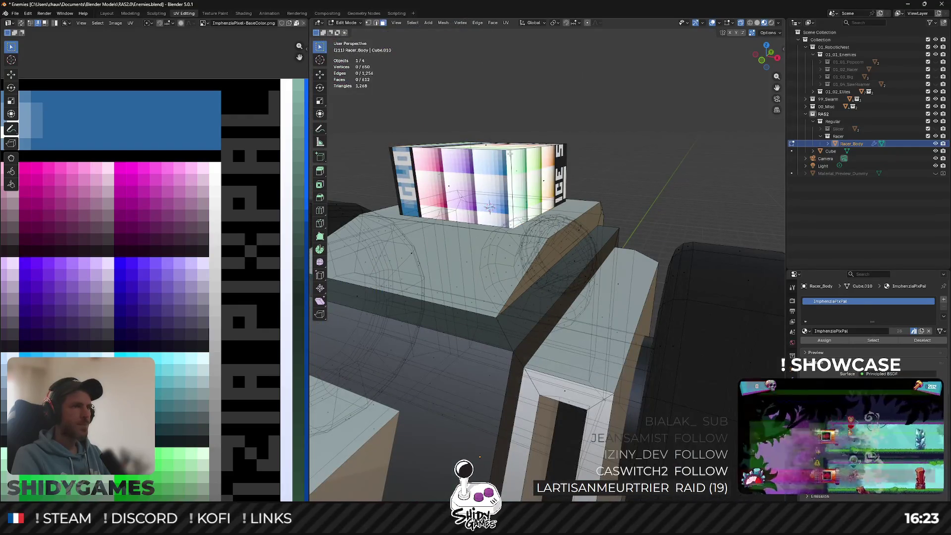
middle_click_drag(510, 153, 471, 205)
left_click(471, 204)
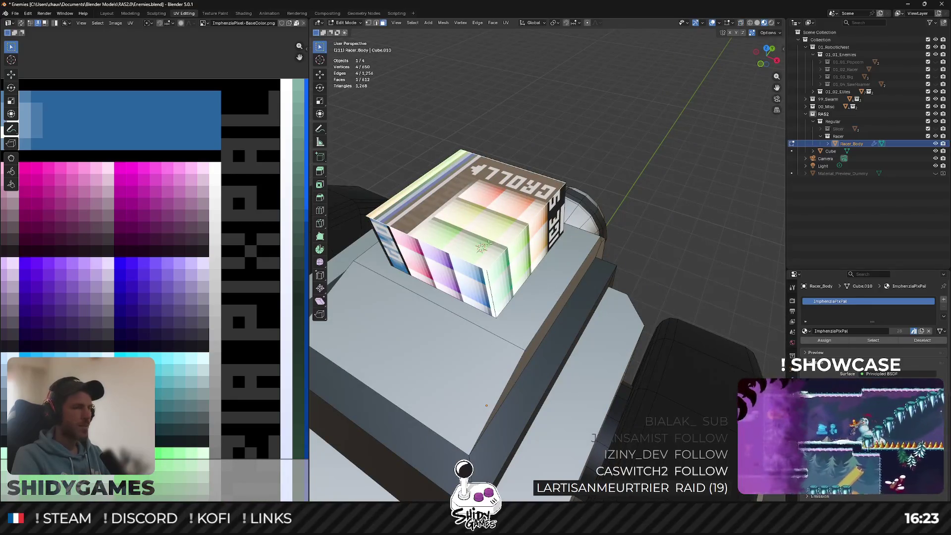
key("ctrl+l")
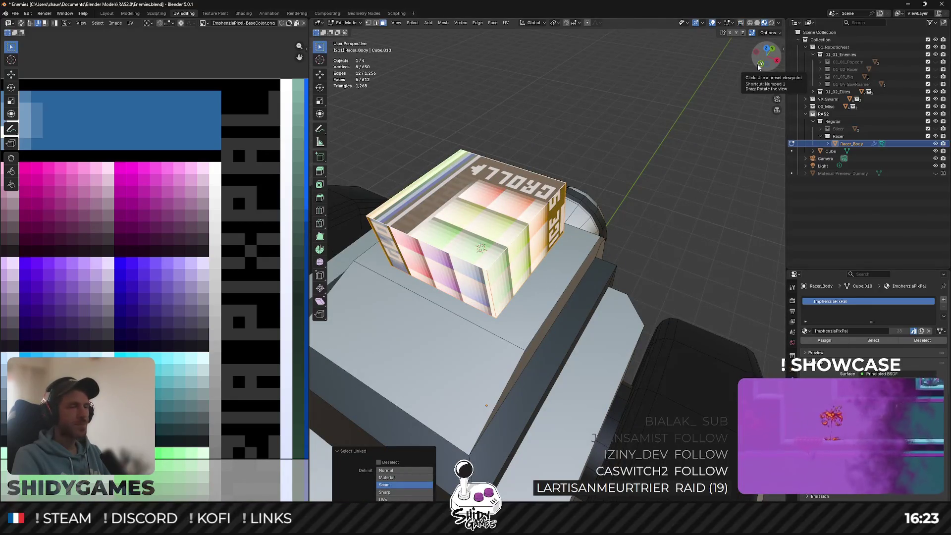
left_click(761, 62)
key("s")
key("shift+z")
left_click(586, 213)
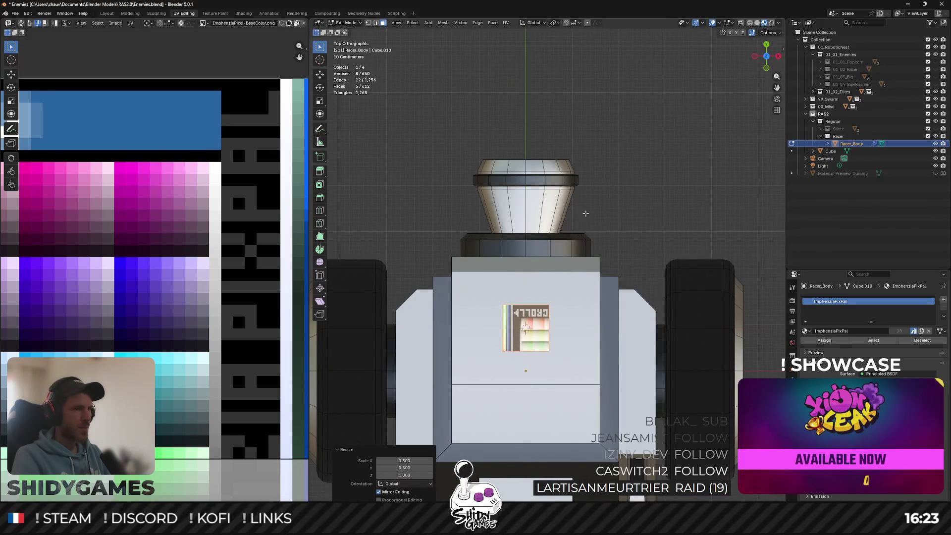
In side view, lower the selected face 0.83 m along Z.
key("ctrl+z")
key("ctrl+z")
middle_click_drag(586, 213, 786, 40)
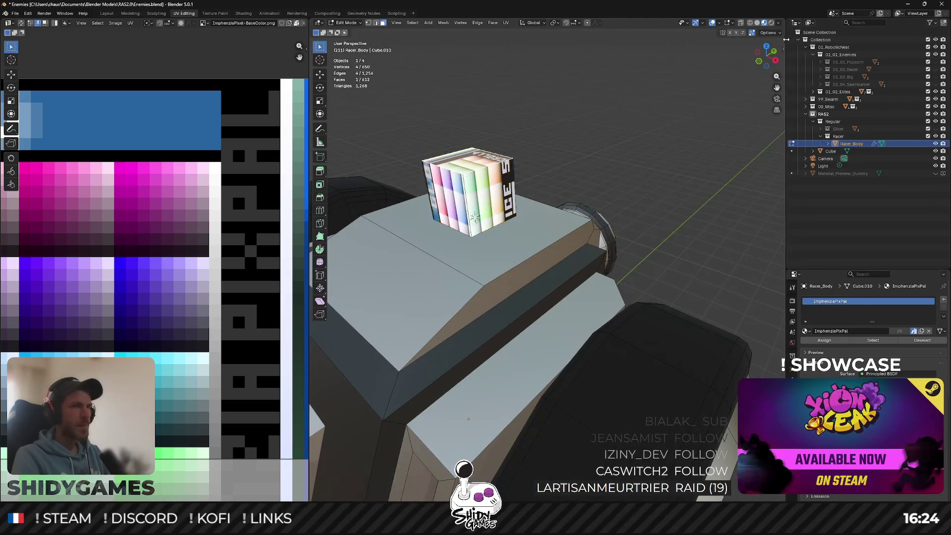
left_click(775, 61)
key("g")
key("z")
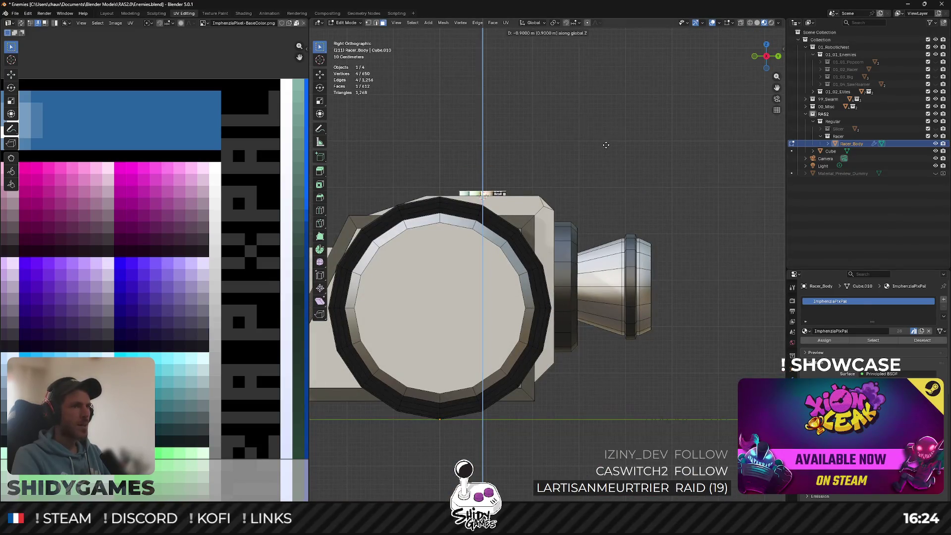
left_click(606, 149)
Extrude the face in place and scale it up by 2.
middle_click_drag(605, 149, 619, 163)
key("e")
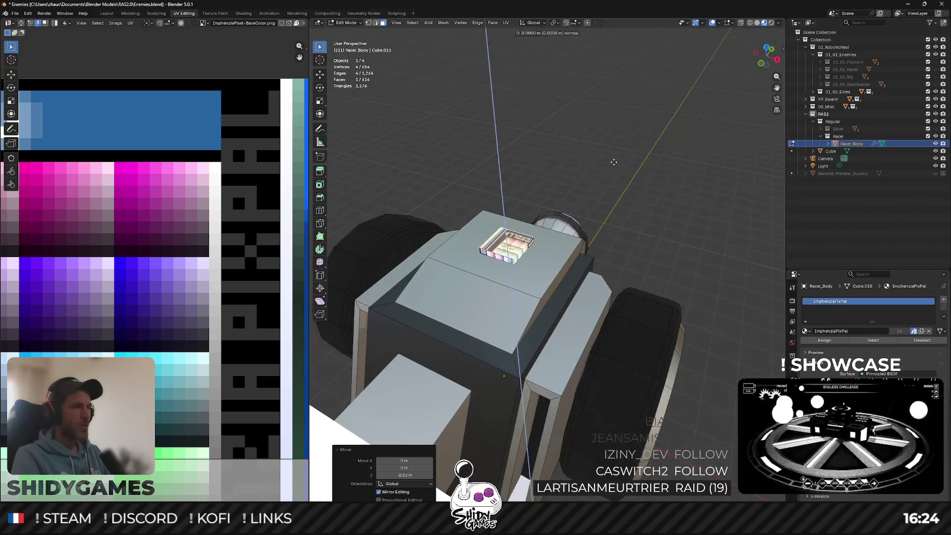
key("Escape")
key("s")
type("2")
key("Return")
Extrude the enlarged face again and raise it 1 m on Z.
mouse_move(733, 113)
middle_mouse_down()
mouse_move(657, 109)
mouse_move(692, 95)
middle_mouse_up()
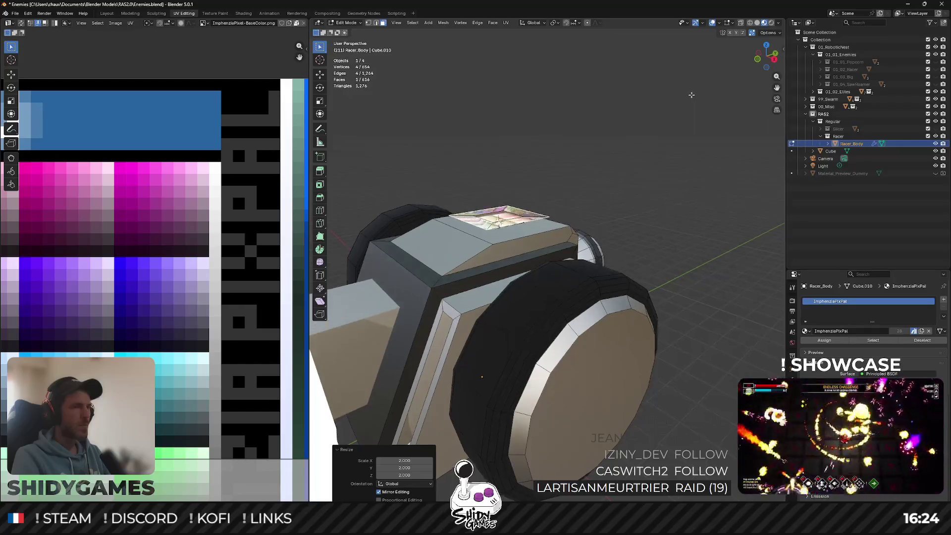
key("e")
key("Escape")
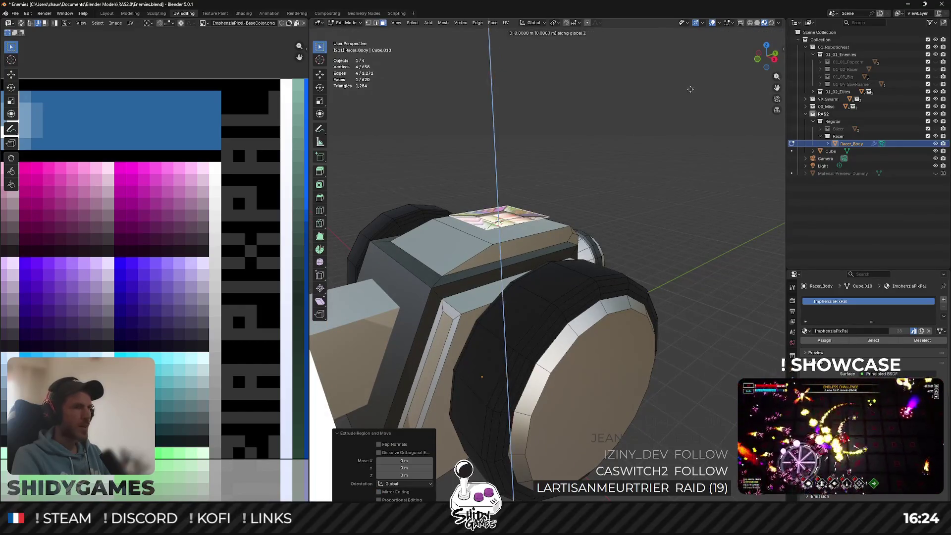
type("gz1")
key("Return")
middle_click_drag(628, 108, 636, 110)
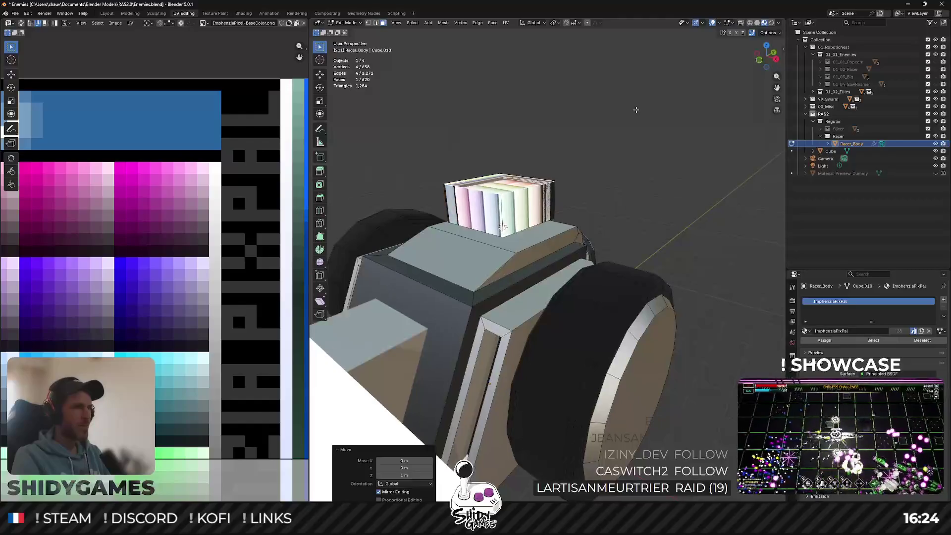
key("KP_1")
scroll(616, 124, "up", 2)
scroll(616, 123, "down", 2)
mouse_move(616, 123)
middle_mouse_down()
mouse_move(579, 134)
mouse_move(636, 132)
middle_mouse_up()
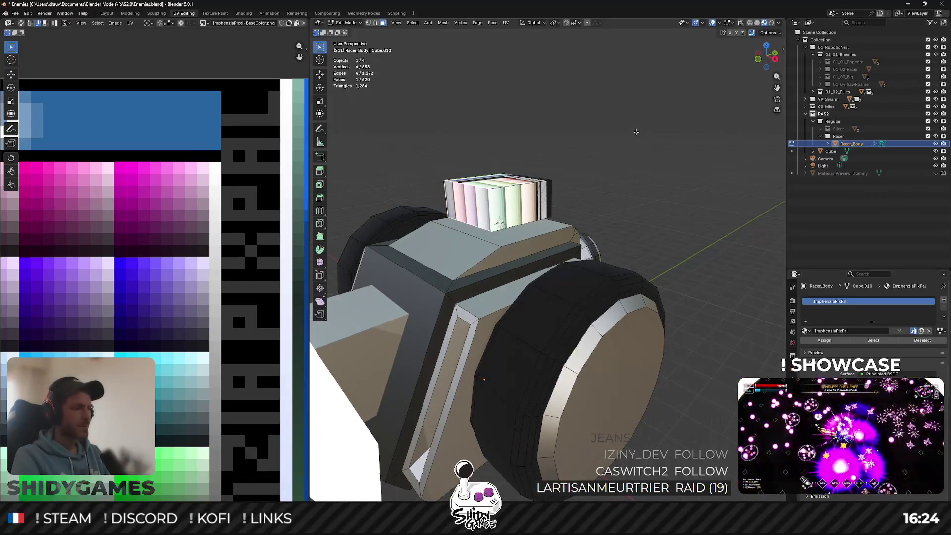
Raise the top box 0.2 m along Z.
left_click(775, 59)
key("g")
key("y")
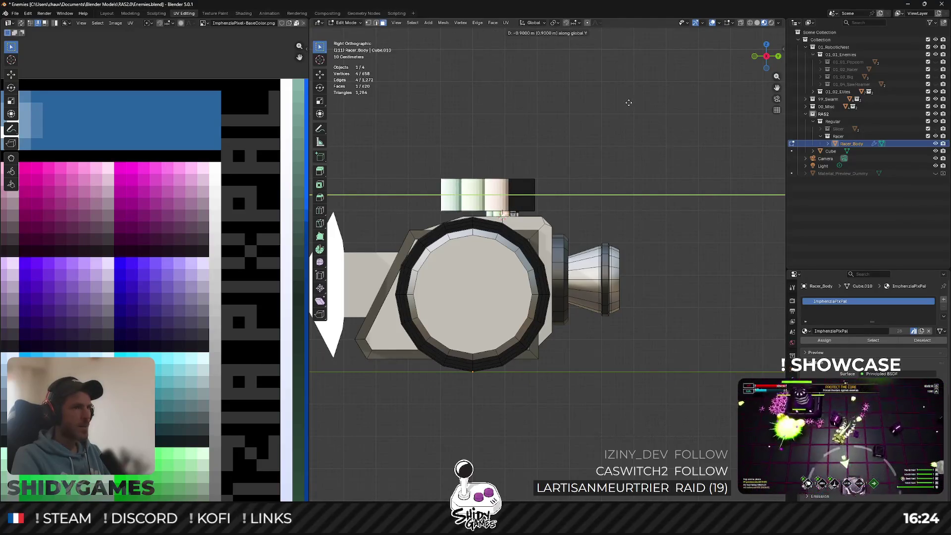
key("Escape")
middle_click_drag(614, 106, 513, 169)
key("g")
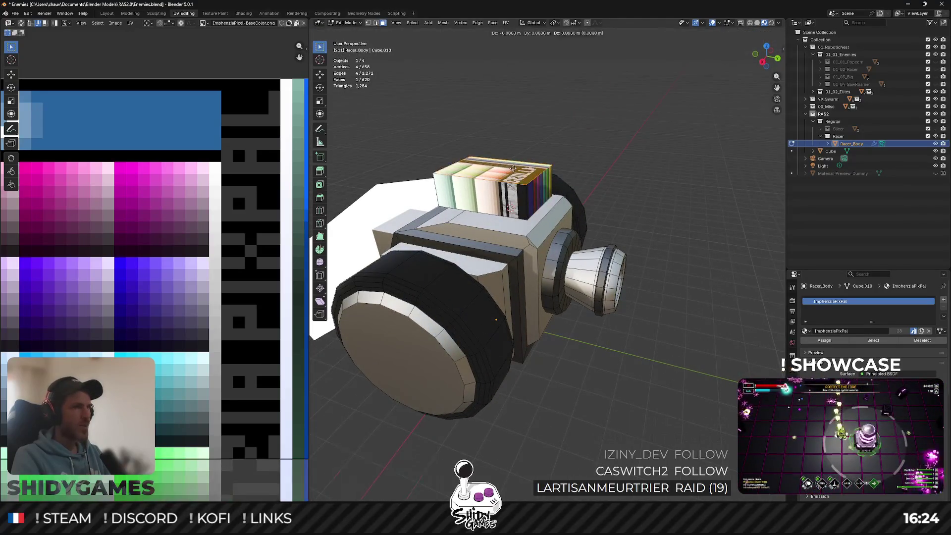
key("z")
left_click(513, 164)
Shift the box 0.3 m along Y, then deselect everything.
mouse_move(514, 163)
middle_mouse_down()
mouse_move(542, 125)
mouse_move(564, 170)
middle_mouse_up()
key("g")
key("y")
left_click(691, 150)
mouse_move(691, 150)
middle_mouse_down()
mouse_move(577, 180)
mouse_move(499, 225)
mouse_move(487, 256)
mouse_move(541, 181)
middle_mouse_up()
key("alt+a")
Zoom in on the model and switch the viewport to plain solid grey shading.
scroll(506, 239, "down", 4)
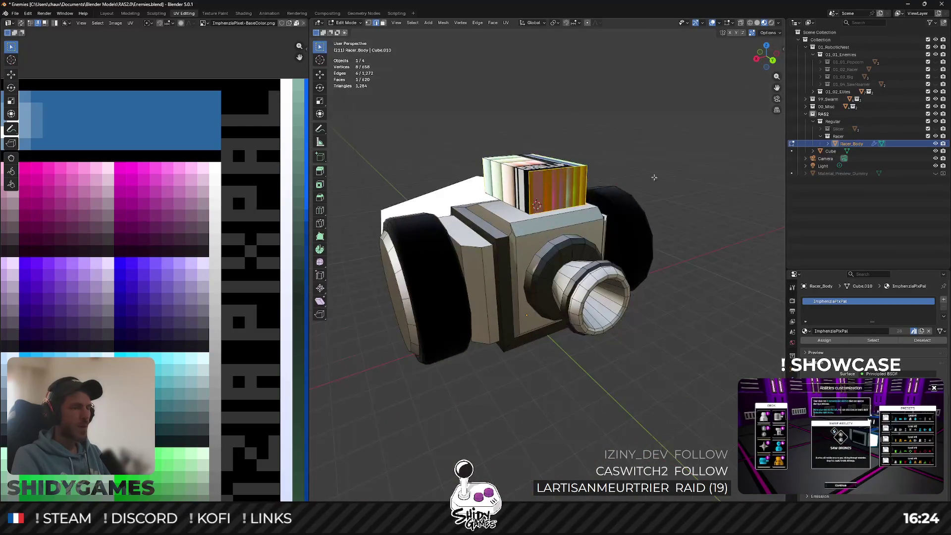
mouse_move(583, 184)
middle_mouse_down()
mouse_move(647, 205)
mouse_move(621, 123)
mouse_move(622, 150)
middle_mouse_up()
scroll(648, 206, "up", 4)
key("z")
left_click(673, 203)
Bevel the box's selected edges at 0.378 m, then clear the selection.
key("ctrl+b")
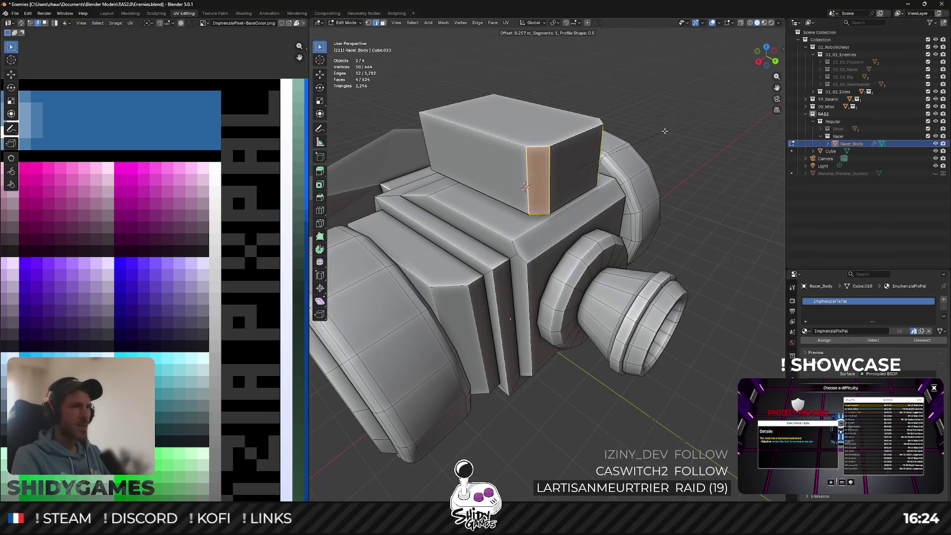
left_click(664, 131)
middle_click_drag(665, 130, 608, 181)
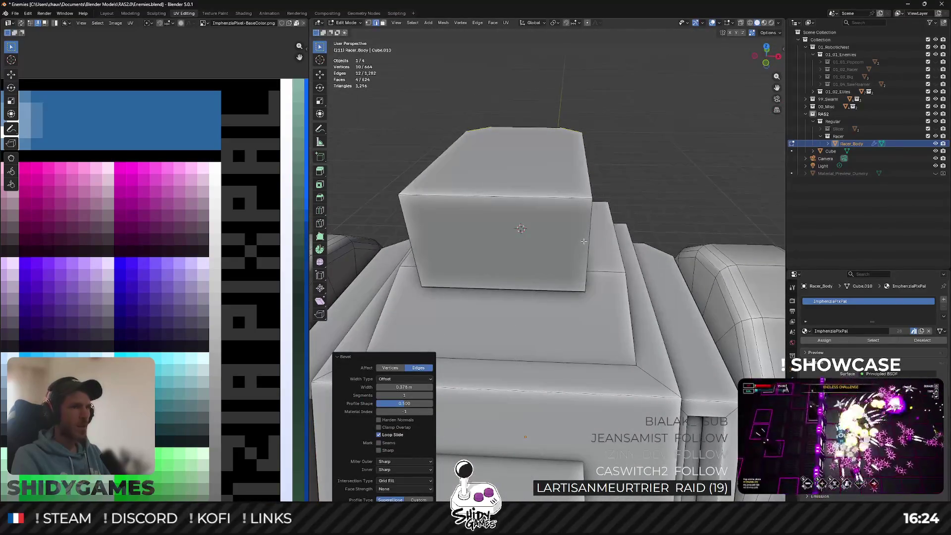
key("alt+a")
scroll(524, 251, "down", 2)
Select an edge on the box and narrow it along the X axis.
left_click(523, 251)
key("2")
left_click(555, 241)
key("s")
key("x")
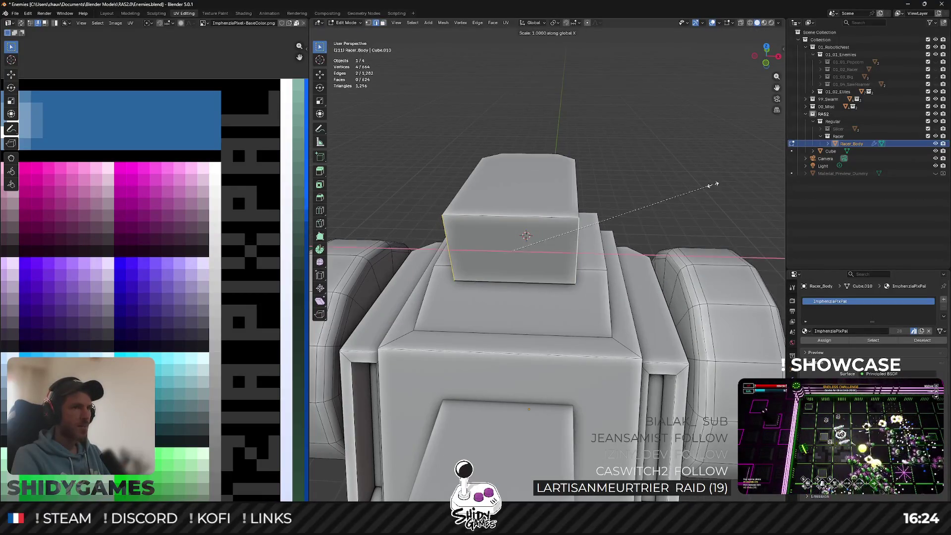
left_click(665, 195)
middle_click_drag(664, 196, 644, 186)
Try bevelling the selected edge, then undo it.
key("ctrl+b")
left_click(646, 182)
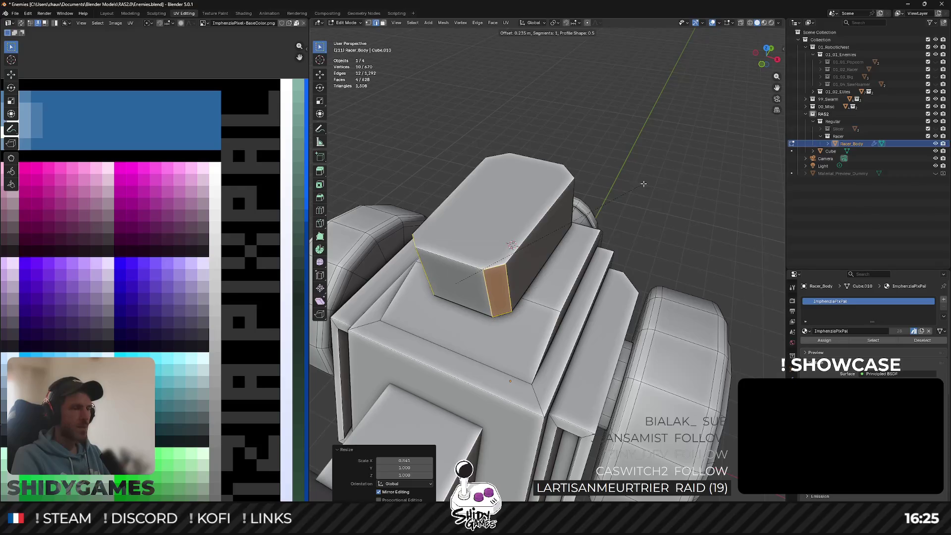
key("ctrl+z")
middle_click_drag(645, 183, 589, 271)
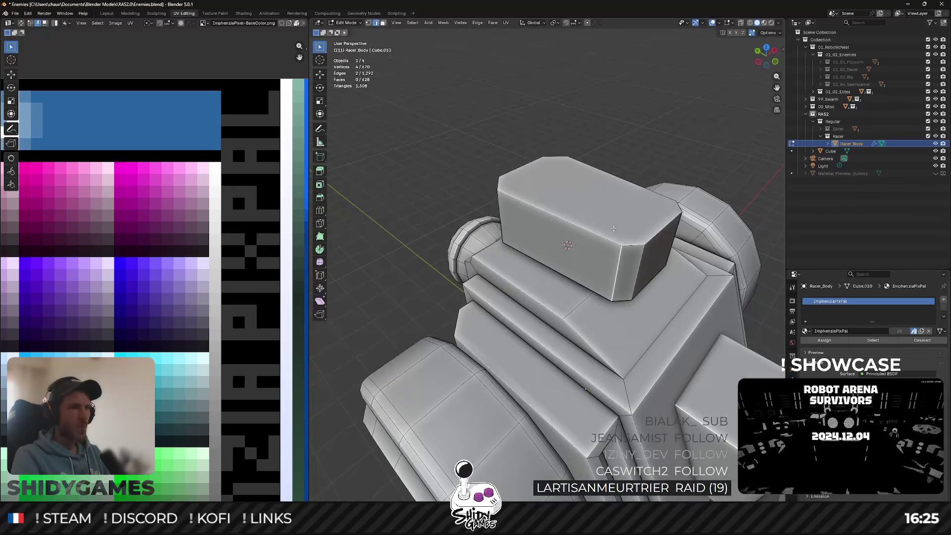
middle_click_drag(613, 228, 644, 171)
Edge-slide the selected edge along the head block.
key("g")
key("g")
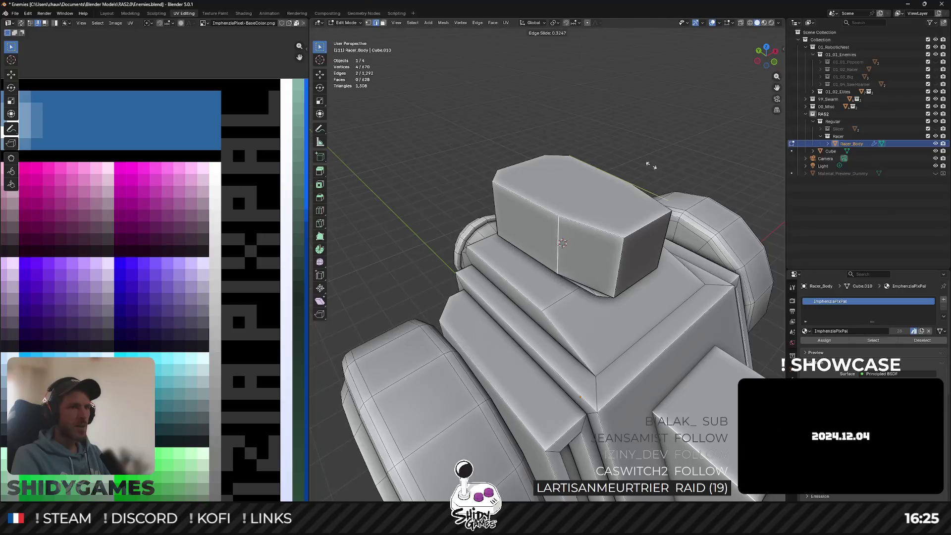
left_click(663, 165)
key("Tab")
mouse_move(663, 165)
middle_mouse_down()
mouse_move(572, 146)
mouse_move(600, 170)
mouse_move(625, 166)
middle_mouse_up()
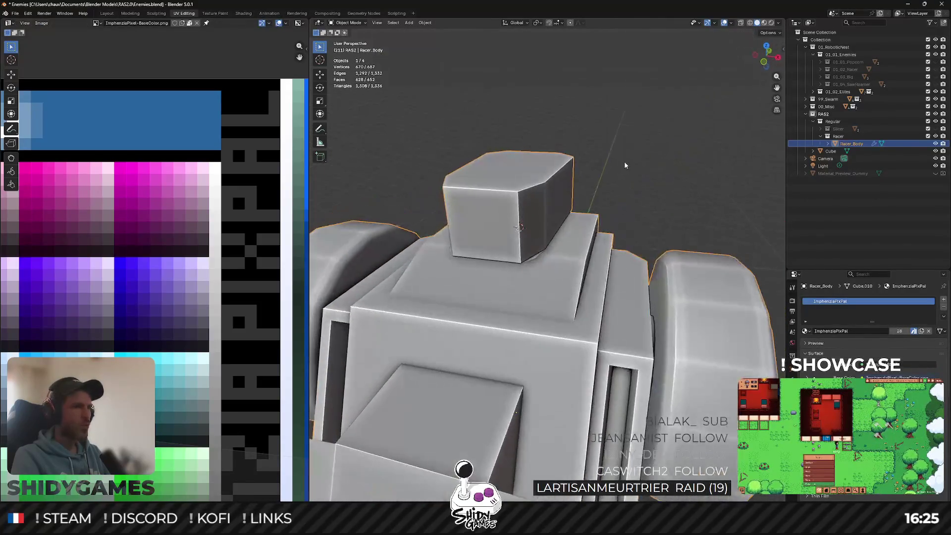
Pick vertices on the head's left and right edges for a cut across its top.
key("Tab")
left_click(494, 210)
mouse_move(494, 209)
middle_mouse_down()
mouse_move(560, 178)
mouse_move(525, 251)
middle_mouse_up()
key("1")
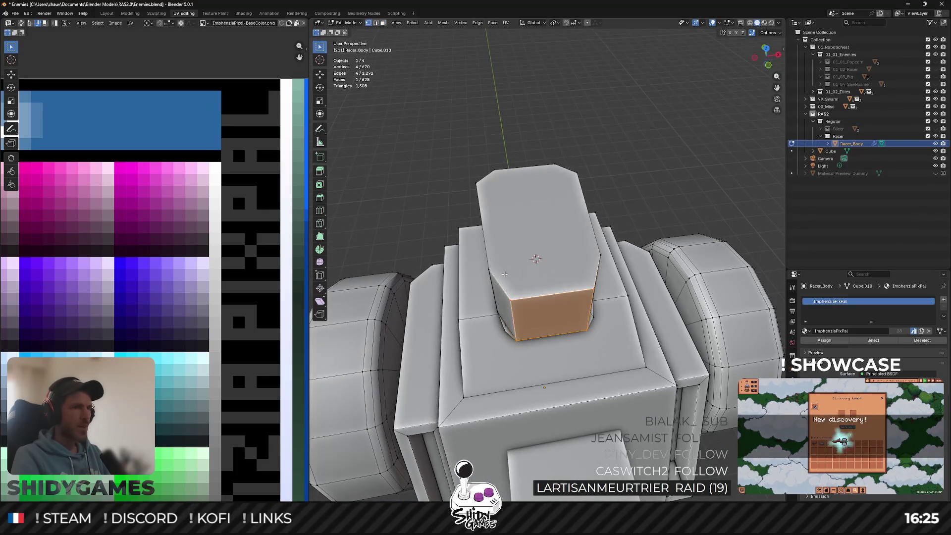
left_click(504, 274)
left_click(592, 257, "shift")
left_click(536, 258)
mouse_move(537, 257)
middle_mouse_down()
mouse_move(519, 209)
mouse_move(493, 183)
mouse_move(529, 178)
middle_mouse_up()
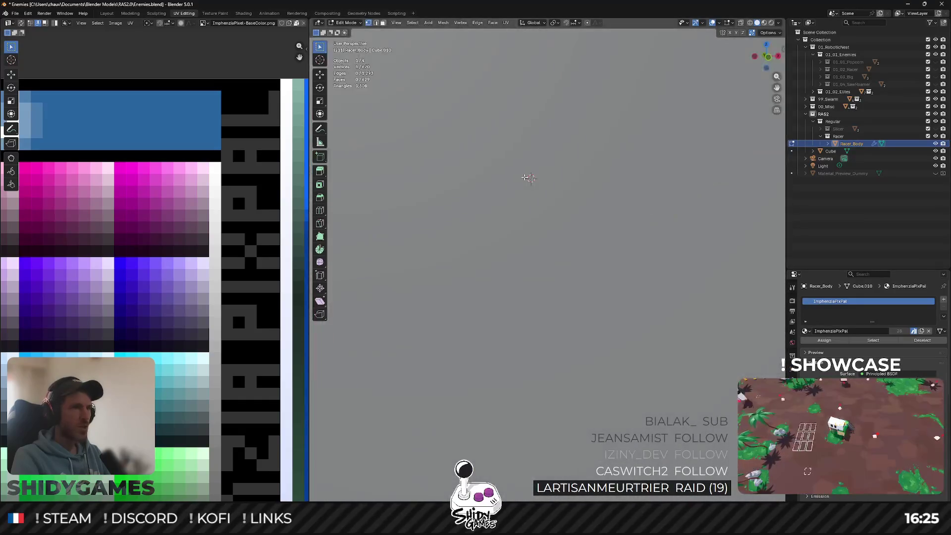
left_click(525, 177)
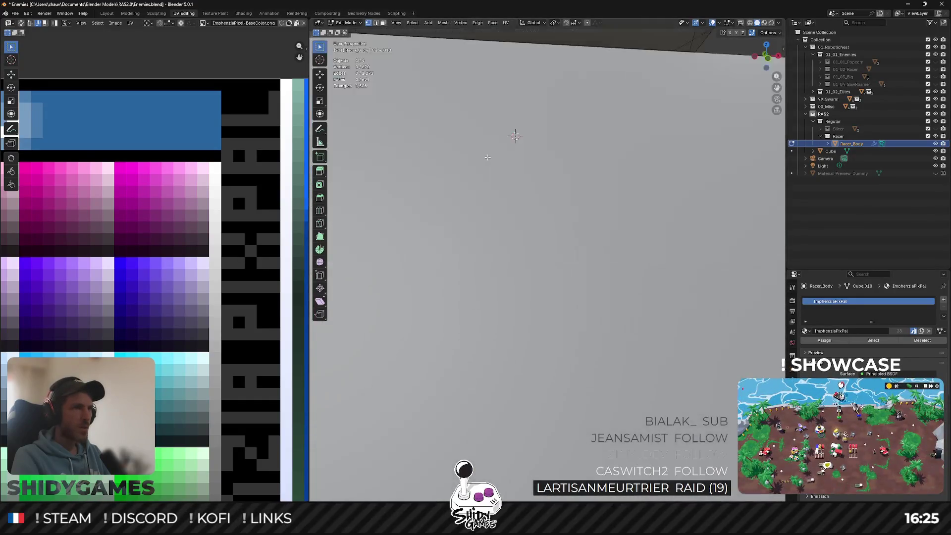
mouse_move(526, 177)
middle_mouse_down()
mouse_move(497, 151)
mouse_move(514, 185)
middle_mouse_up()
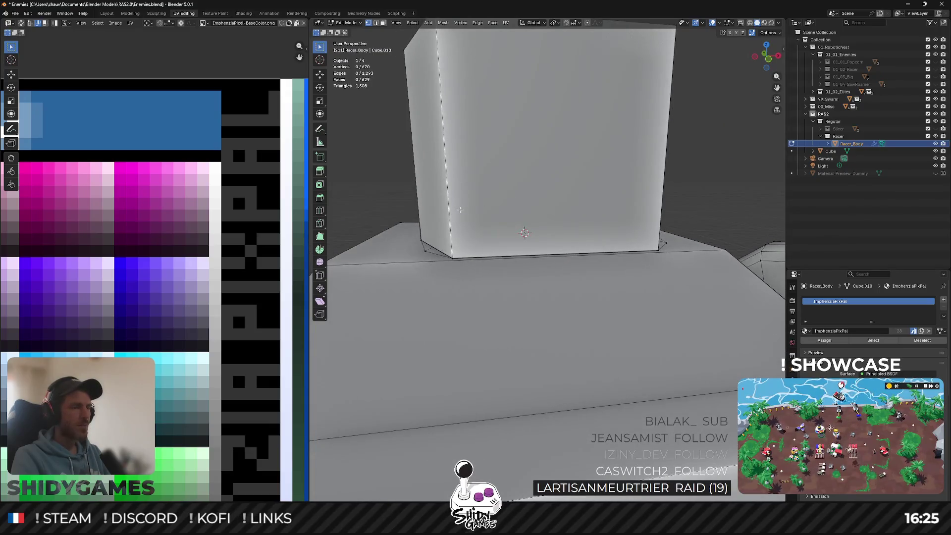
middle_click_drag(459, 210, 463, 200)
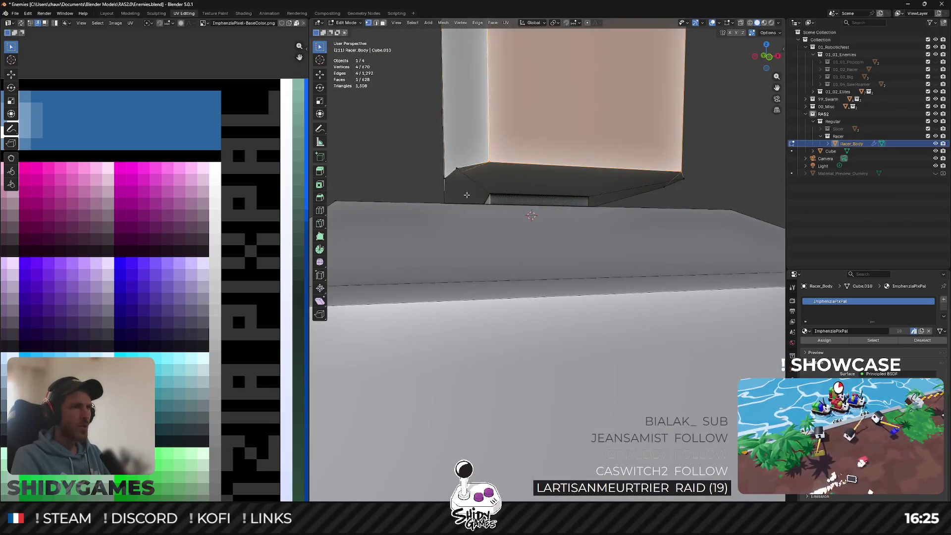
Inspect the head block from several angles and select its front face.
key("Tab")
key("Tab")
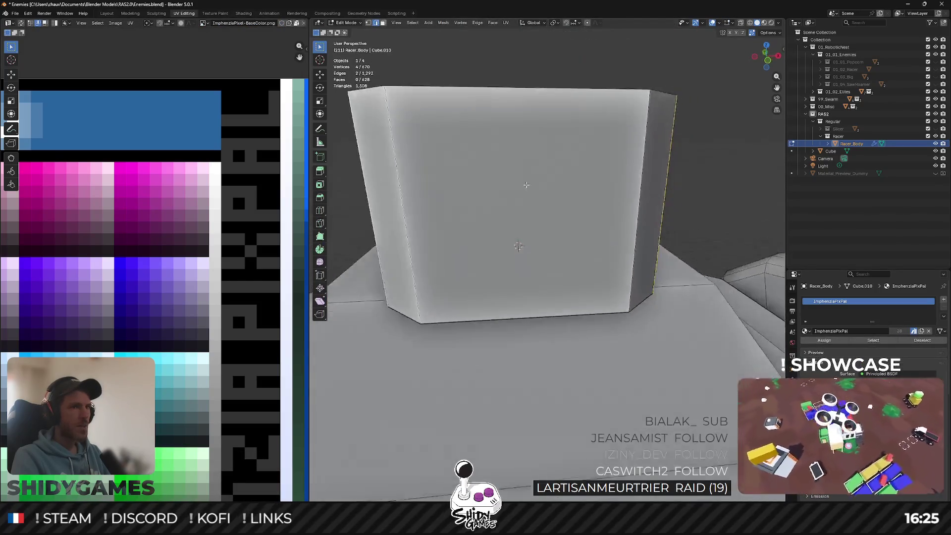
middle_click_drag(522, 175, 520, 169)
scroll(519, 168, "down", 5)
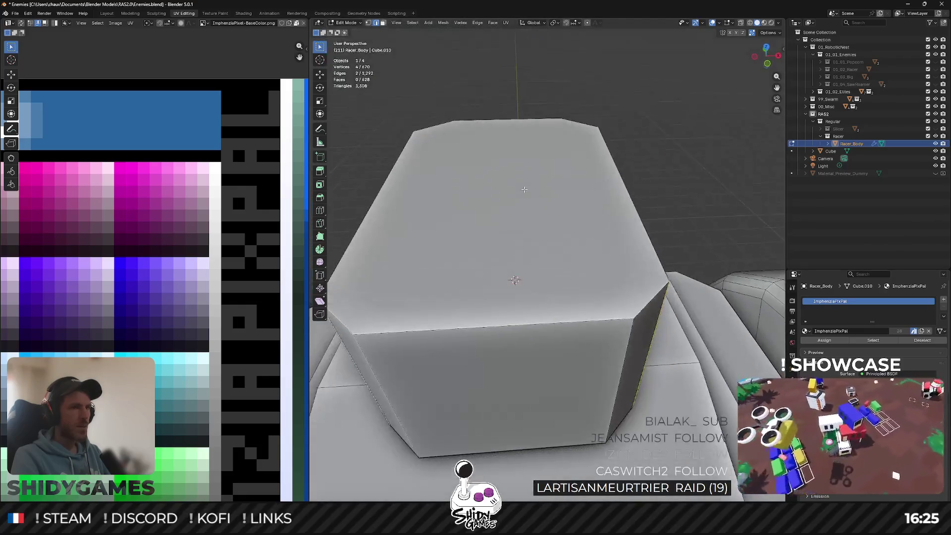
mouse_move(519, 168)
middle_mouse_down()
mouse_move(522, 225)
mouse_move(604, 268)
middle_mouse_up()
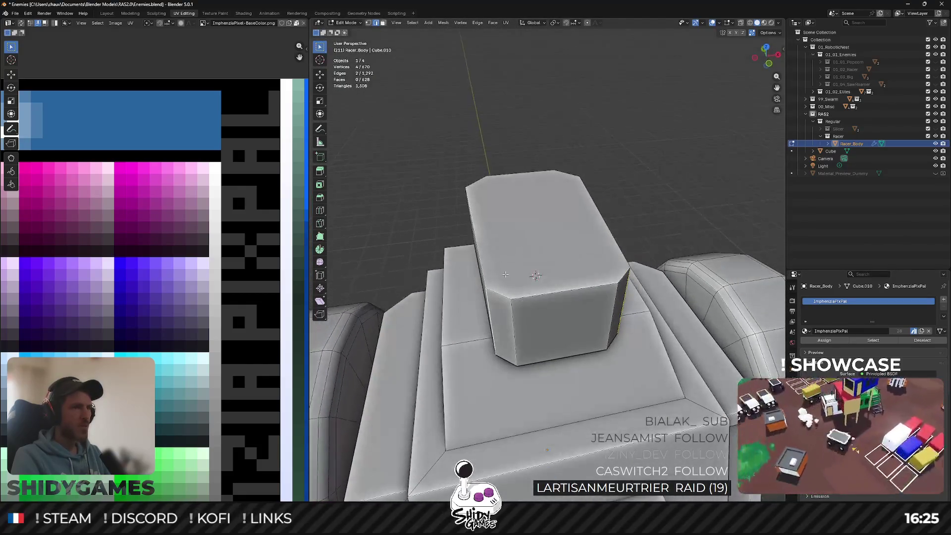
left_click(502, 282)
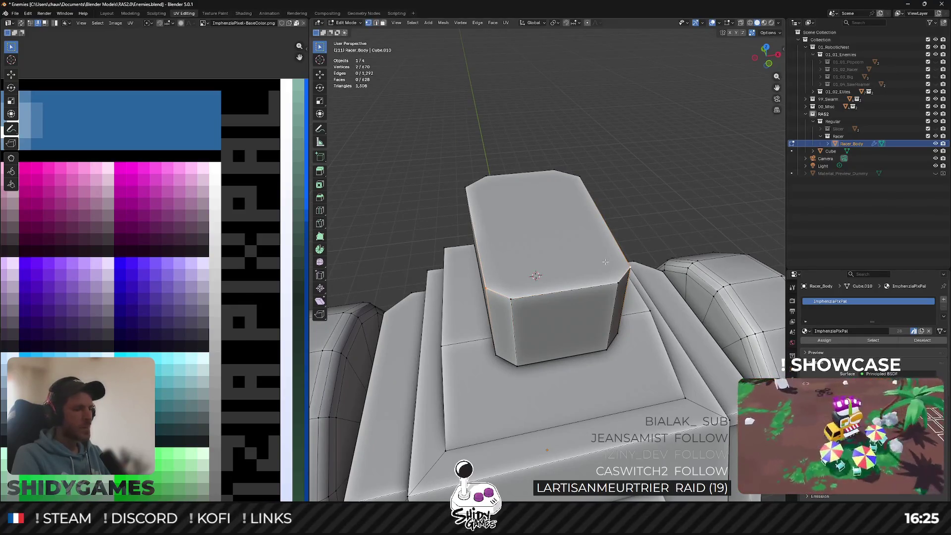
mouse_move(519, 239)
middle_mouse_down()
mouse_move(532, 203)
mouse_move(561, 226)
mouse_move(548, 229)
middle_mouse_up()
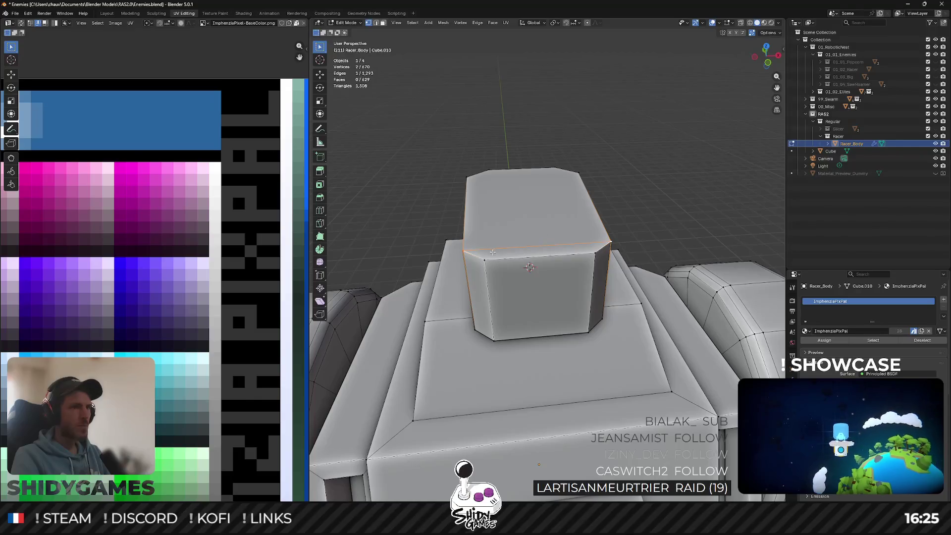
middle_click_drag(495, 248, 495, 293)
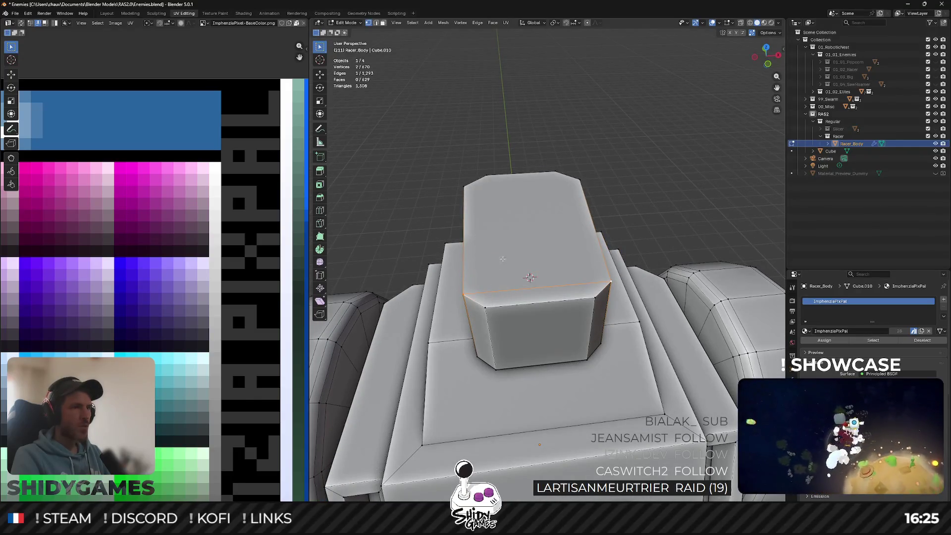
left_click(490, 293)
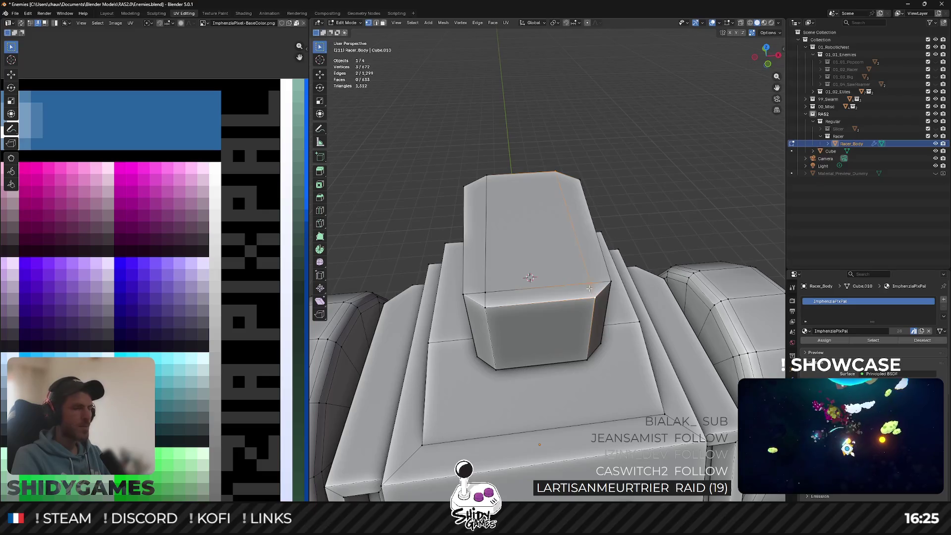
middle_click_drag(531, 276, 553, 261)
key("alt+a")
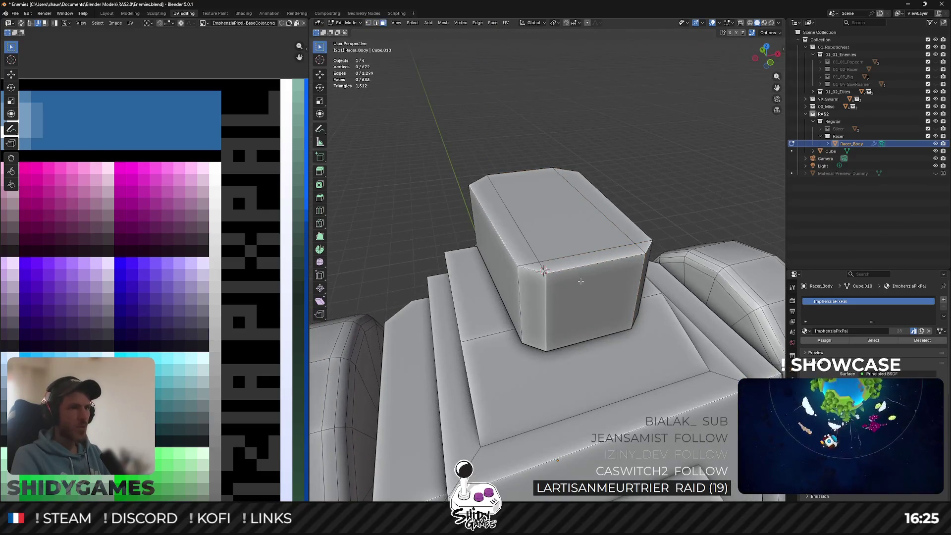
left_click(581, 281)
Inset the head's front face and extrude it outward 0.164 m.
key("i")
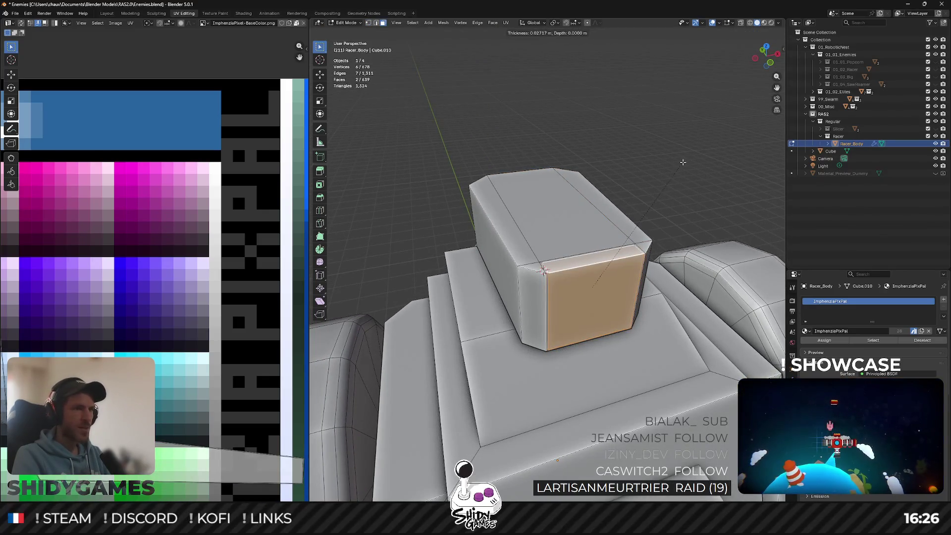
left_click(680, 166)
mouse_move(679, 166)
middle_mouse_down()
mouse_move(691, 170)
mouse_move(672, 182)
middle_mouse_up()
key("e")
left_click(696, 173)
Move the extruded face along Y and then up along Z.
key("g")
key("y")
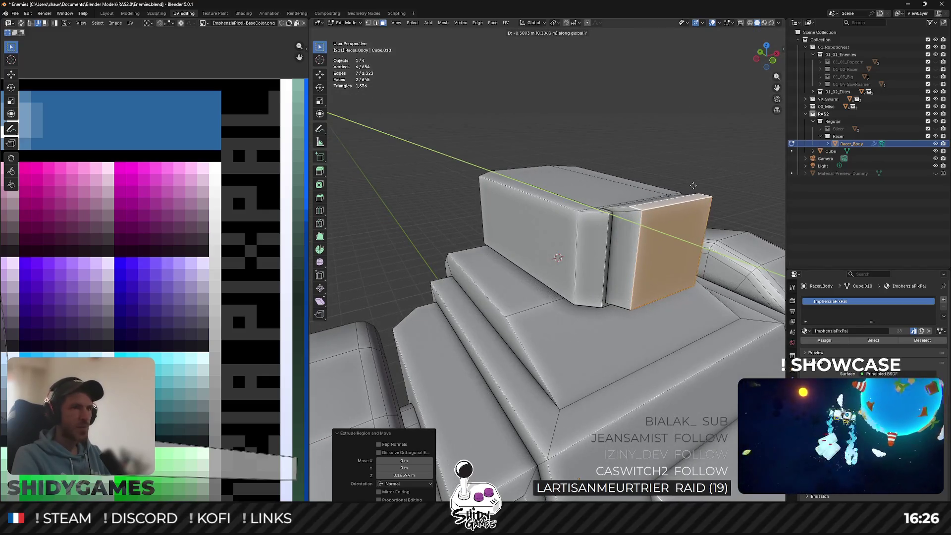
left_click(684, 183)
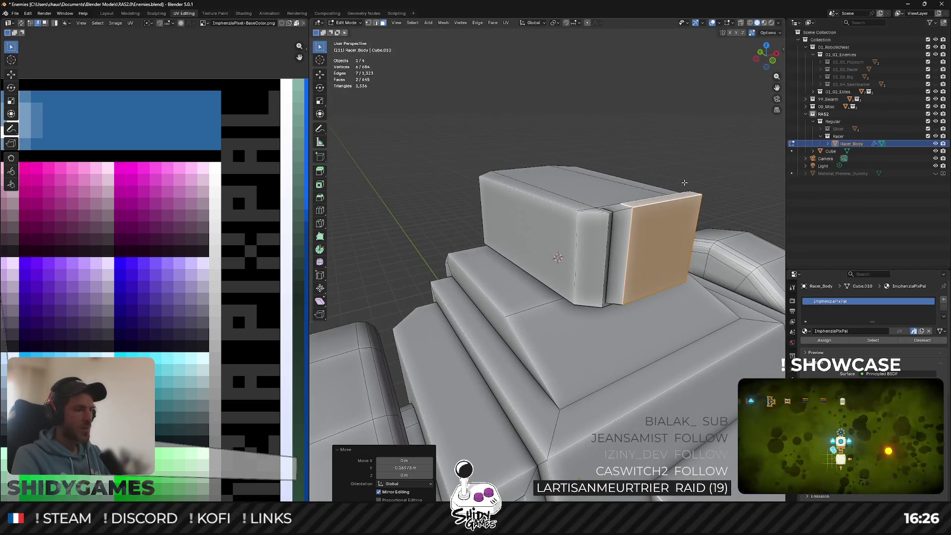
key("g")
key("z")
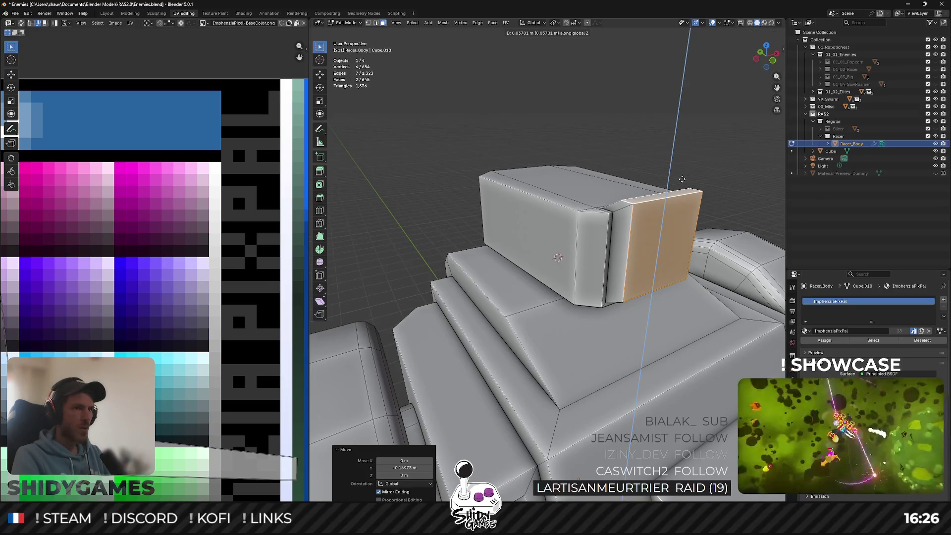
left_click(682, 178)
key("Tab")
mouse_move(681, 179)
middle_mouse_down()
mouse_move(542, 189)
mouse_move(581, 179)
middle_mouse_up()
Select a face on the small protruding box and move it along Y.
key("Tab")
scroll(581, 179, "up", 3)
left_click(444, 228)
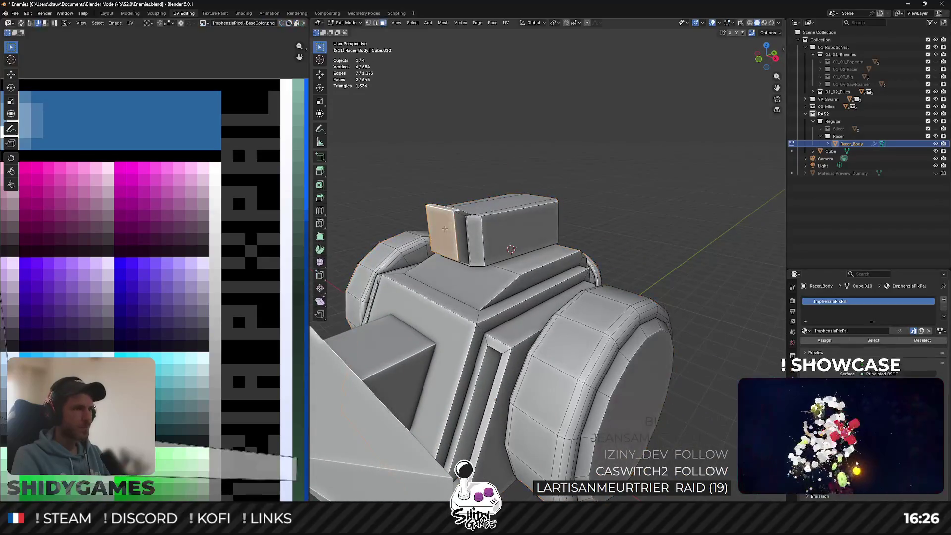
middle_click_drag(444, 228, 537, 202)
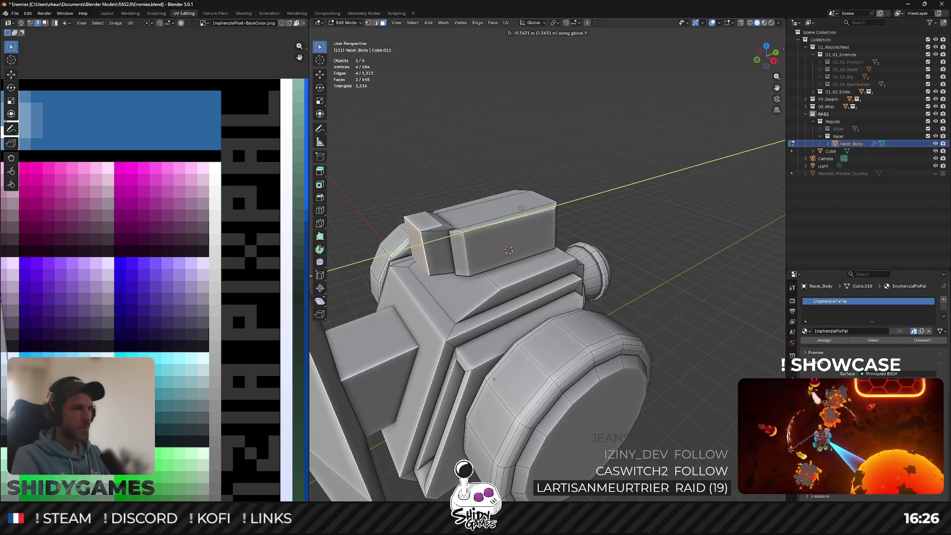
left_click(522, 209)
mouse_move(521, 209)
middle_mouse_down()
mouse_move(537, 203)
mouse_move(522, 208)
middle_mouse_up()
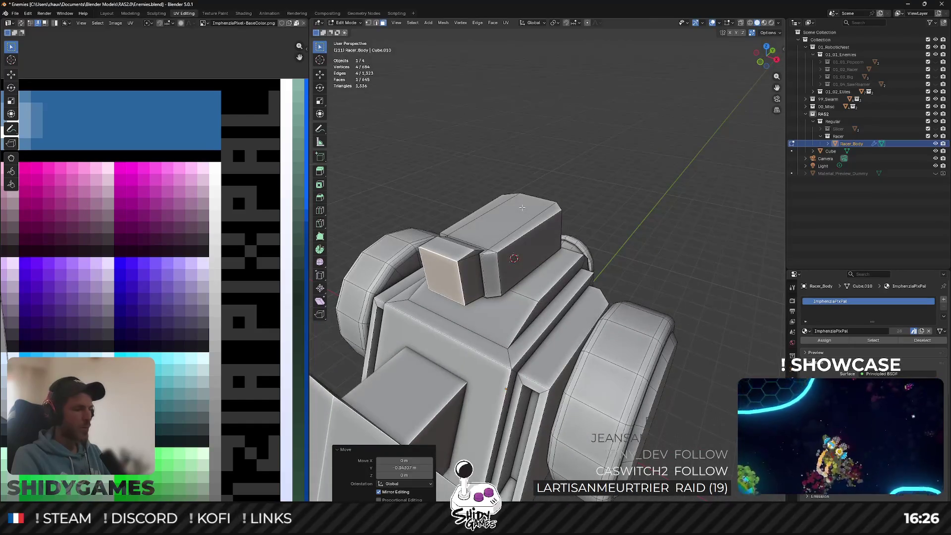
Bevel the small box's edges.
key("ctrl+b")
left_click(530, 203)
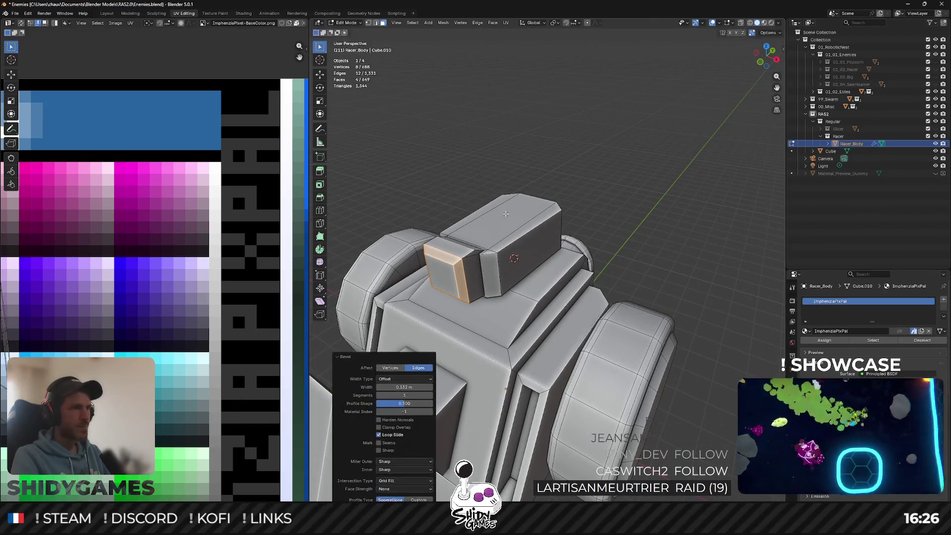
key("Tab")
middle_click_drag(529, 203, 449, 211)
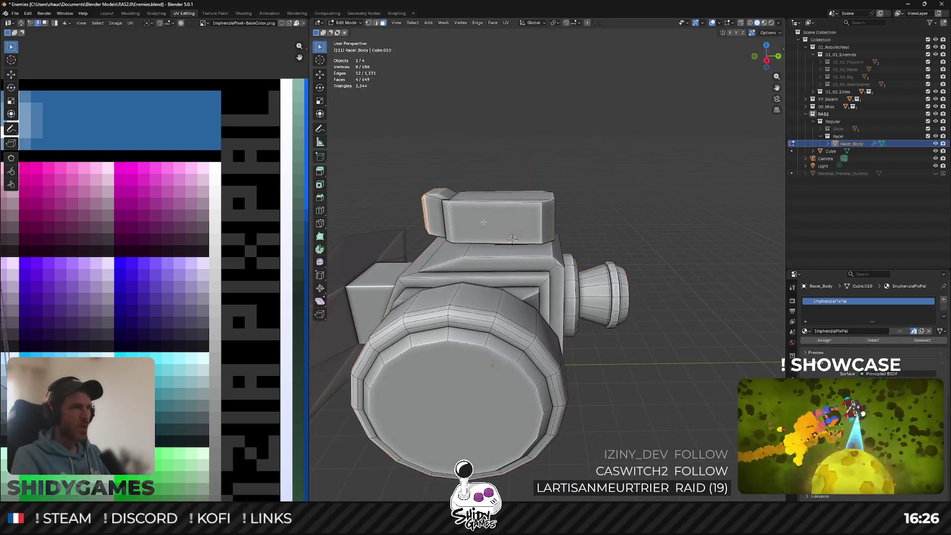
Apply Shade Auto Smooth to the body object.
right_click(484, 222)
left_click(480, 228)
mouse_move(469, 217)
middle_mouse_down()
mouse_move(499, 233)
mouse_move(559, 231)
mouse_move(520, 258)
mouse_move(570, 211)
middle_mouse_up()
Inset the selected face, shrink it inward and bevel it.
key("Tab")
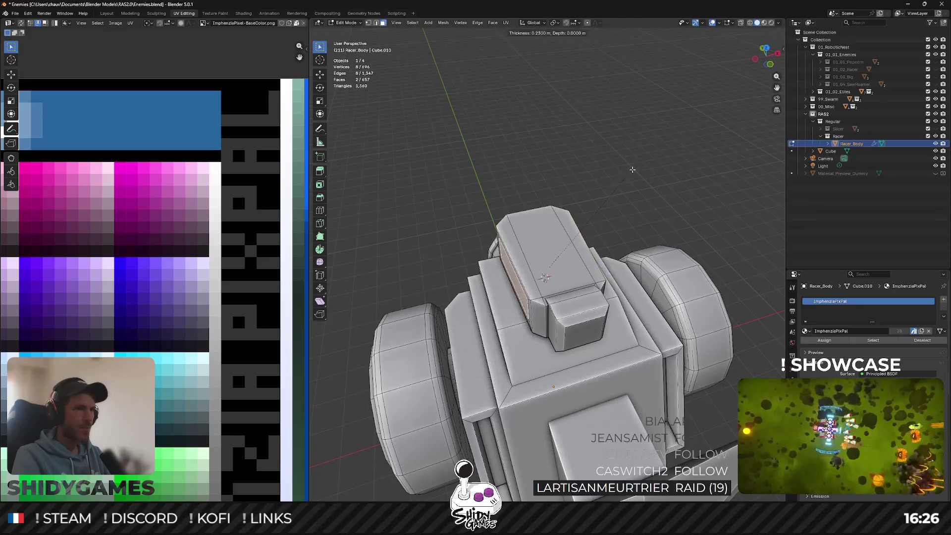
left_click(633, 170)
middle_click_drag(633, 170, 575, 165)
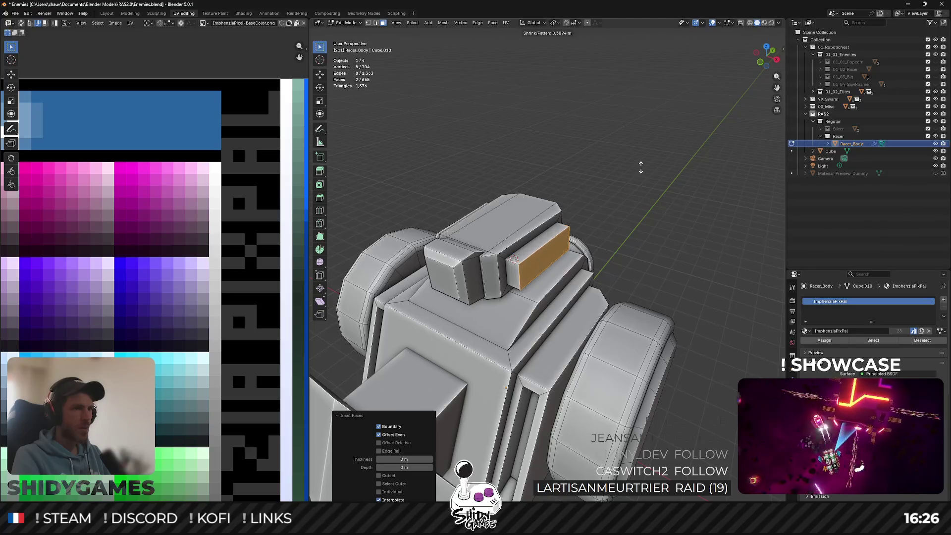
left_click(646, 165)
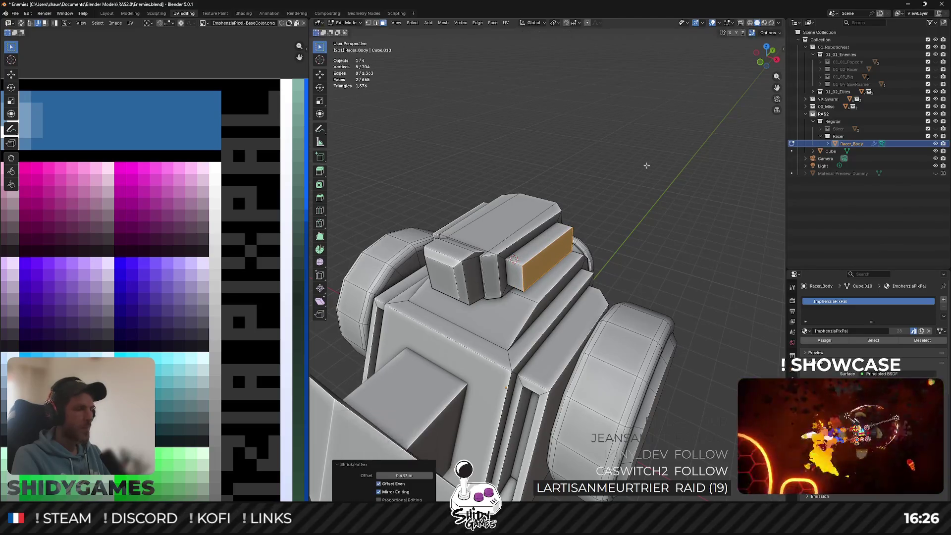
left_click(652, 162)
Return to Object Mode and save the file.
key("Tab")
scroll(652, 164, "down", 3)
key("ctrl+s")
Switch to material preview and Smart UV Project the linked turret part.
key("z")
left_click(604, 218)
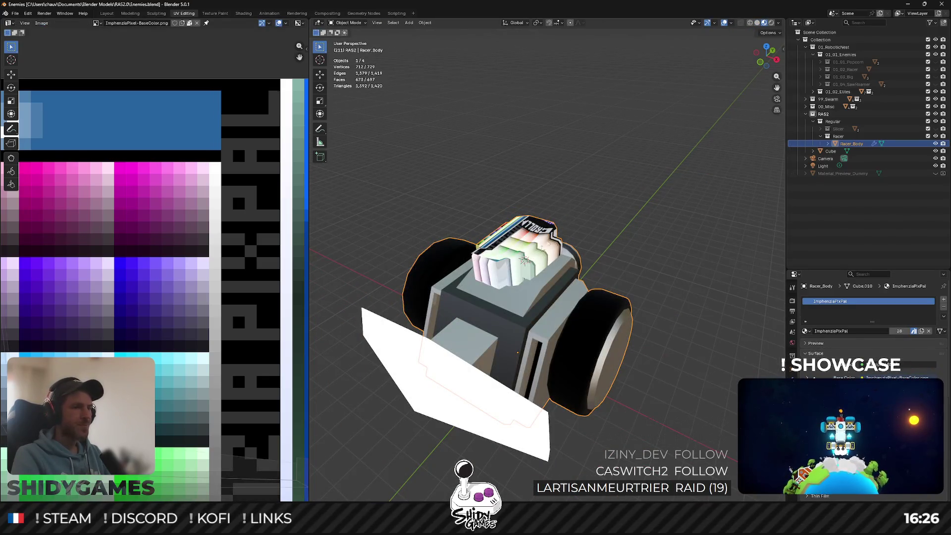
key("Tab")
key("ctrl+l")
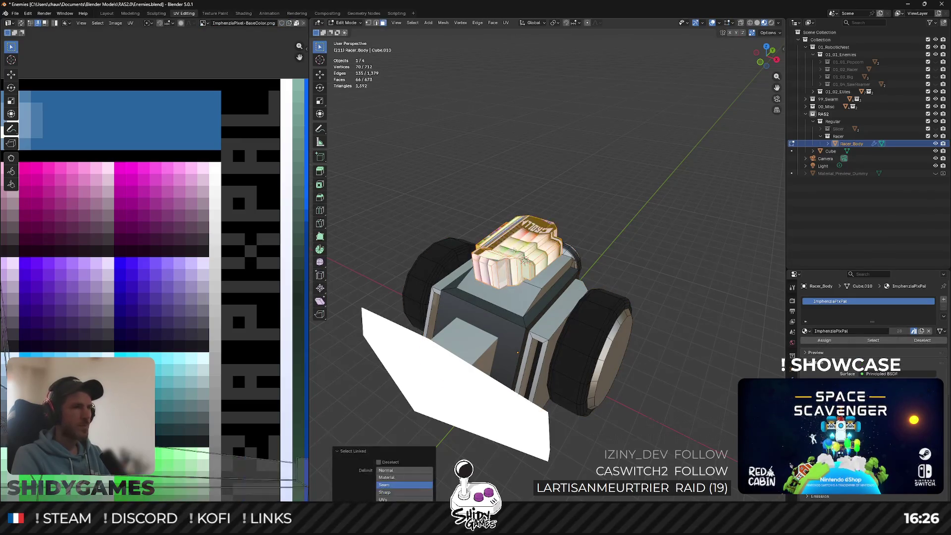
key("u")
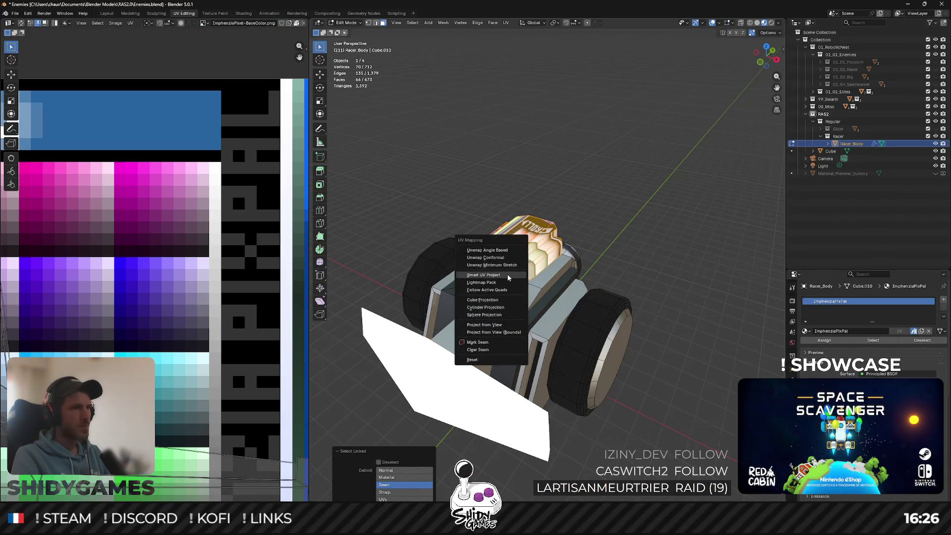
left_click(508, 277)
left_click(489, 344)
Shrink all the turret's UVs and move them onto a palette swatch.
mouse_move(489, 344)
middle_mouse_down()
mouse_move(544, 234)
mouse_move(535, 238)
middle_mouse_up()
scroll(193, 276, "down", 5)
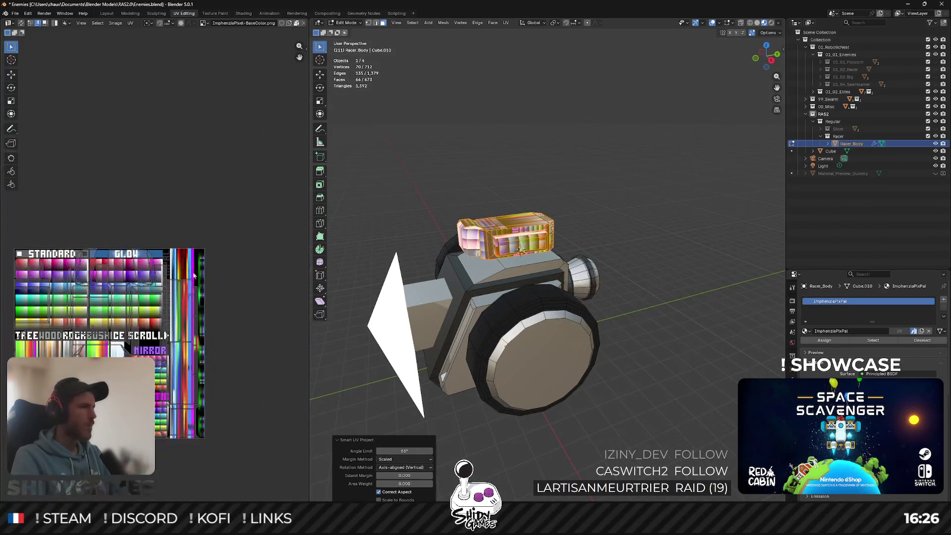
middle_click_drag(202, 417, 225, 375)
key("a")
key("s")
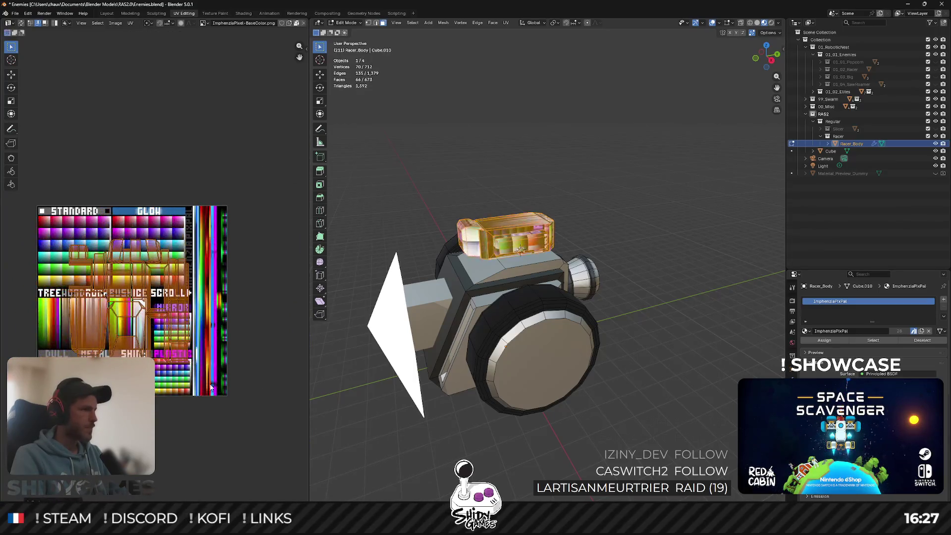
left_click(196, 424)
key("g")
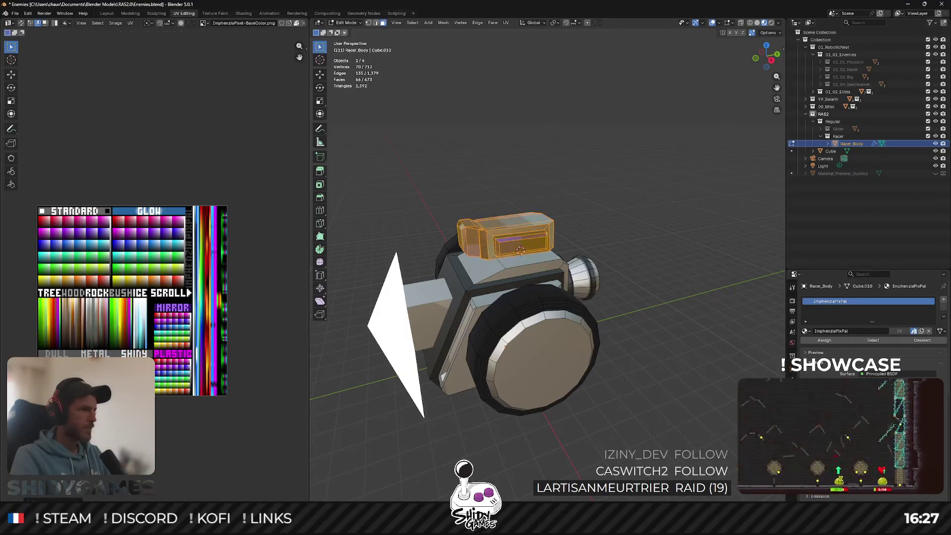
scroll(89, 394, "up", 4)
scroll(89, 395, "up", 2)
scroll(210, 322, "up", 2)
scroll(210, 323, "up", 1)
Shrink the turret part's UV island and move it onto a palette colour.
key("s")
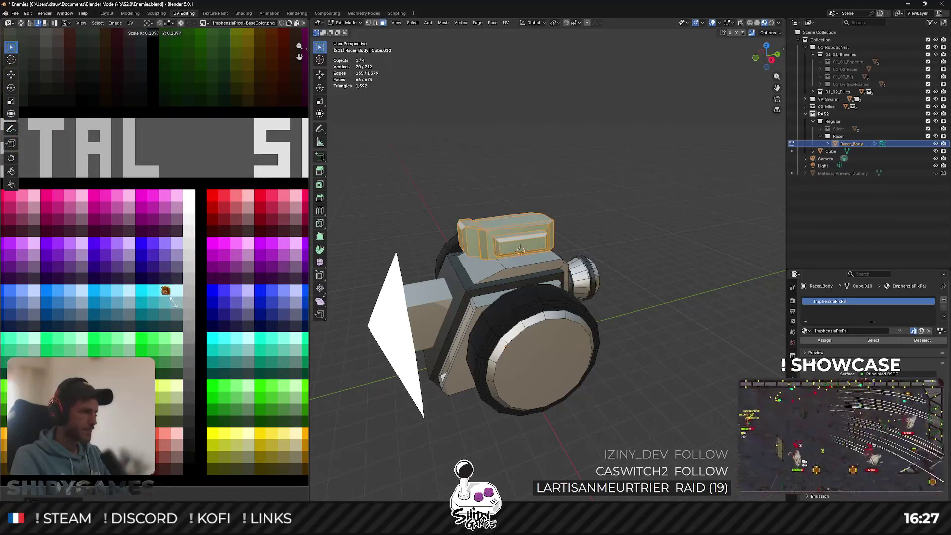
left_click(174, 299)
key("g")
scroll(455, 230, "up", 3)
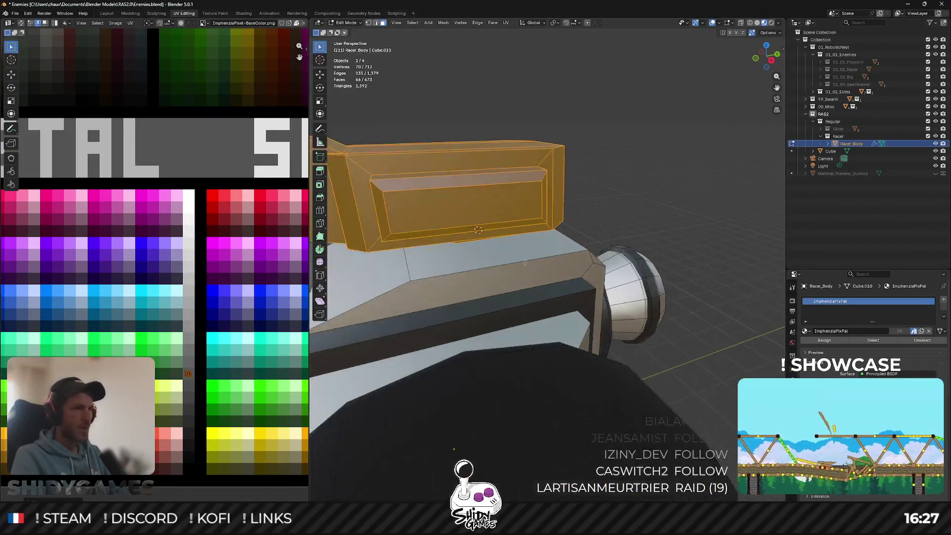
scroll(454, 231, "up", 2)
Move the UVs of the turret box's face loops, end faces and lower strip onto a new palette colour.
left_click(463, 233, "alt")
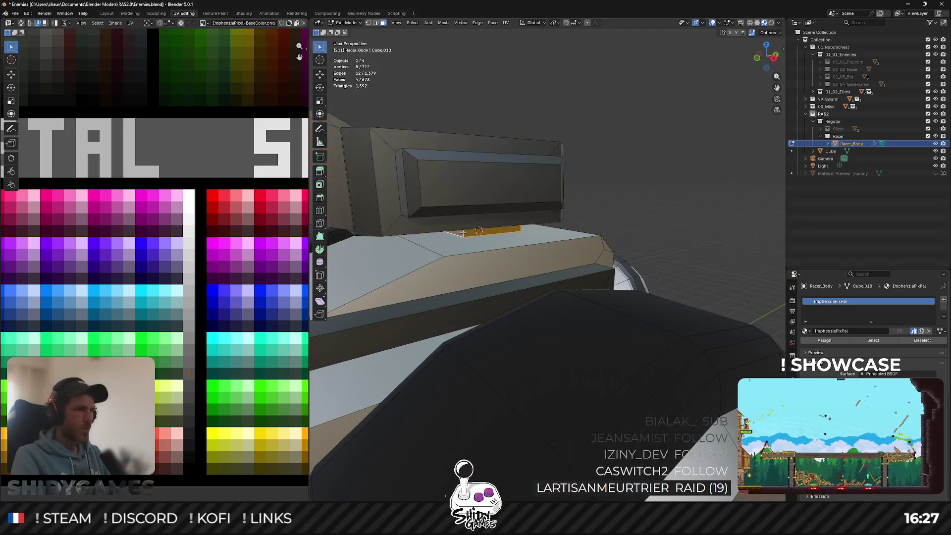
mouse_move(454, 222)
middle_mouse_down()
mouse_move(446, 236)
mouse_move(495, 234)
middle_mouse_up()
left_click(425, 224, "alt")
left_click(454, 239, "alt+shift")
left_click(553, 240, "alt+shift")
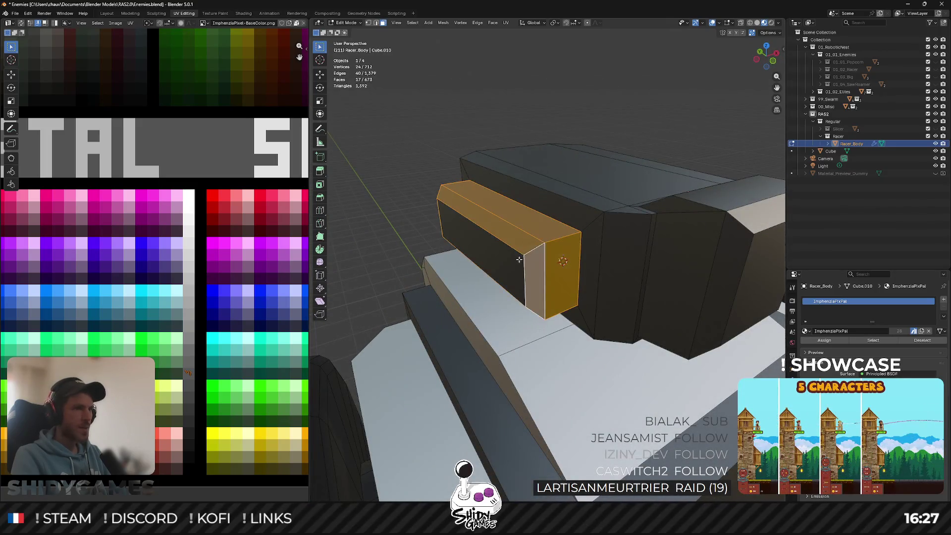
key("g")
left_click(201, 217)
Give the turret's small front block a pale pink palette colour.
key("Tab")
mouse_move(545, 248)
middle_mouse_down()
mouse_move(641, 227)
mouse_move(606, 225)
middle_mouse_up()
scroll(642, 226, "up", 3)
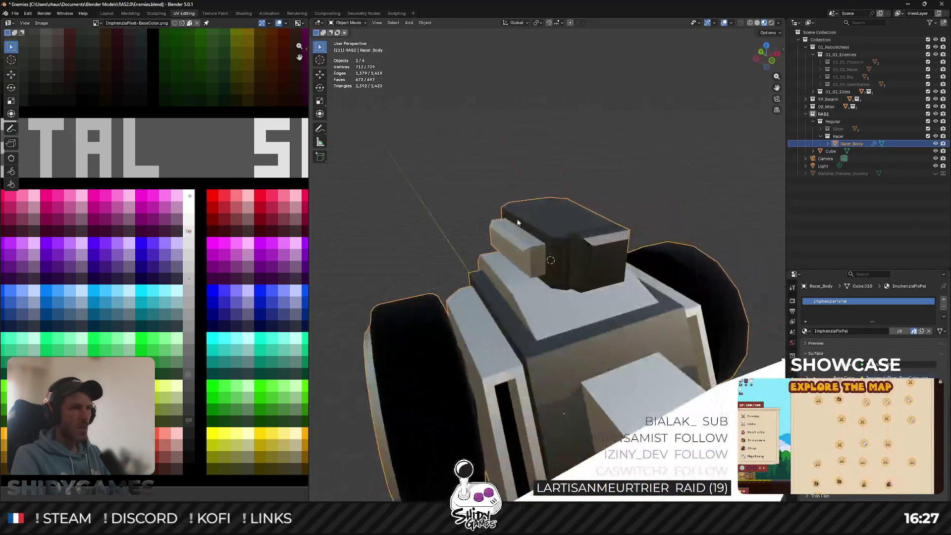
key("Tab")
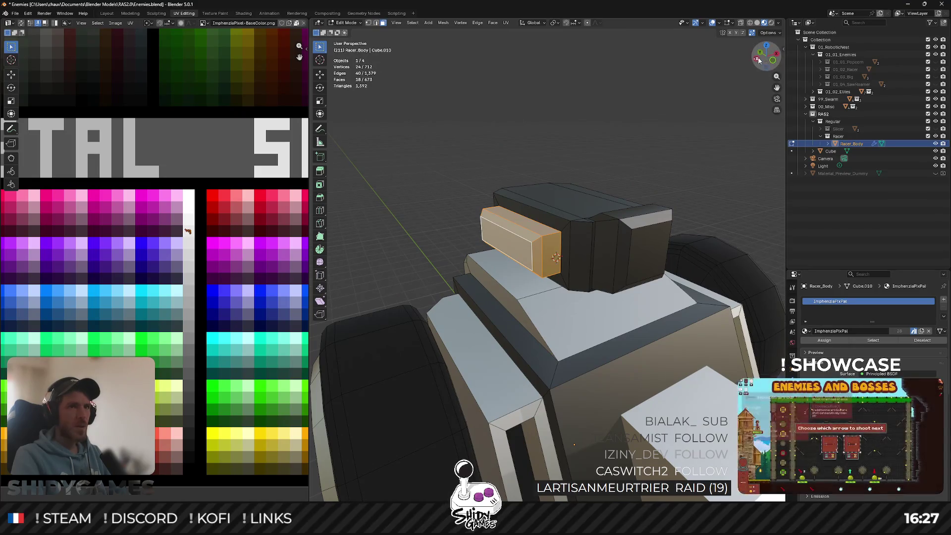
left_click(756, 59)
left_click_drag(687, 199, 687, 199)
mouse_move(687, 198)
middle_mouse_down()
mouse_move(698, 198)
mouse_move(190, 375)
middle_mouse_up()
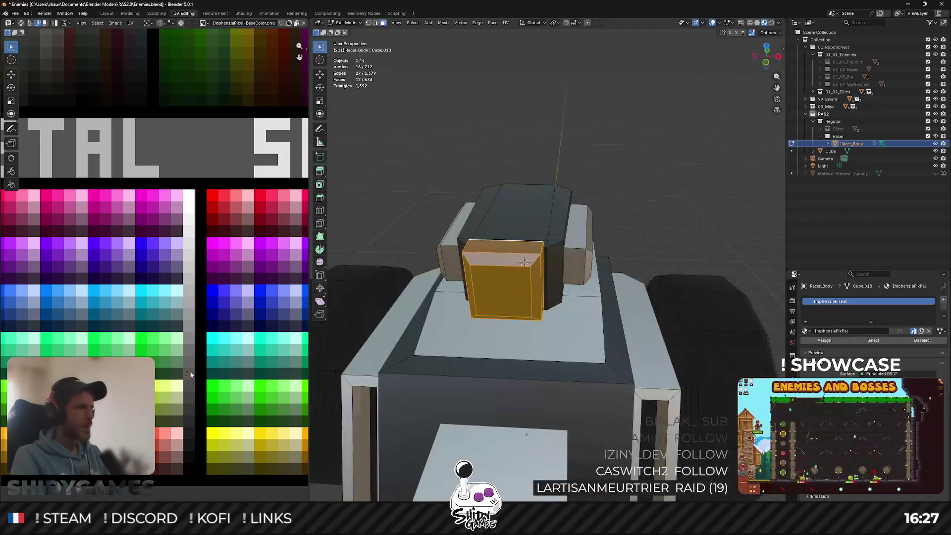
scroll(191, 375, "down", 5)
scroll(166, 396, "up", 3)
left_click(196, 296)
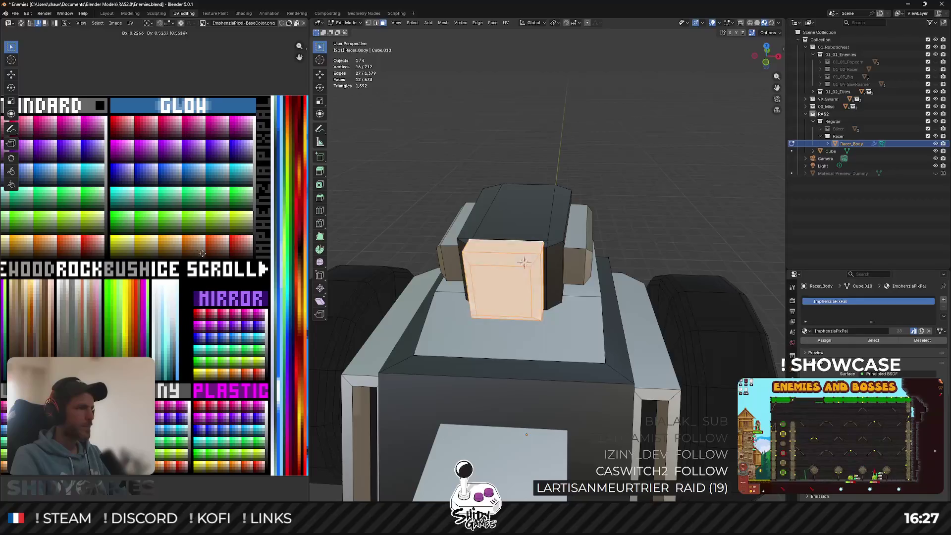
scroll(138, 333, "up", 5)
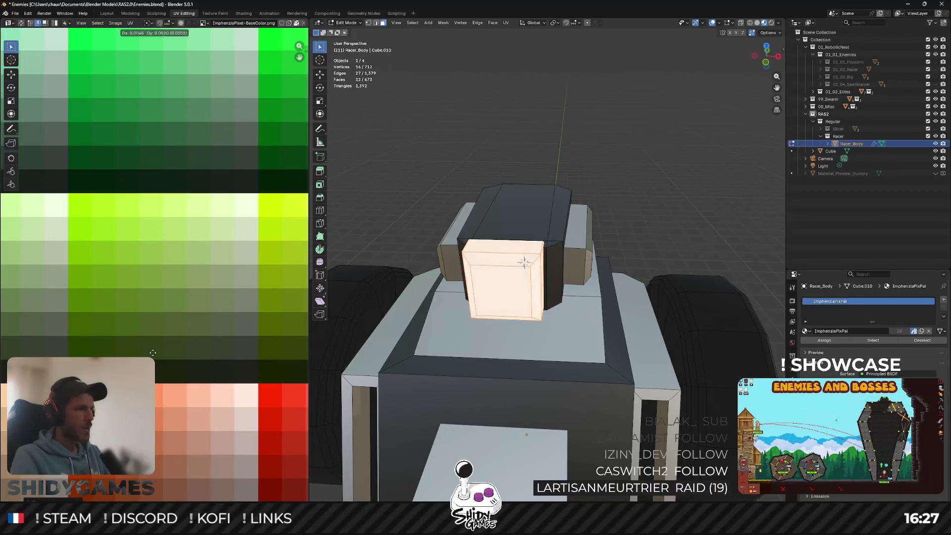
Save the file in Object Mode with the turret colours applied.
key("Tab")
middle_click_drag(557, 182, 501, 160)
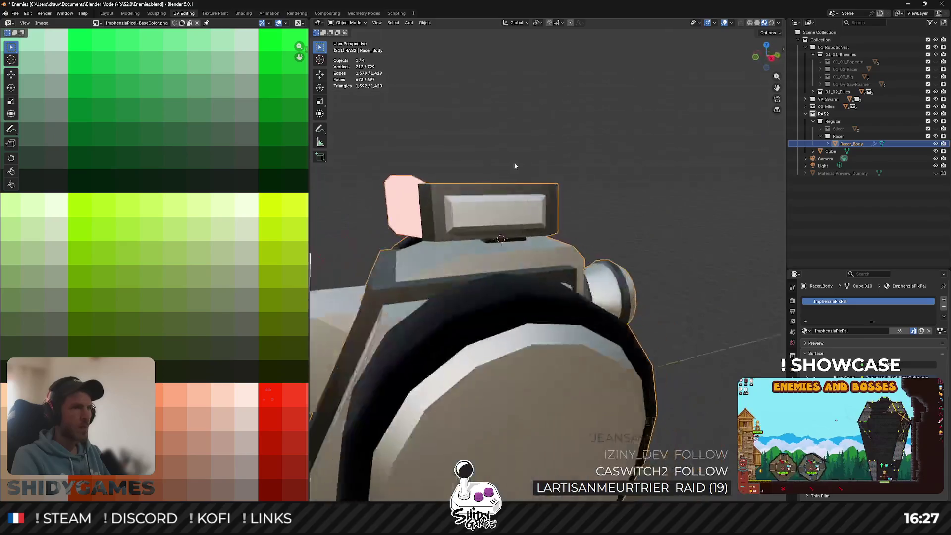
key("ctrl+s")
scroll(500, 160, "down", 3)
left_click(595, 178)
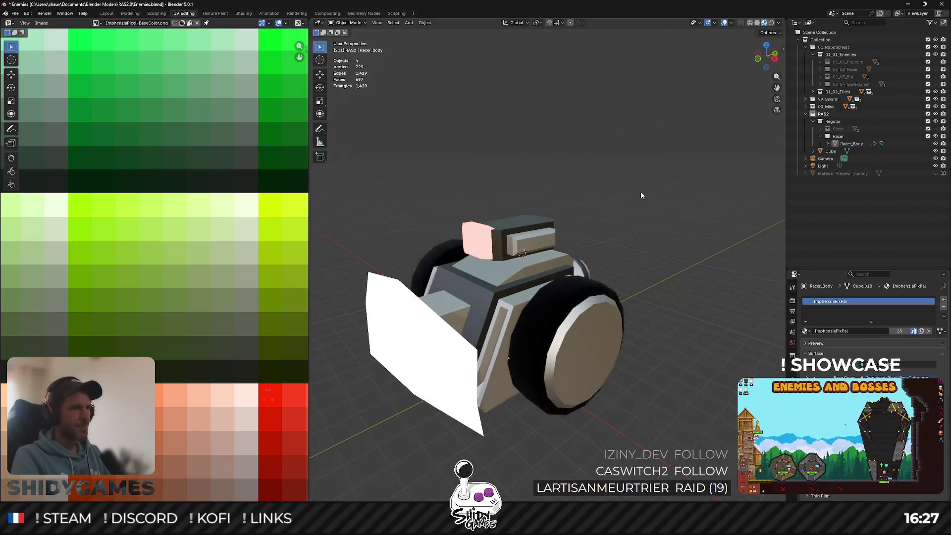
middle_click_drag(641, 192, 595, 249)
Move the turret's top face to a new position.
key("Tab")
middle_click_drag(530, 207, 584, 169)
scroll(540, 193, "up", 3)
left_click(542, 189)
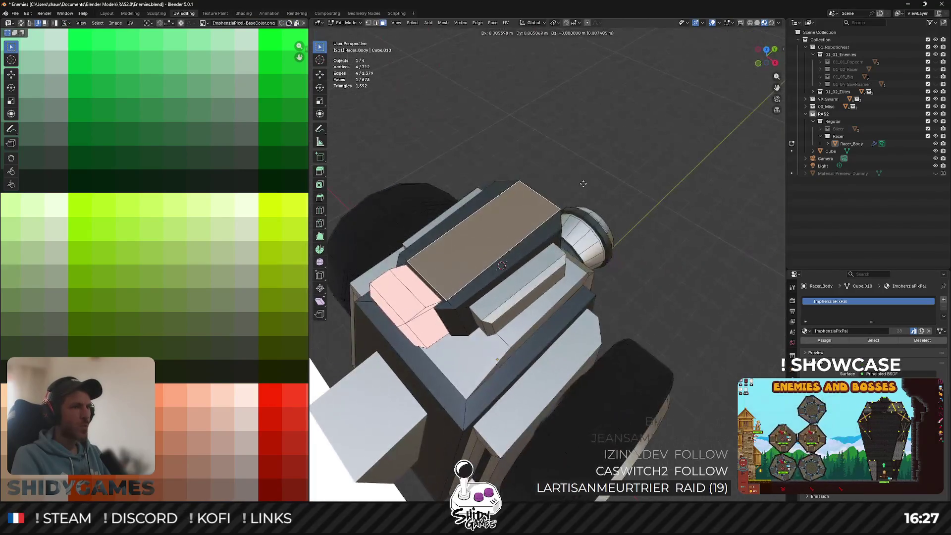
scroll(584, 168, "up", 2)
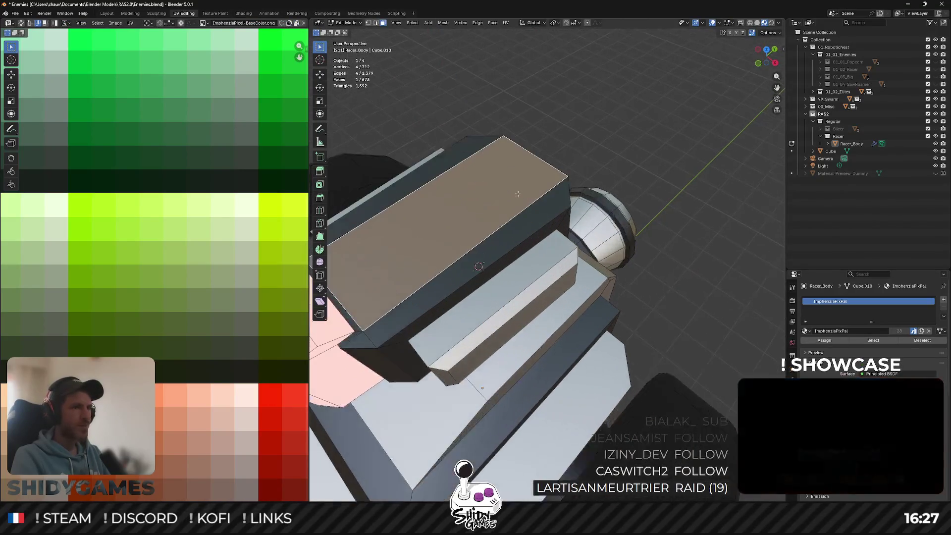
mouse_move(584, 168)
middle_mouse_down()
mouse_move(508, 151)
mouse_move(533, 223)
mouse_move(459, 182)
middle_mouse_up()
scroll(508, 152, "up", 2)
key("1")
left_click(533, 223)
key("ctrl+z")
key("g")
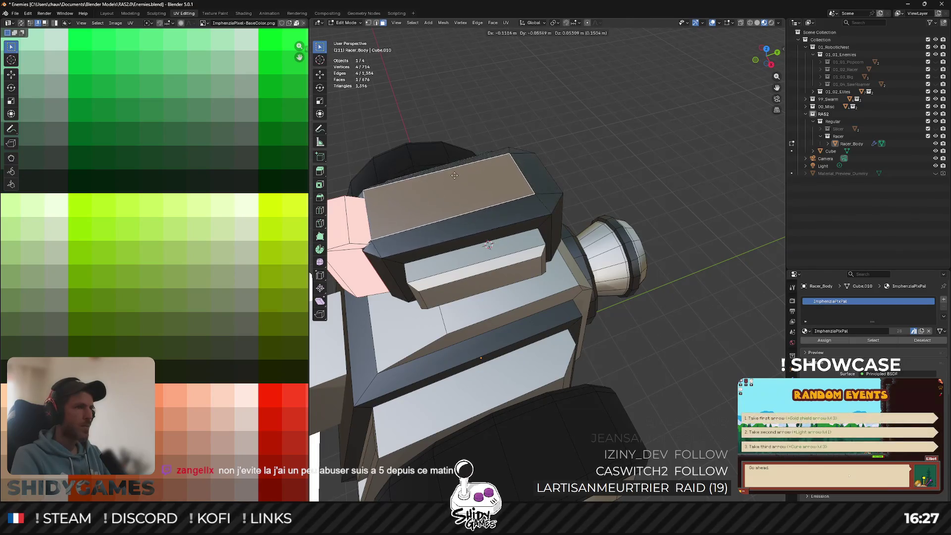
left_click(459, 171)
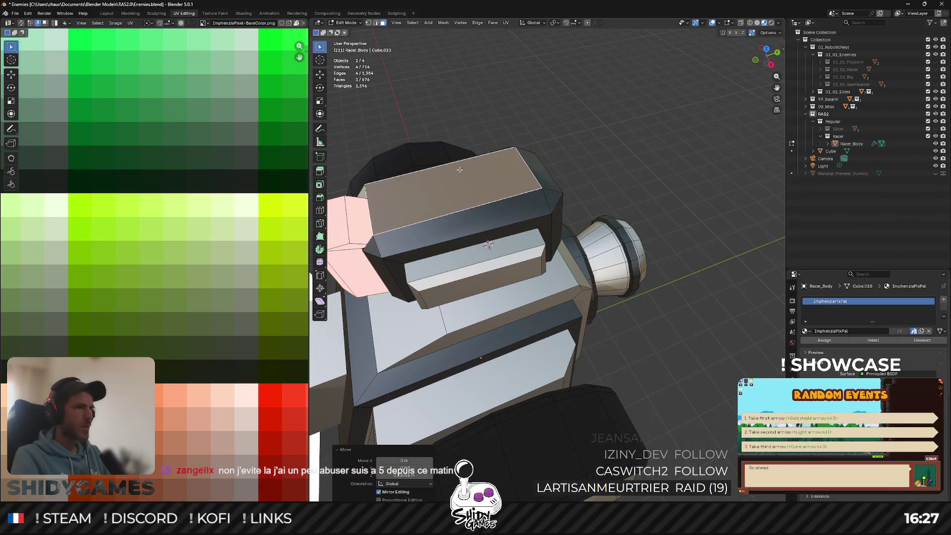
Join two corner vertices of the turret's top face with a new edge.
mouse_move(459, 170)
middle_mouse_down()
mouse_move(588, 248)
mouse_move(552, 301)
mouse_move(453, 326)
middle_mouse_up()
scroll(581, 247, "up", 3)
key("1")
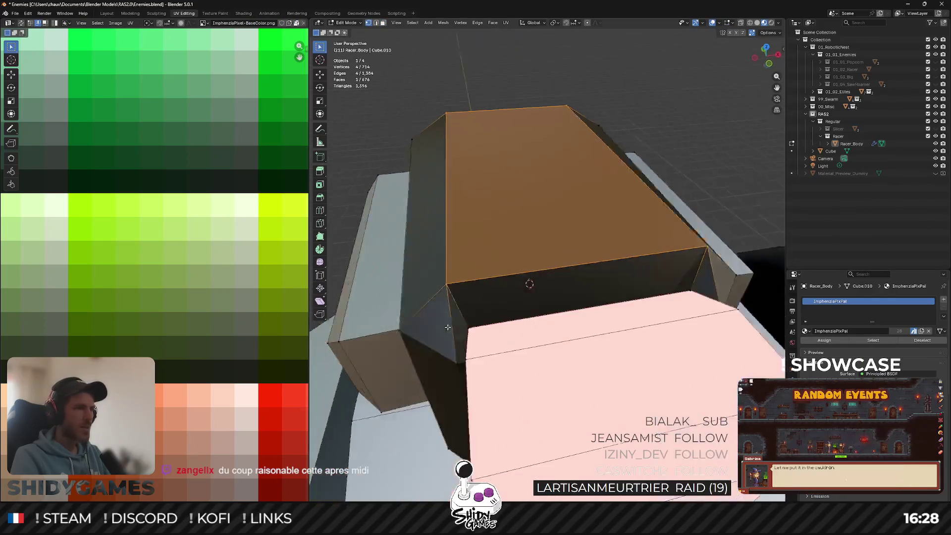
scroll(570, 337, "up", 3)
left_click(517, 370)
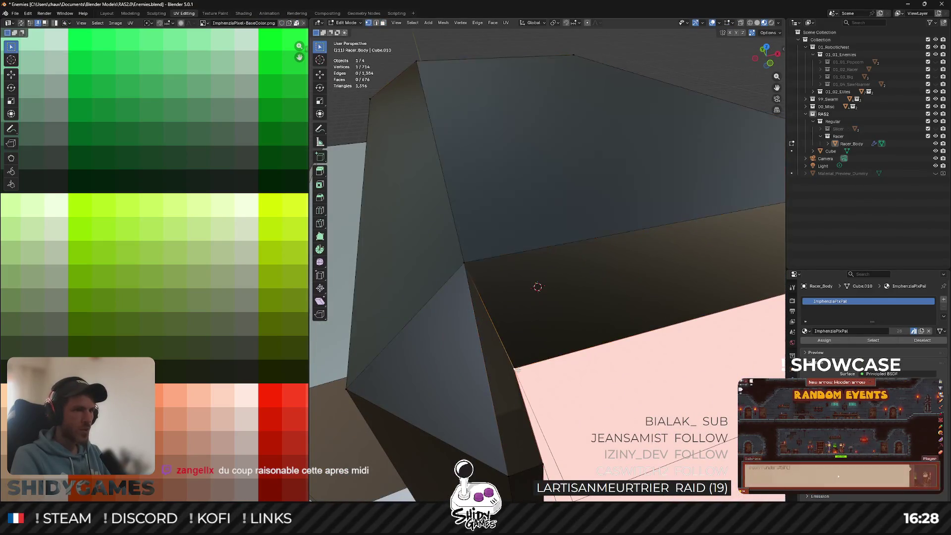
key("j")
mouse_move(509, 470)
middle_mouse_down()
mouse_move(550, 365)
mouse_move(565, 363)
middle_mouse_up()
left_click(541, 365)
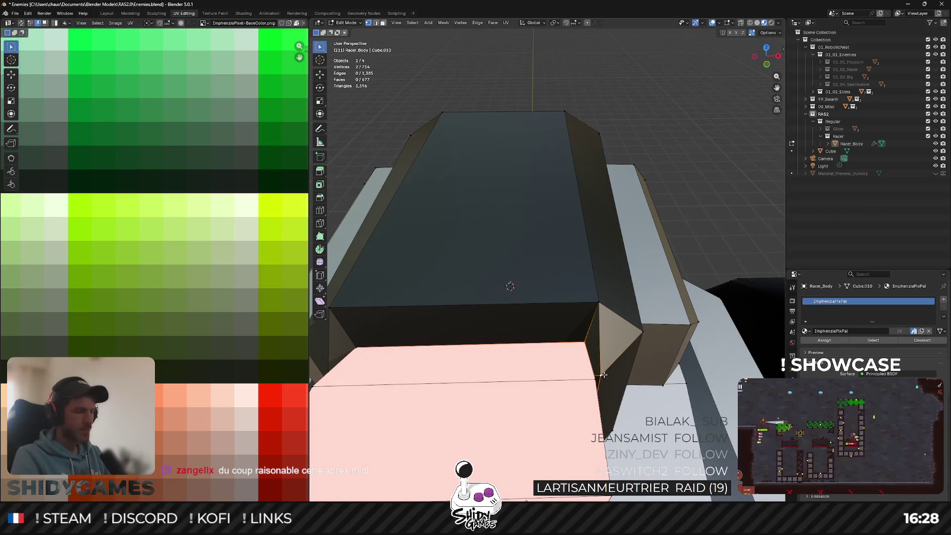
Check the reshaped turret in Object Mode and save the file.
key("Tab")
middle_click_drag(608, 266, 529, 259)
scroll(529, 259, "down", 5)
key("Tab")
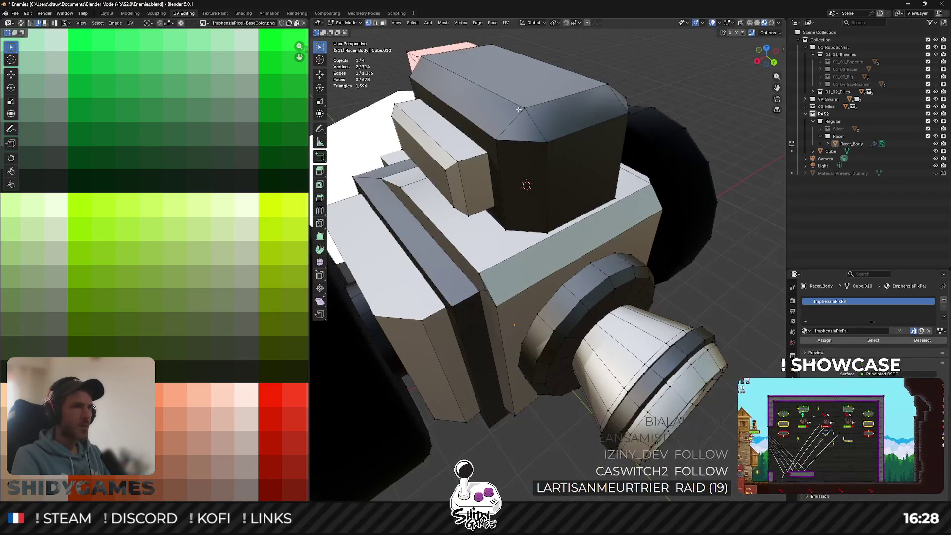
key("Tab")
key("ctrl+s")
scroll(528, 157, "down", 3)
mouse_move(529, 156)
middle_mouse_down()
mouse_move(573, 171)
mouse_move(555, 130)
mouse_move(540, 154)
middle_mouse_up()
scroll(573, 171, "up", 4)
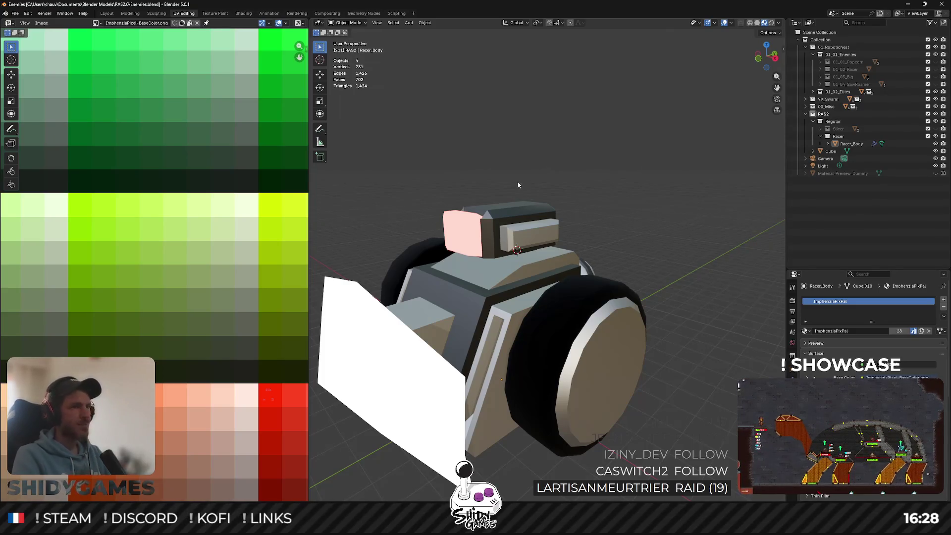
middle_click_drag(517, 181, 521, 217)
scroll(502, 269, "up", 4)
middle_click_drag(501, 269, 557, 233)
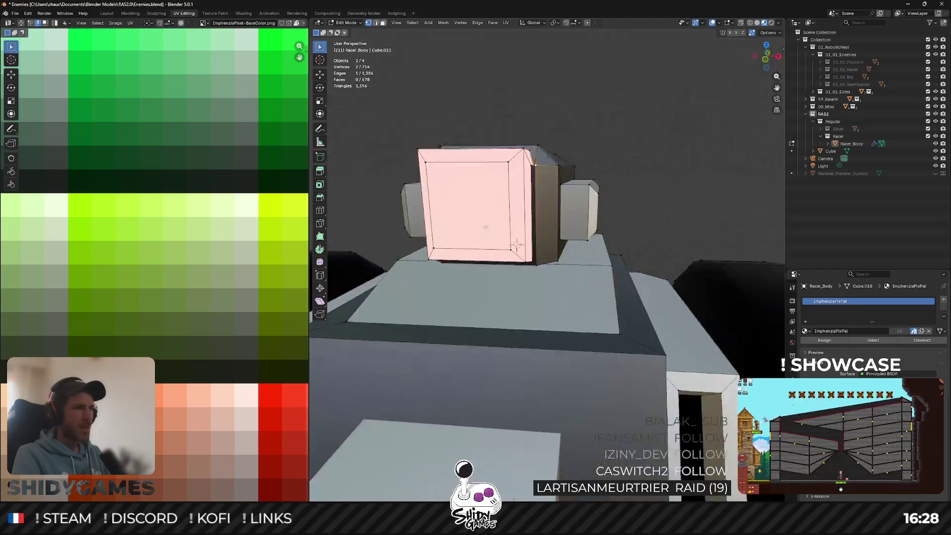
key("Tab")
left_click(534, 232)
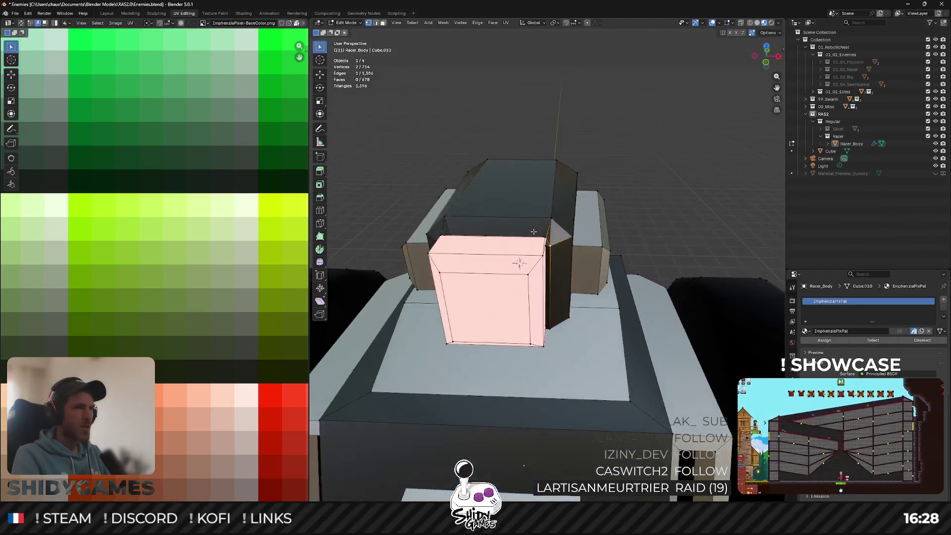
scroll(536, 232, "up", 3)
key("ctrl+s")
mouse_move(562, 214)
middle_mouse_down()
mouse_move(567, 184)
mouse_move(568, 214)
mouse_move(527, 232)
middle_mouse_up()
key("Tab")
key("ctrl+s")
scroll(526, 232, "down", 5)
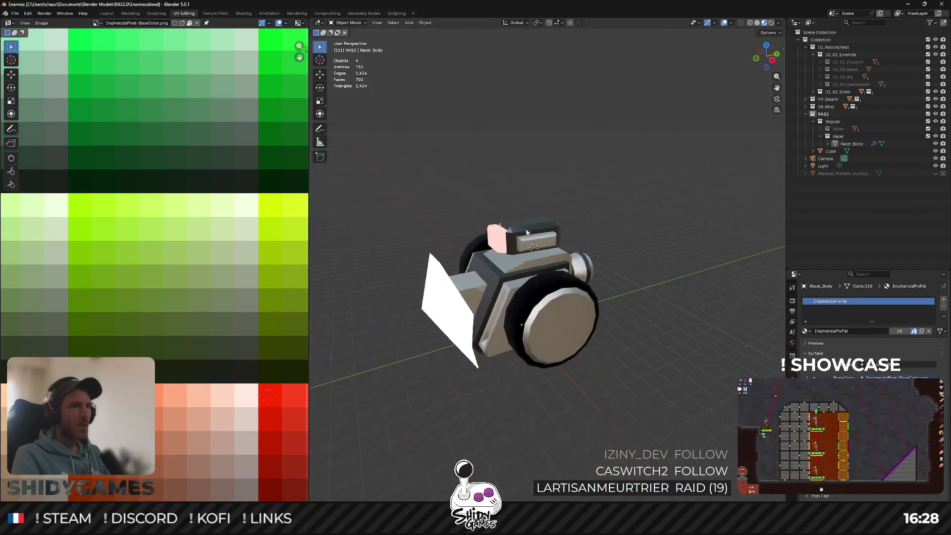
Rename the wedge Cube object to Racer_Weapon in the Racer collection.
left_click_drag(840, 140, 852, 139)
type("Racer")
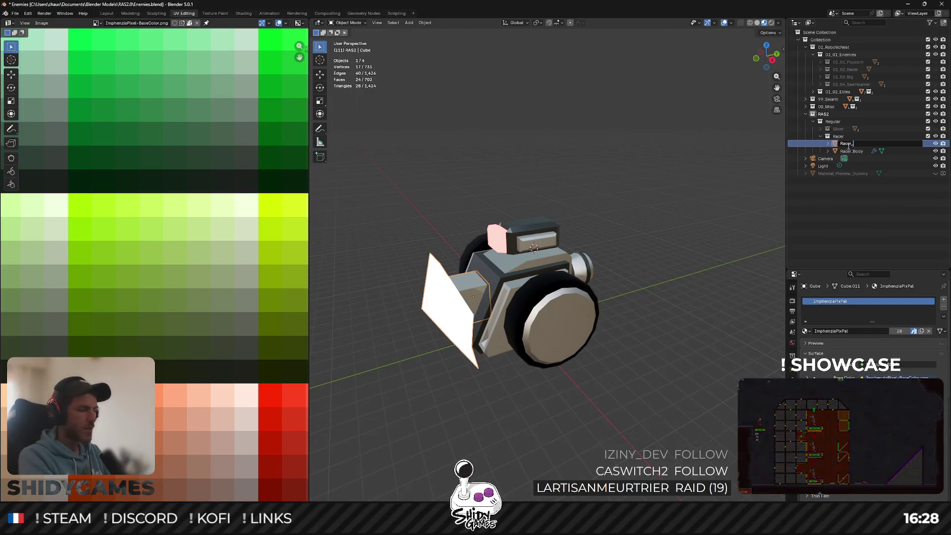
type("_Weapon")
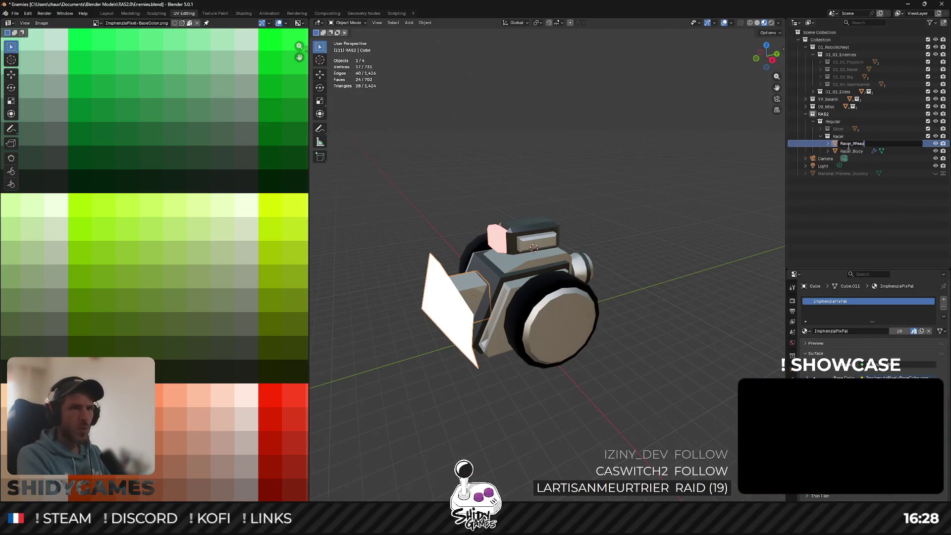
key("Return")
left_click(662, 163)
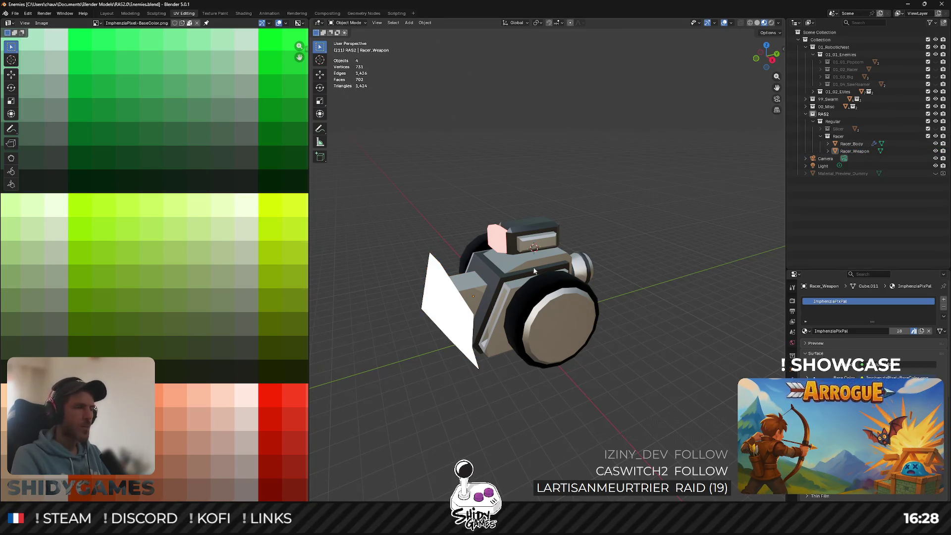
Snap the 3D cursor to the edge where the shield meets the body.
middle_click_drag(447, 311, 451, 265)
key("Tab")
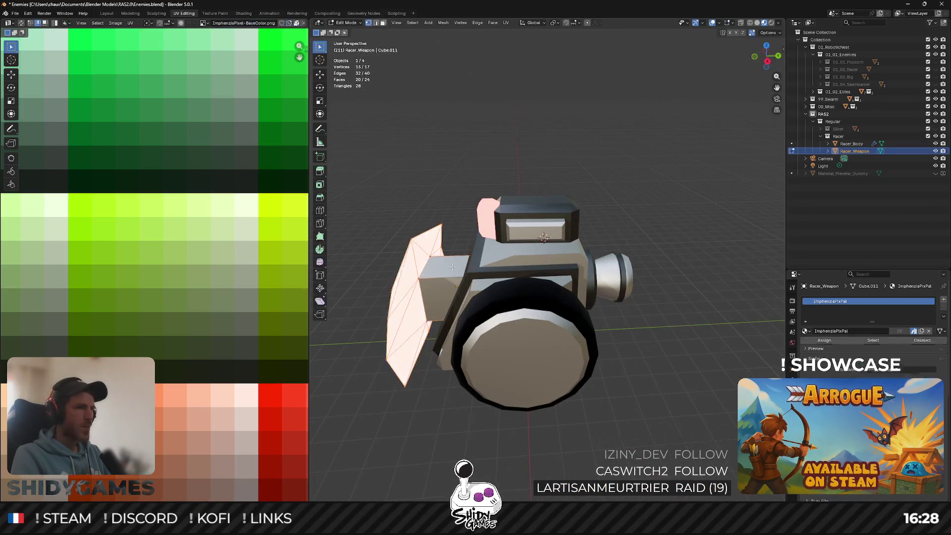
left_click(463, 275)
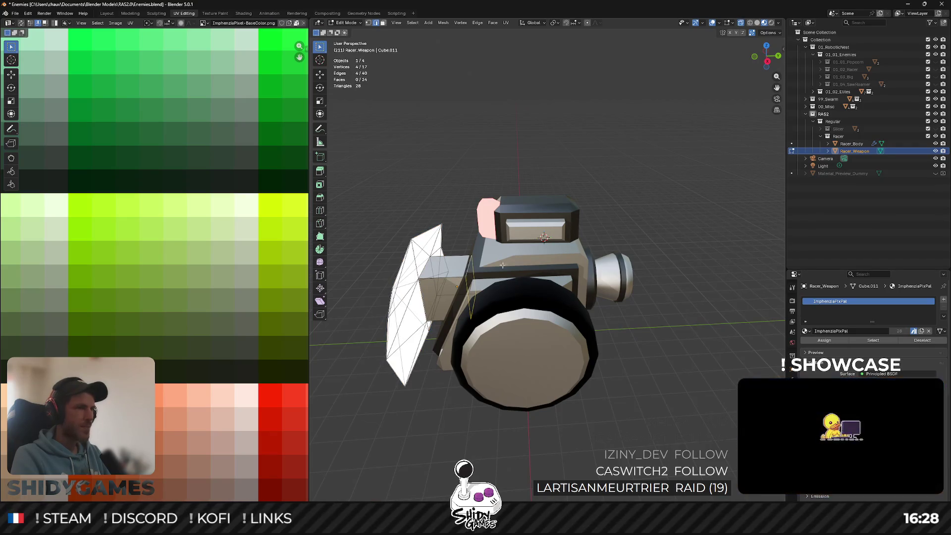
key("shift+s")
left_click(593, 297)
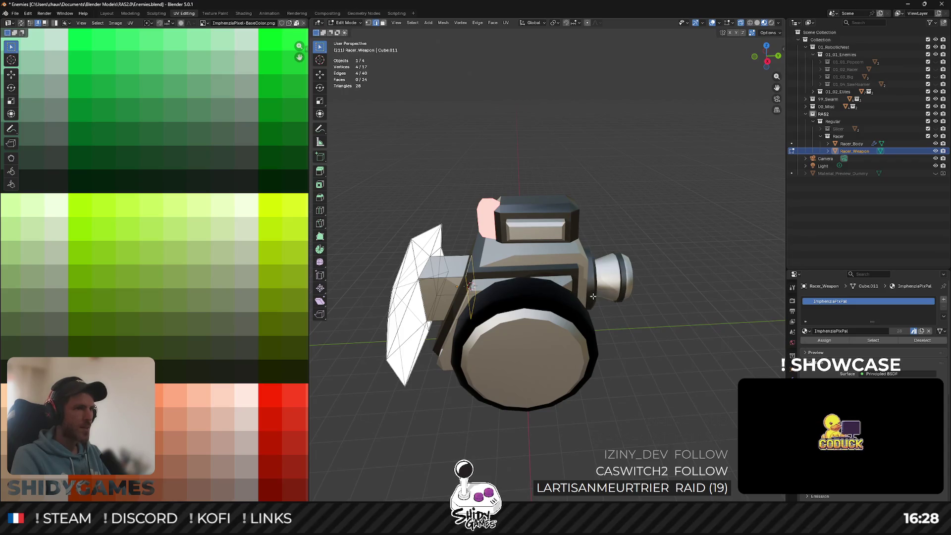
Set Racer_Weapon's origin to the 3D cursor.
key("Tab")
key("F3")
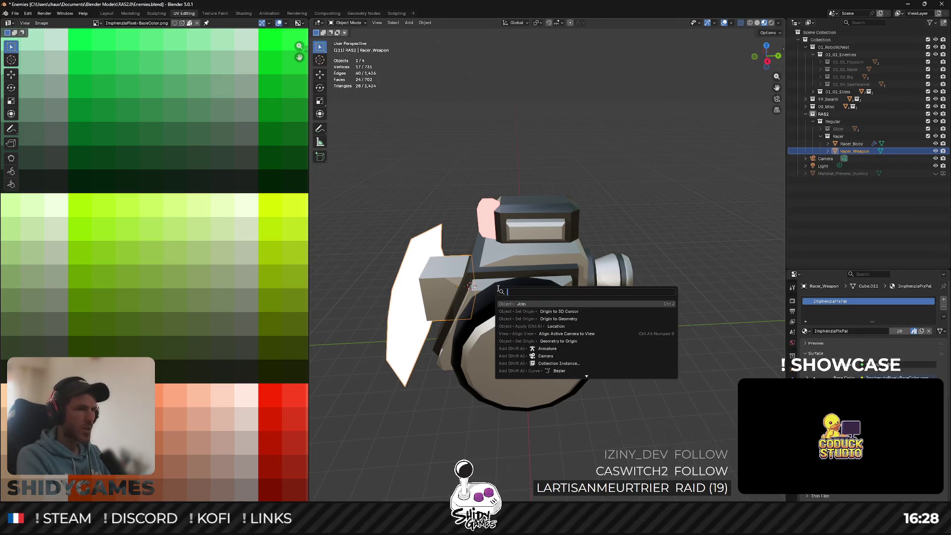
key("Return")
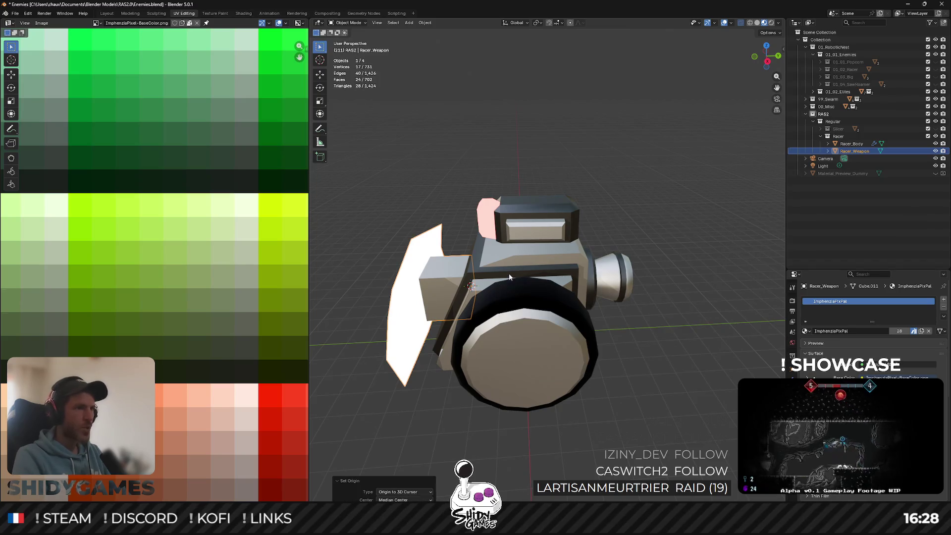
left_click(522, 264)
mouse_move(549, 231)
middle_mouse_down()
mouse_move(596, 182)
mouse_move(581, 202)
mouse_move(492, 179)
mouse_move(561, 138)
mouse_move(571, 154)
mouse_move(512, 202)
middle_mouse_up()
left_click(590, 186)
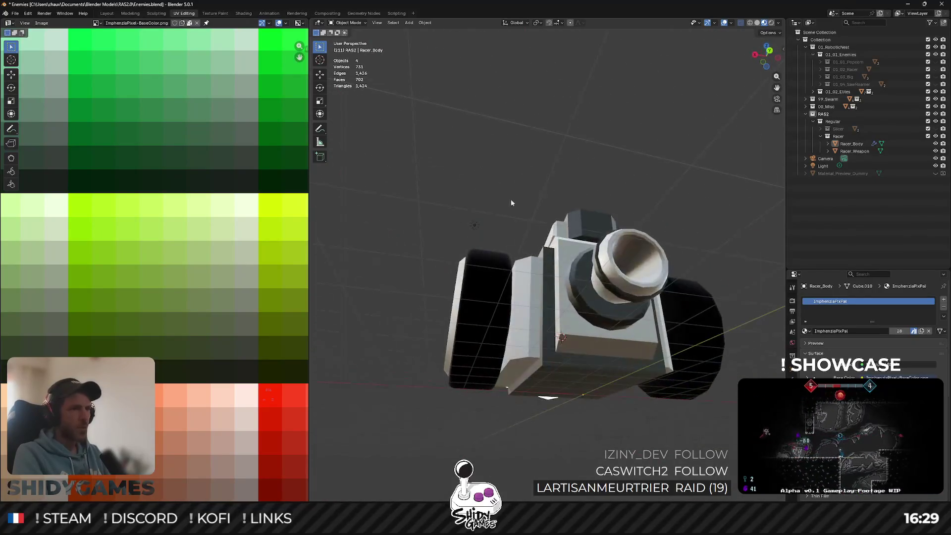
Bevel the bottom front edge of Racer_Body.
left_click(614, 375)
key("Tab")
middle_click_drag(613, 375, 611, 395)
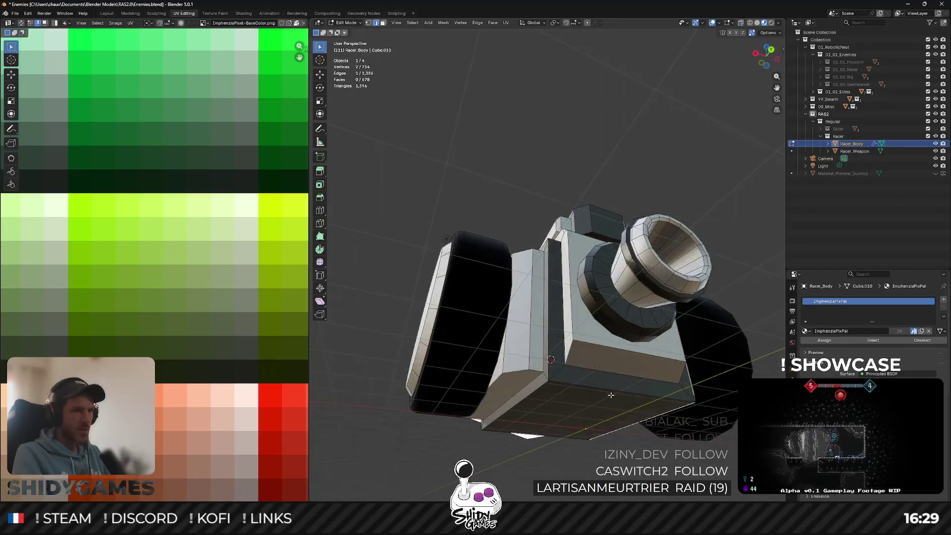
middle_click_drag(711, 350, 687, 302)
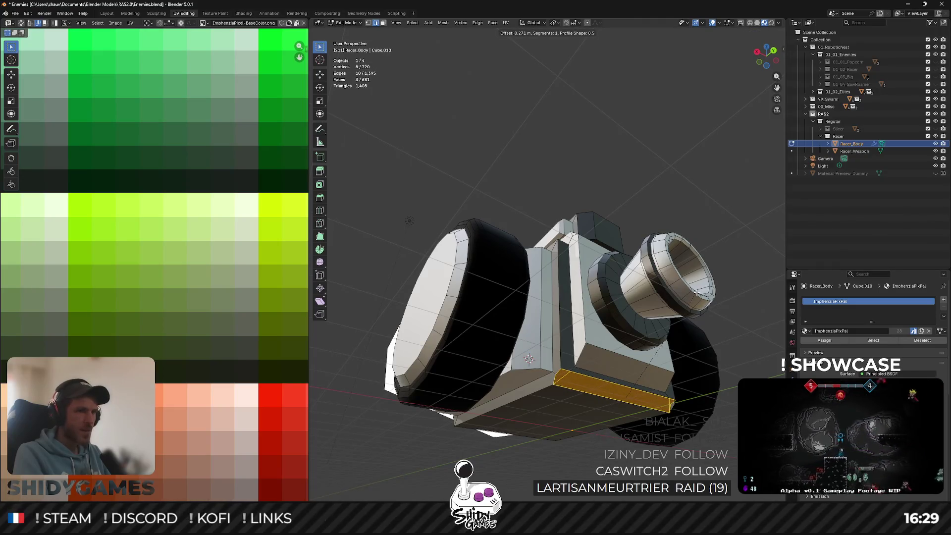
left_click(696, 292)
mouse_move(697, 292)
middle_mouse_down()
mouse_move(579, 355)
mouse_move(644, 394)
mouse_move(628, 233)
mouse_move(588, 341)
middle_mouse_up()
key("Tab")
key("Tab")
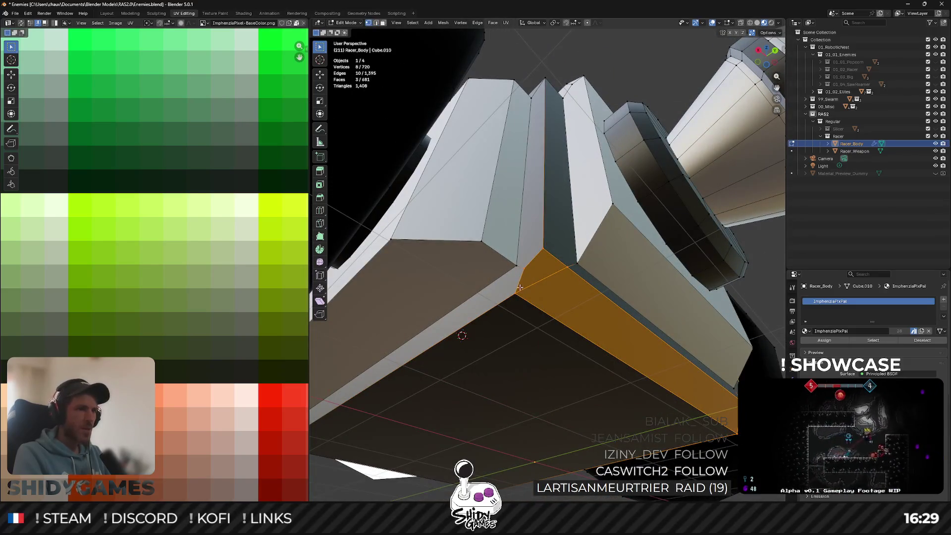
Connect a vertex pair at the bevel corner underneath with a new edge.
left_click(523, 273)
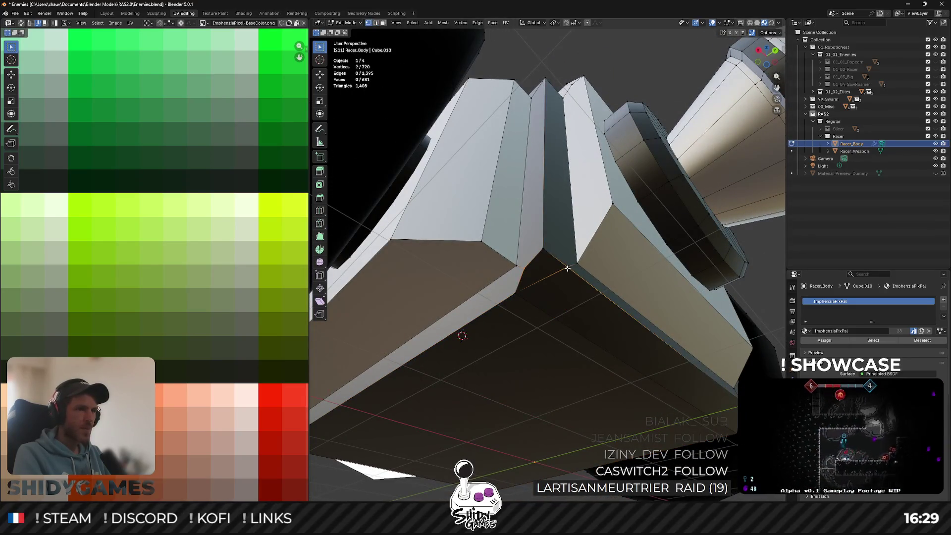
middle_click_drag(565, 269, 717, 282)
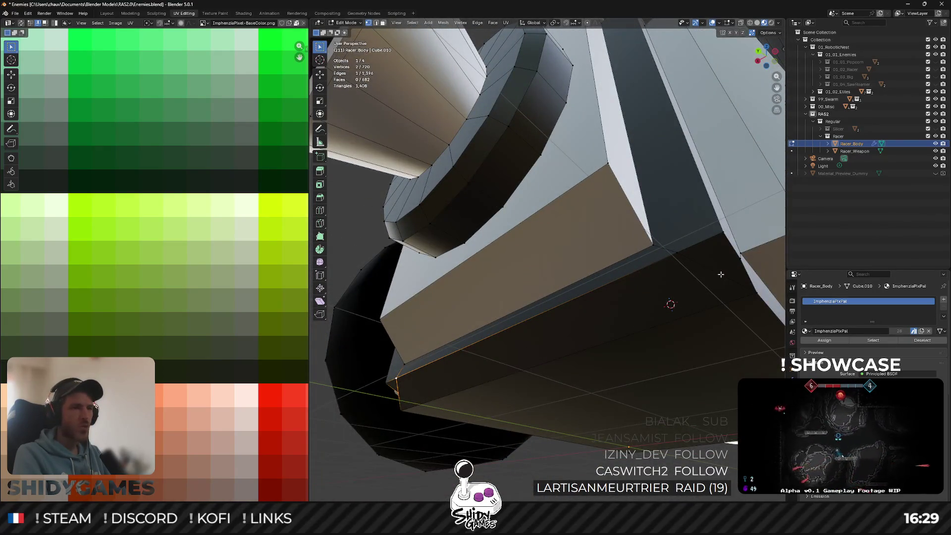
left_click(749, 275)
middle_click_drag(739, 286, 657, 284)
middle_click_drag(589, 299, 549, 323)
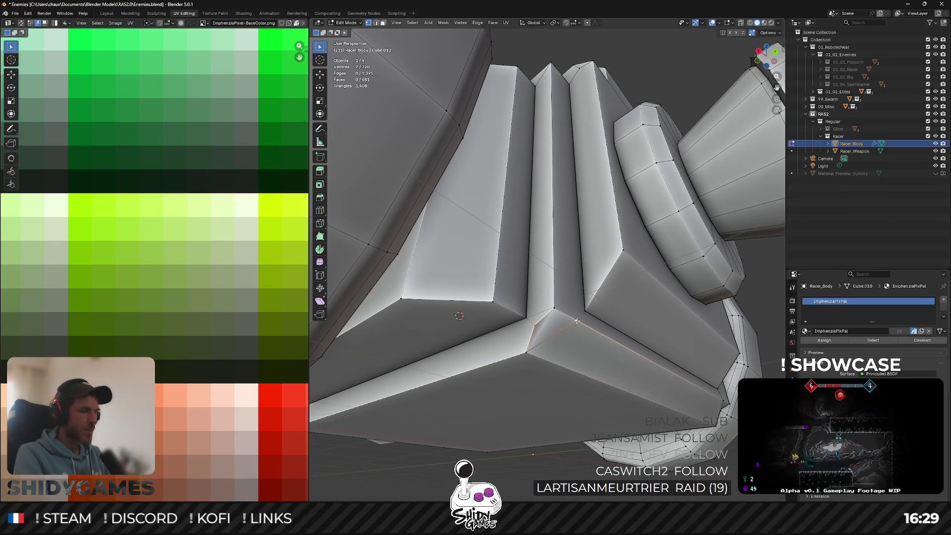
key("j")
key("ctrl+z")
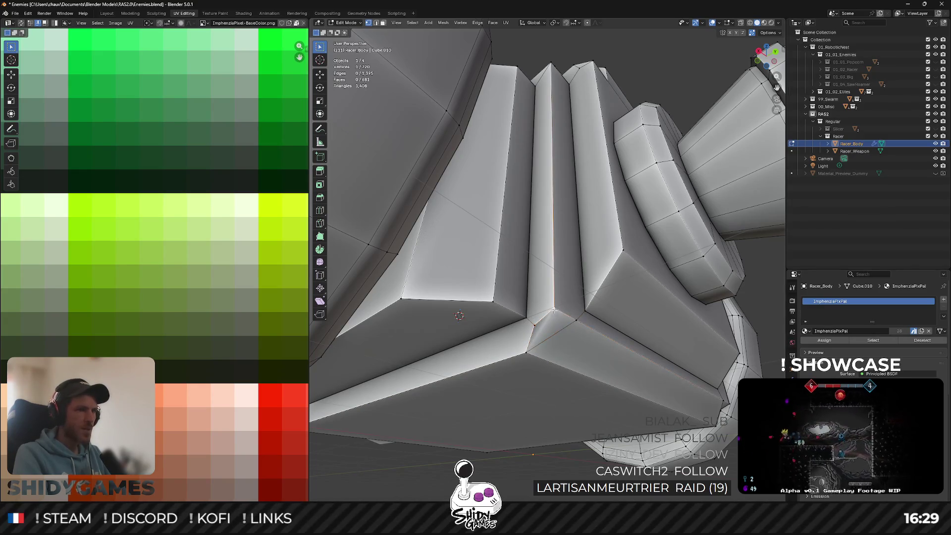
key("j")
middle_click_drag(591, 323, 482, 322)
Connect a second pair of leftover corner vertices and leave Edit Mode.
left_click(703, 306)
left_click(721, 324, "shift")
key("j")
mouse_move(721, 324)
middle_mouse_down()
mouse_move(662, 307)
mouse_move(577, 308)
mouse_move(706, 308)
middle_mouse_up()
key("Tab")
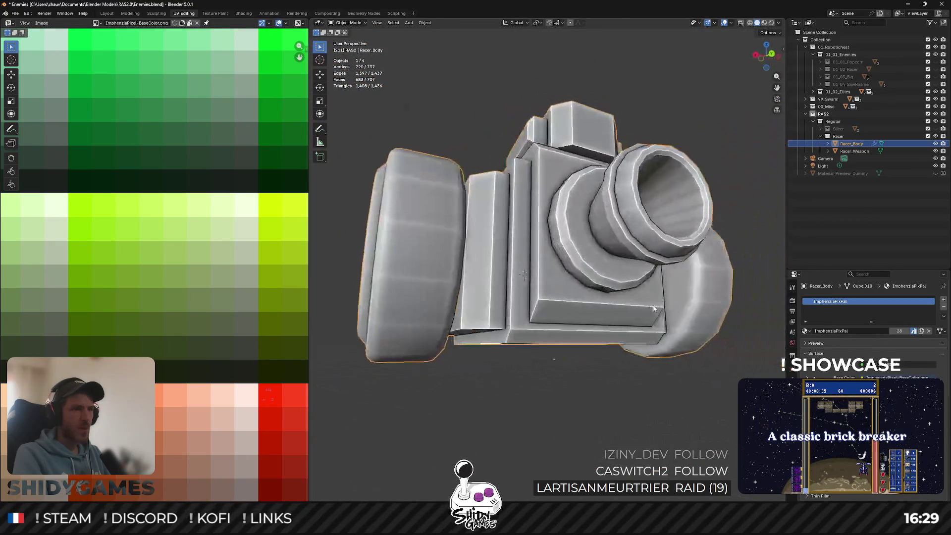
Switch the viewport to Material Preview to show the textured racer.
key("z")
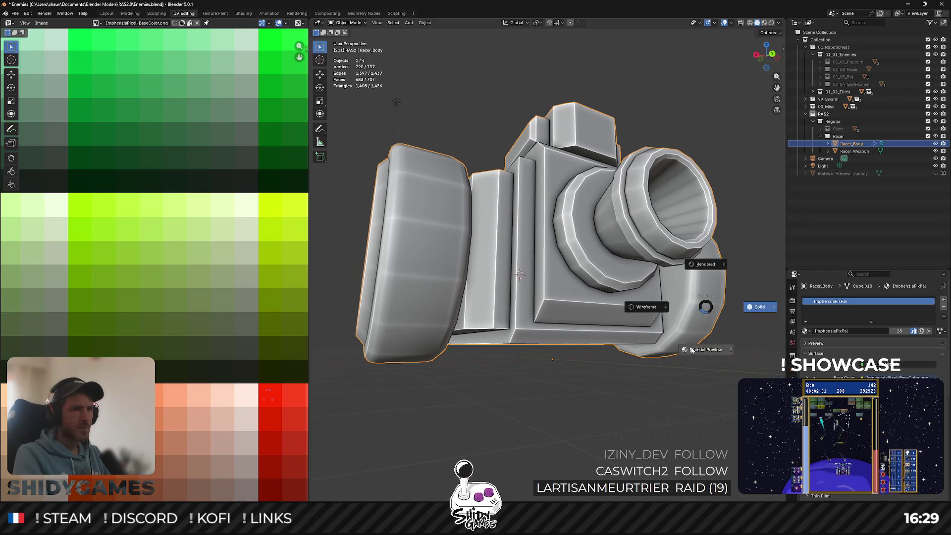
left_click(706, 349)
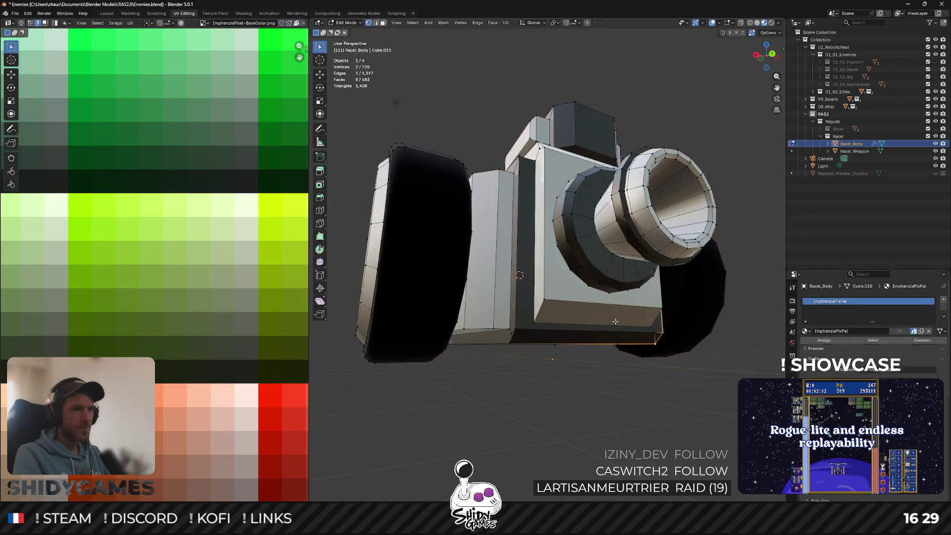
left_click(601, 383)
mouse_move(601, 383)
middle_mouse_down()
mouse_move(590, 358)
mouse_move(654, 387)
mouse_move(613, 348)
middle_mouse_up()
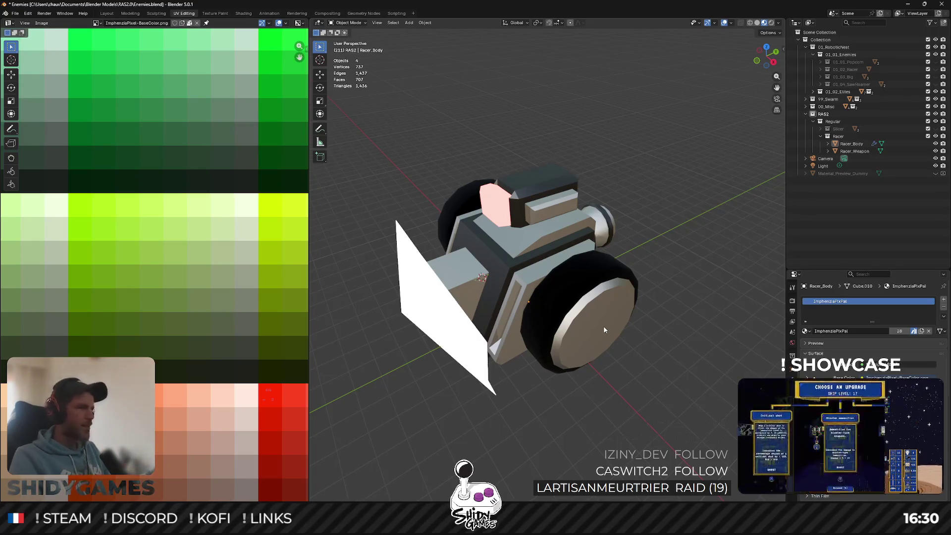
Save the blend file and select the Racer collection for export.
mouse_move(601, 394)
middle_mouse_down()
mouse_move(649, 369)
mouse_move(668, 340)
mouse_move(650, 265)
middle_mouse_up()
key("ctrl+s")
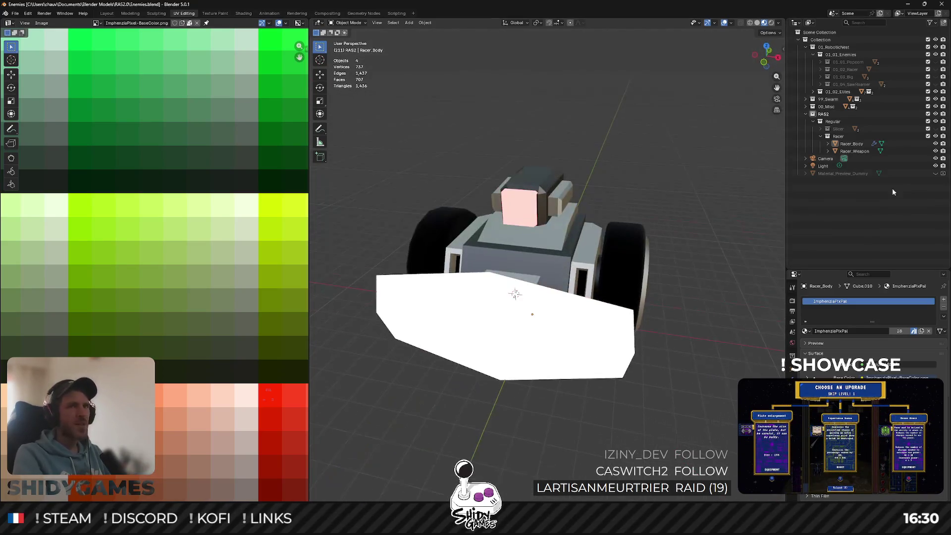
left_click(838, 136)
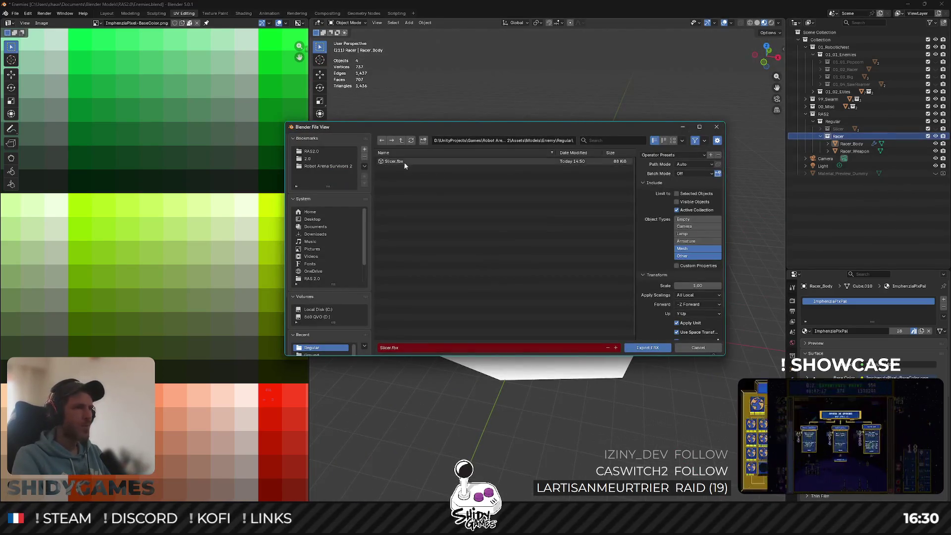